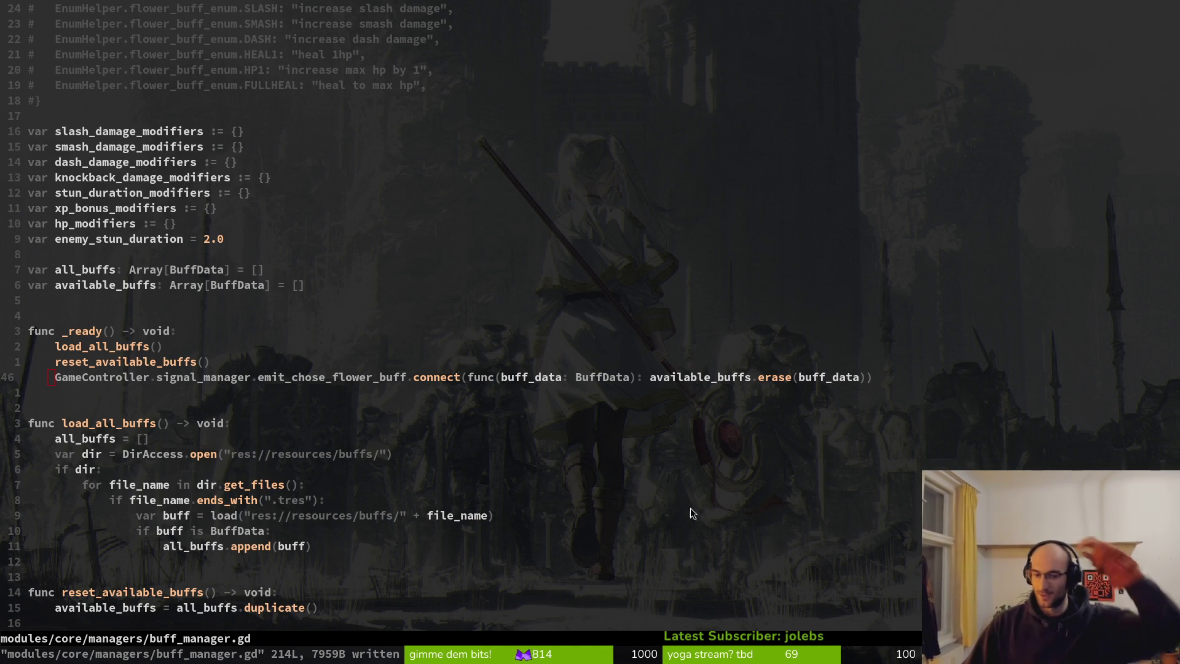
# Step: Above load_all_buffs, begin a function remove_buff_from_available(buff_data: BuffData) using completion
pyautogui.click(280, 378)
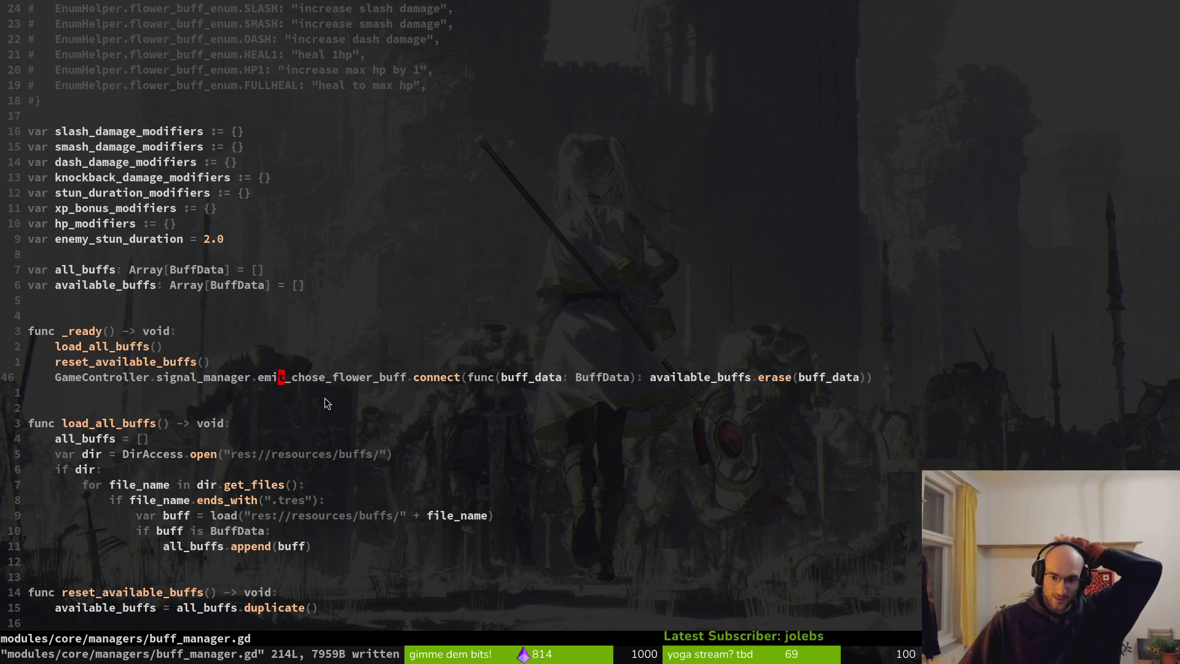
pyautogui.click(167, 407)
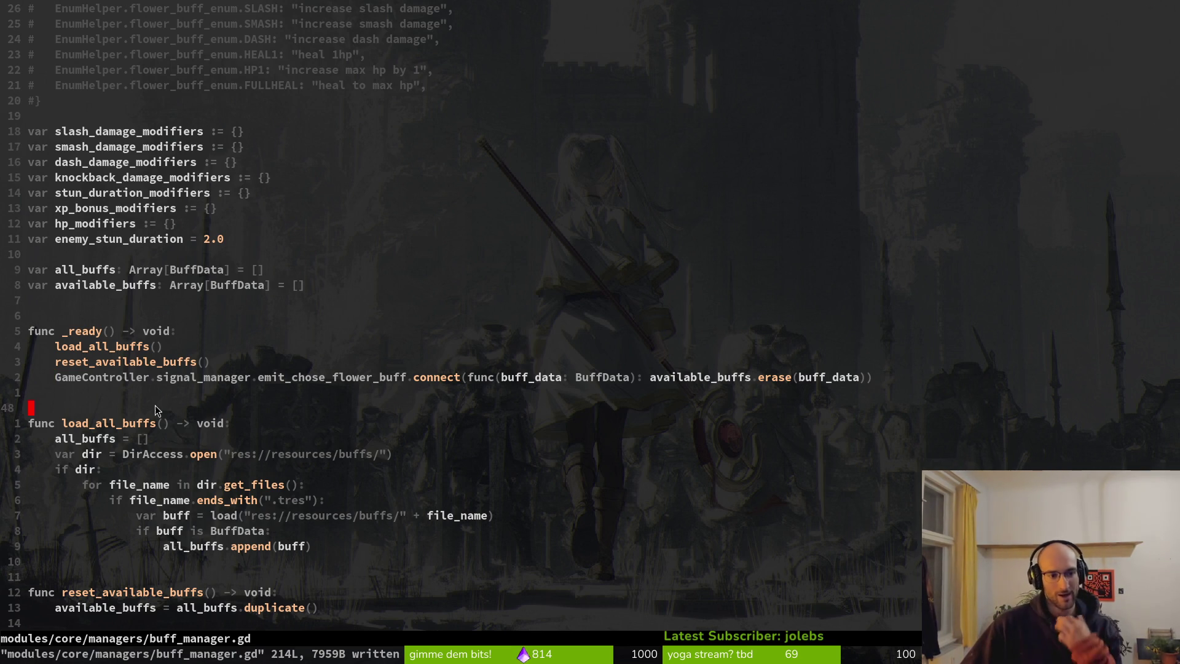
pyautogui.write('ofunc remove ')
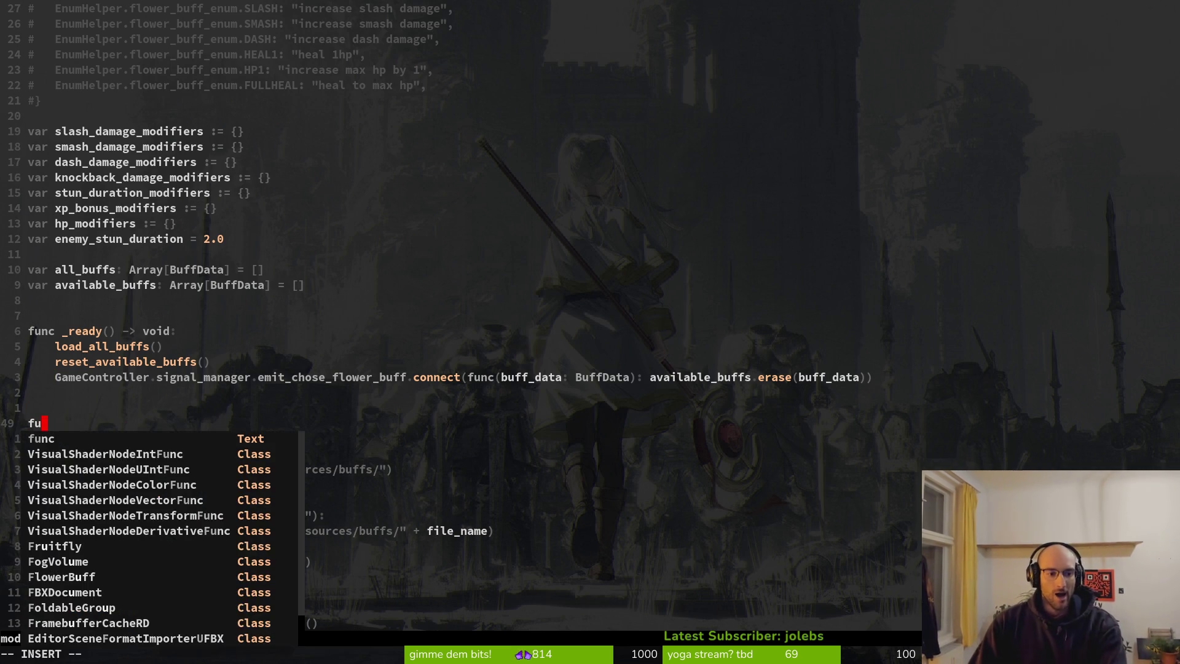
pyautogui.write('_buff')
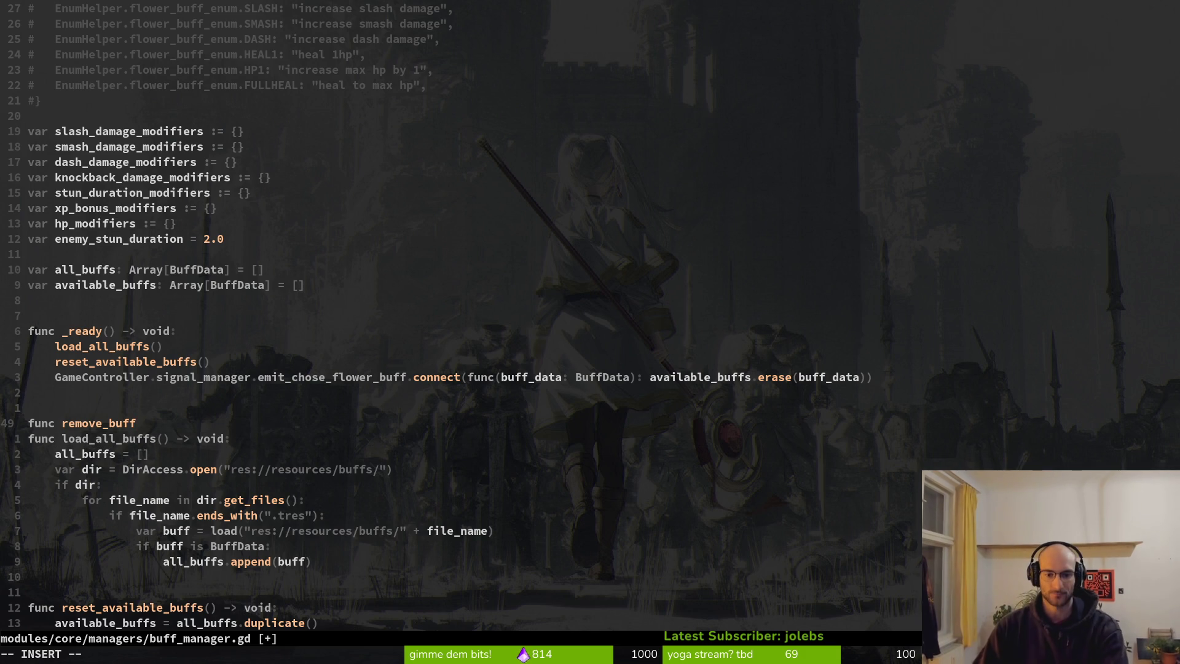
pyautogui.write('_from_available()')
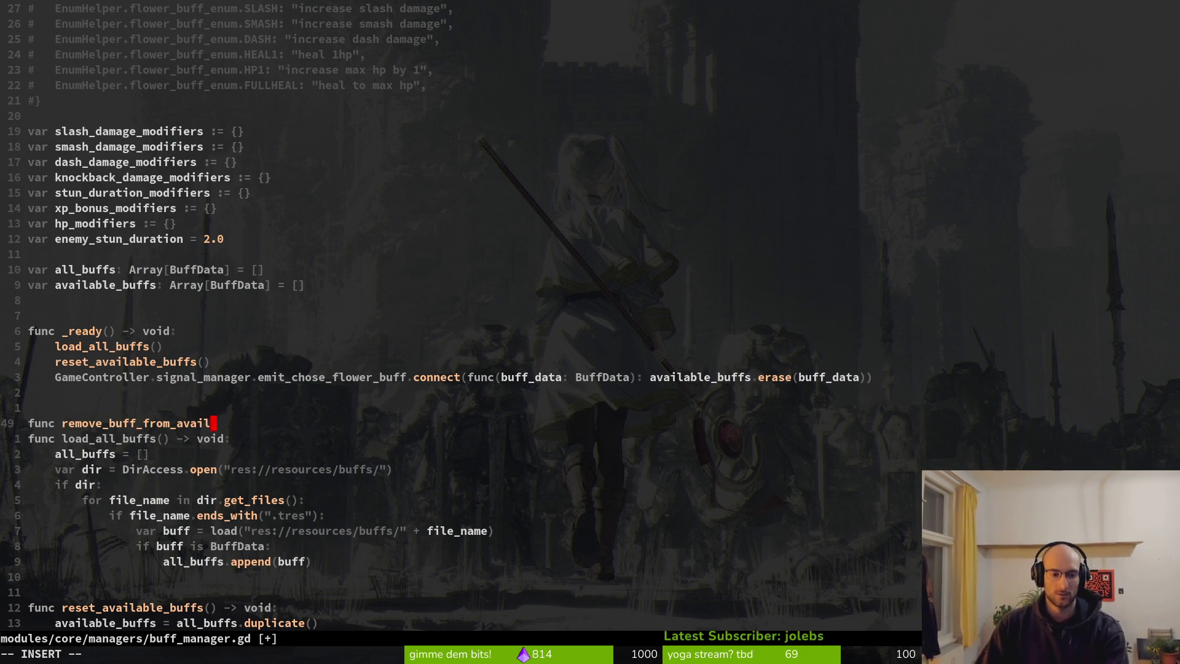
pyautogui.press('Left')
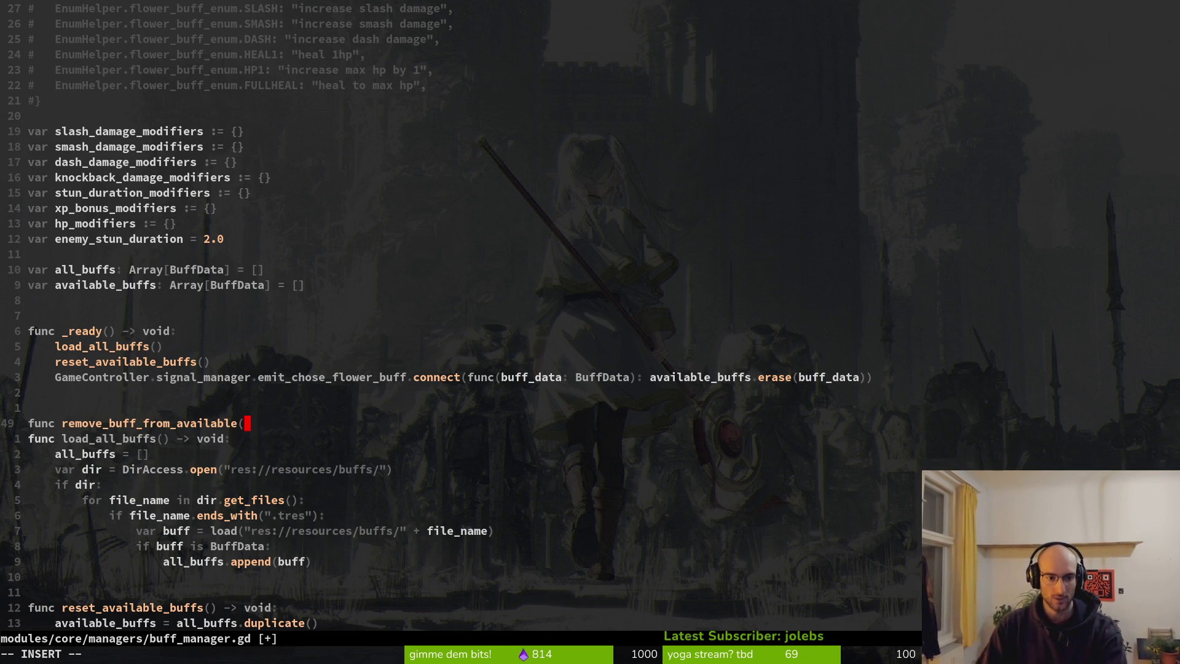
pyautogui.write('buff')
pyautogui.press('Tab')
pyautogui.write(': Bu')
pyautogui.press('Tab')
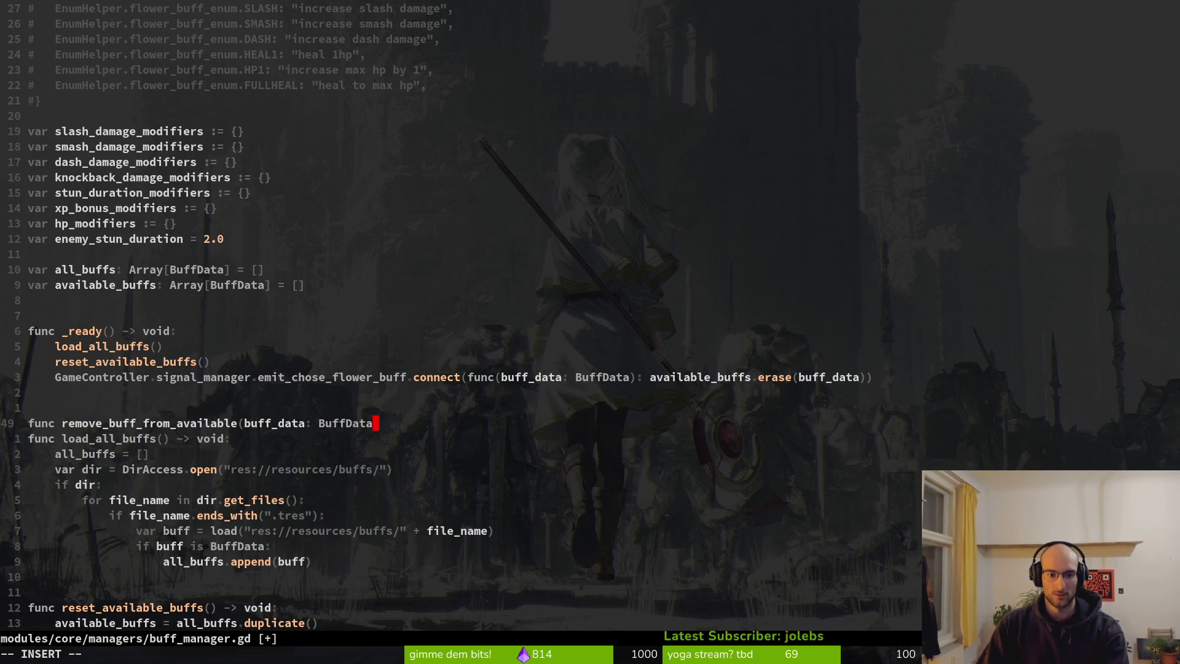
# Step: Finish the signature with the '-> void:' return type and open an empty indented body line
pyautogui.write(') -')
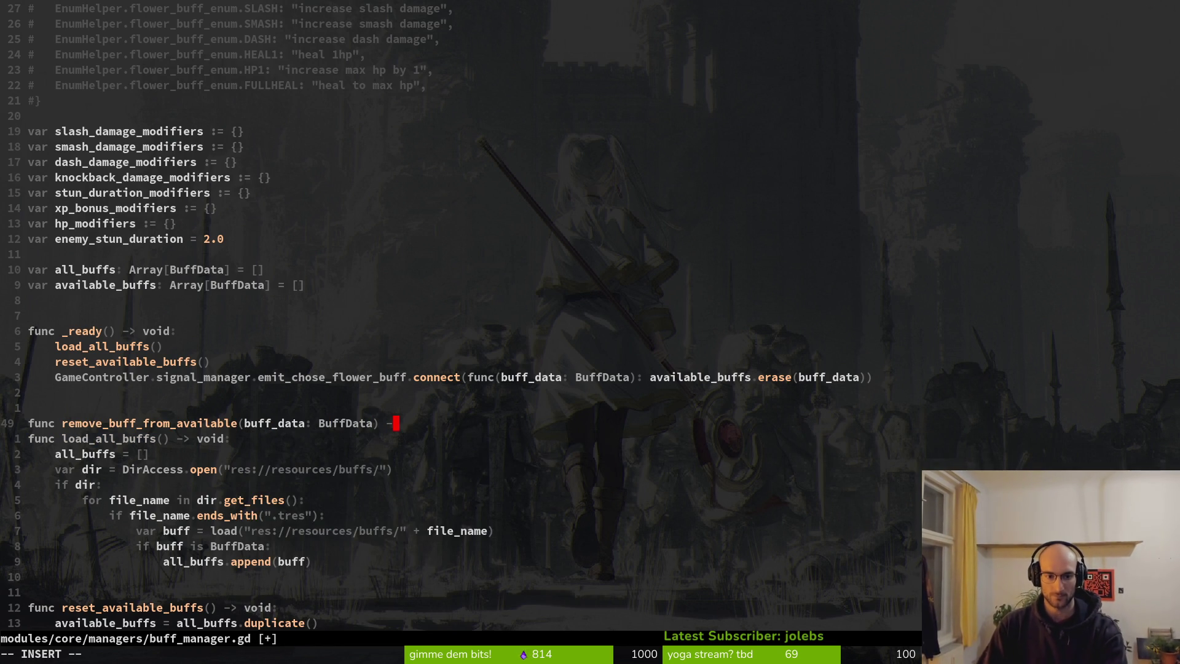
pyautogui.write('> vou')
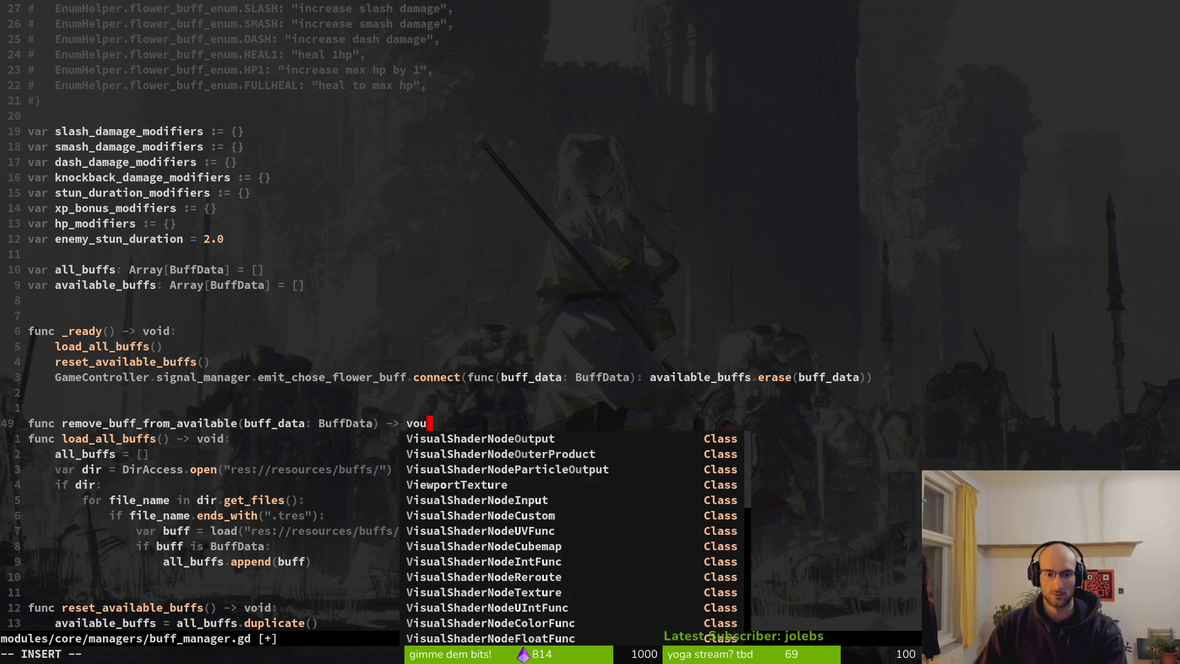
pyautogui.press('BackSpace')
pyautogui.write('id')
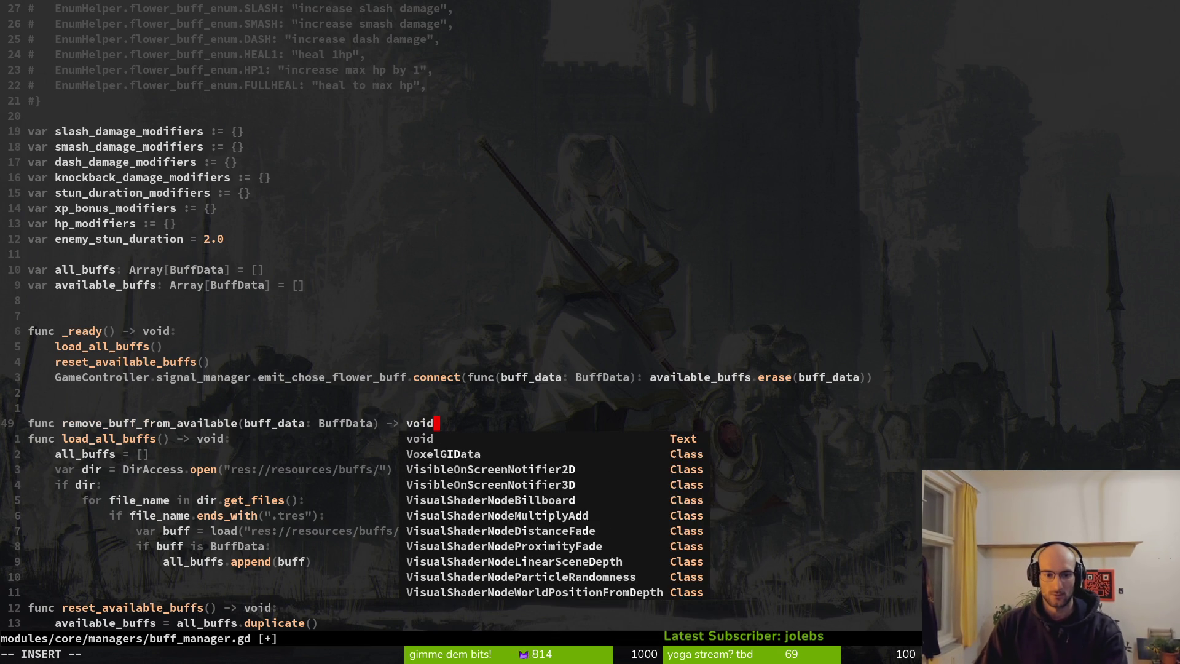
pyautogui.write(':')
pyautogui.press('Return')
pyautogui.press('Return')
pyautogui.press('Tab')
pyautogui.write('k')
pyautogui.press('BackSpace')
pyautogui.press('BackSpace')
pyautogui.write('k')
pyautogui.press('BackSpace')
pyautogui.press('BackSpace')
pyautogui.press('BackSpace')
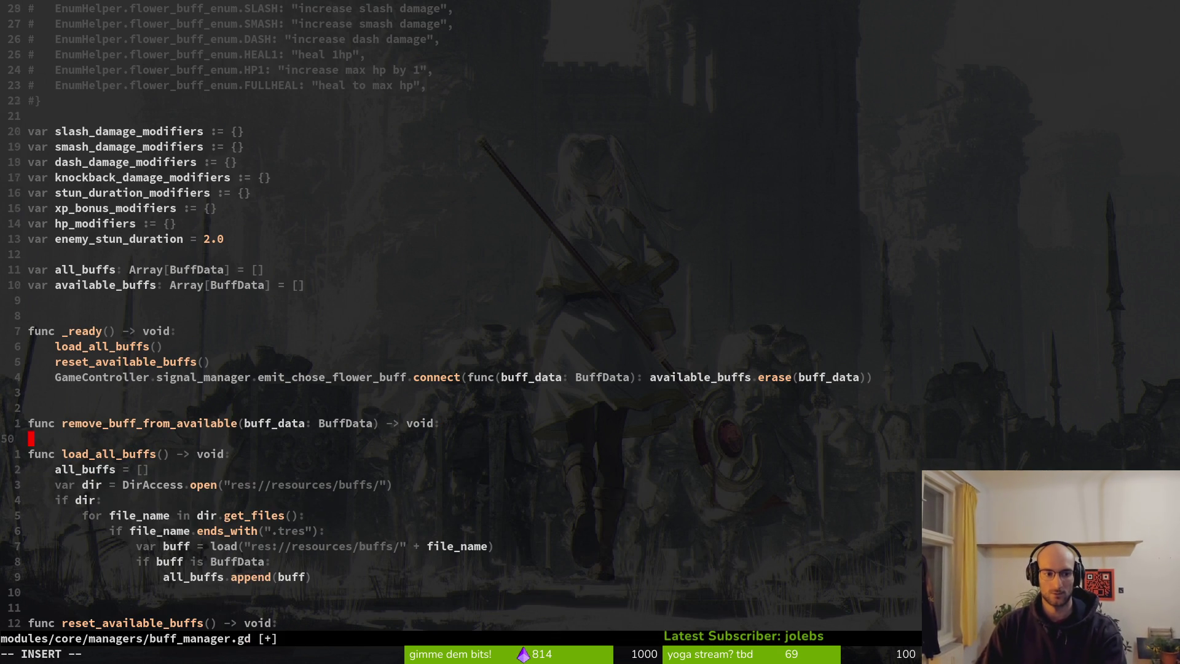
# Step: Make the function body call available_buffs.erase(buff_data)
pyautogui.write('ab')
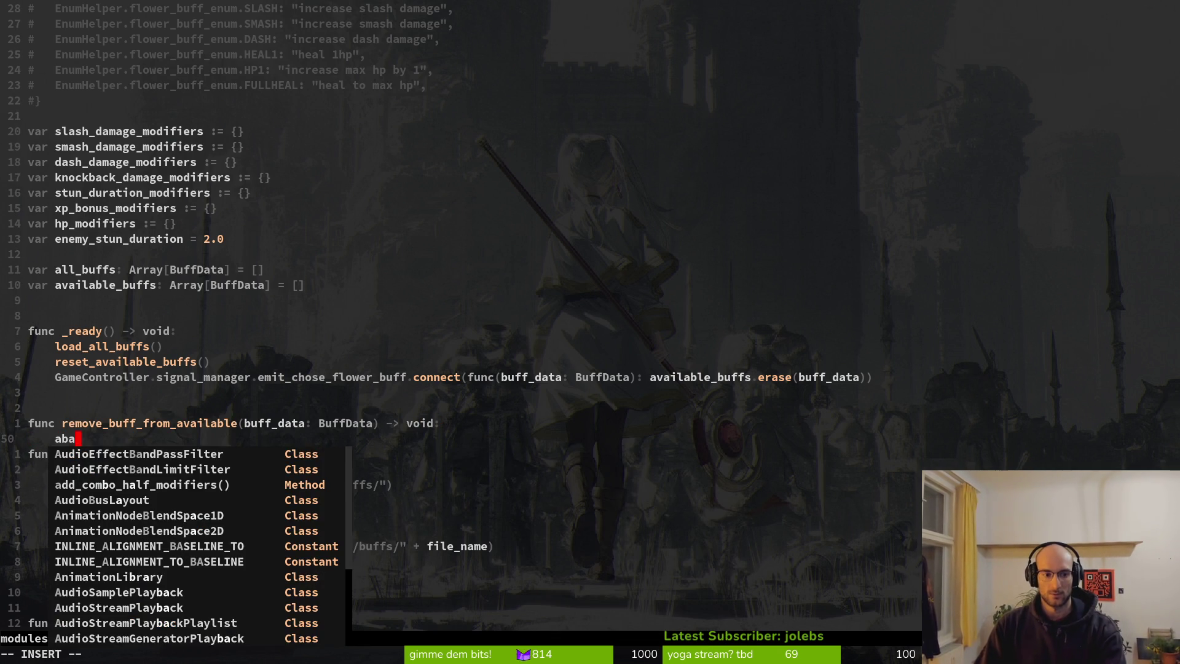
pyautogui.press('BackSpace')
pyautogui.write('va')
pyautogui.press('Tab')
pyautogui.write('.e')
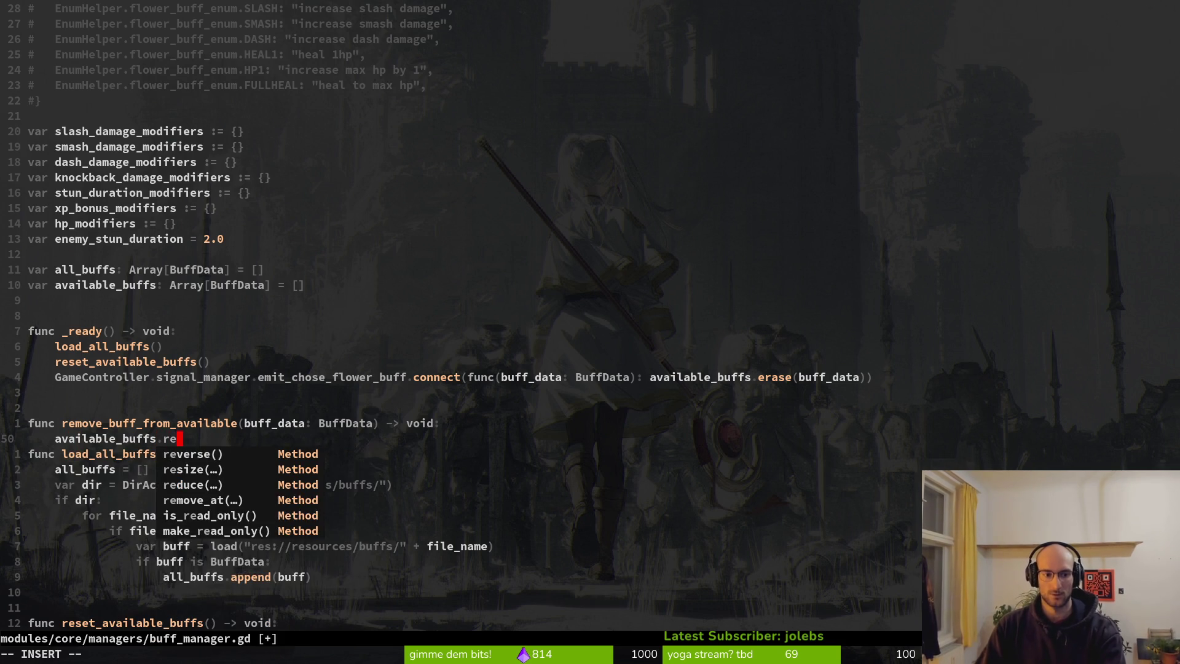
pyautogui.write('ra')
pyautogui.press('Tab')
pyautogui.write('bu')
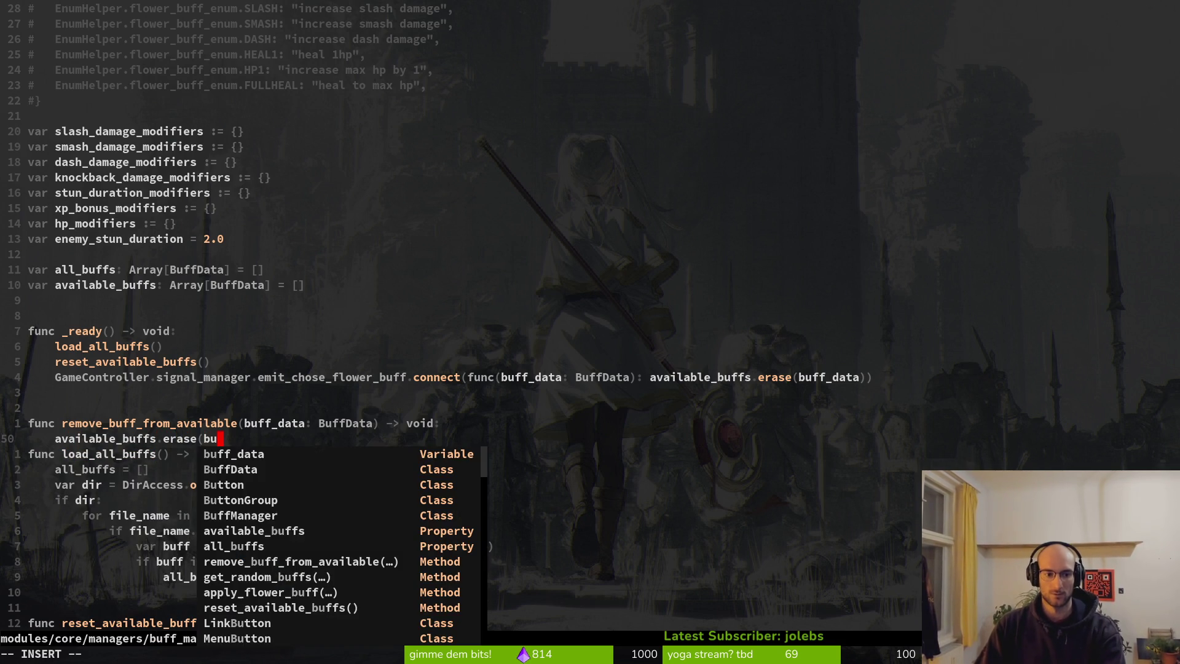
pyautogui.press('Tab')
pyautogui.write(')')
pyautogui.press('Escape')
# Step: Add print_debug(available_buffs) below the erase call and save the script with :w
pyautogui.press('o')
pyautogui.press('Return')
pyautogui.press('Return')
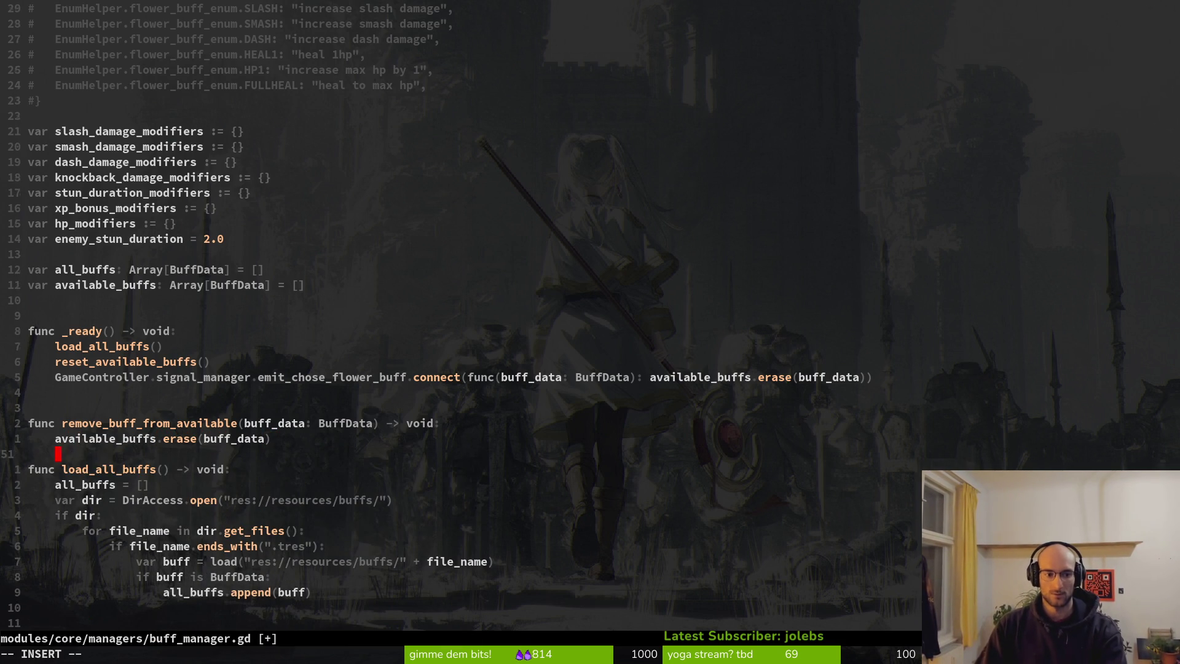
pyautogui.press('Escape')
pyautogui.press('k')
pyautogui.press('k')
pyautogui.press('k')
pyautogui.write('oa')
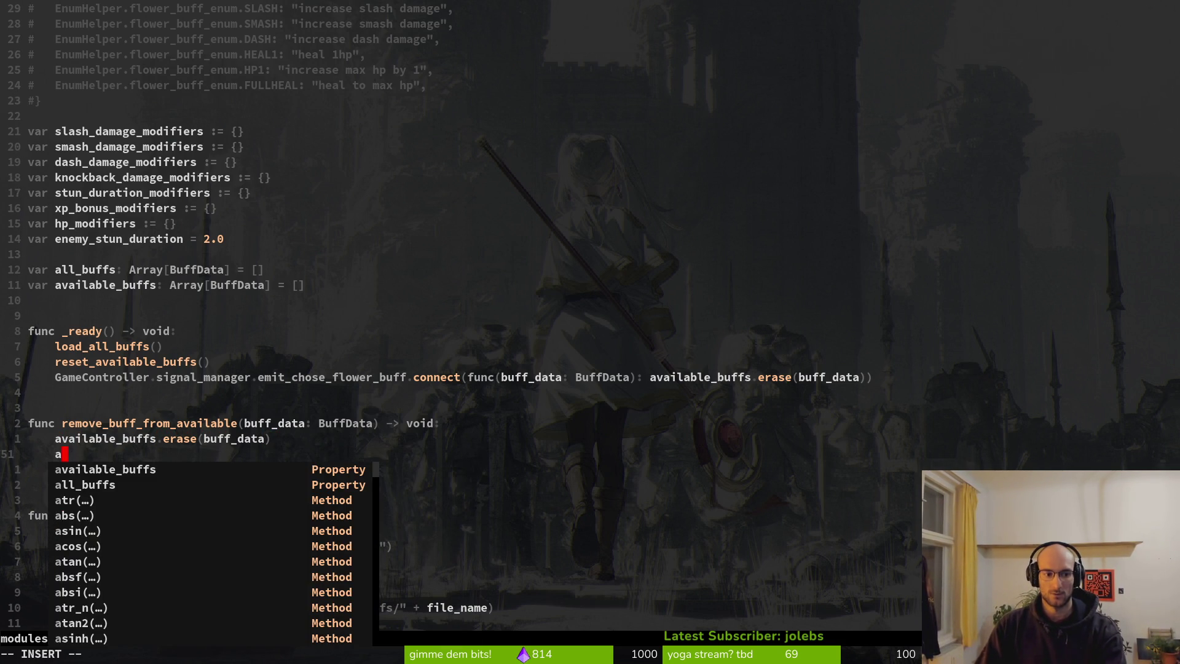
pyautogui.press('BackSpace')
pyautogui.write('pr')
pyautogui.press('Tab')
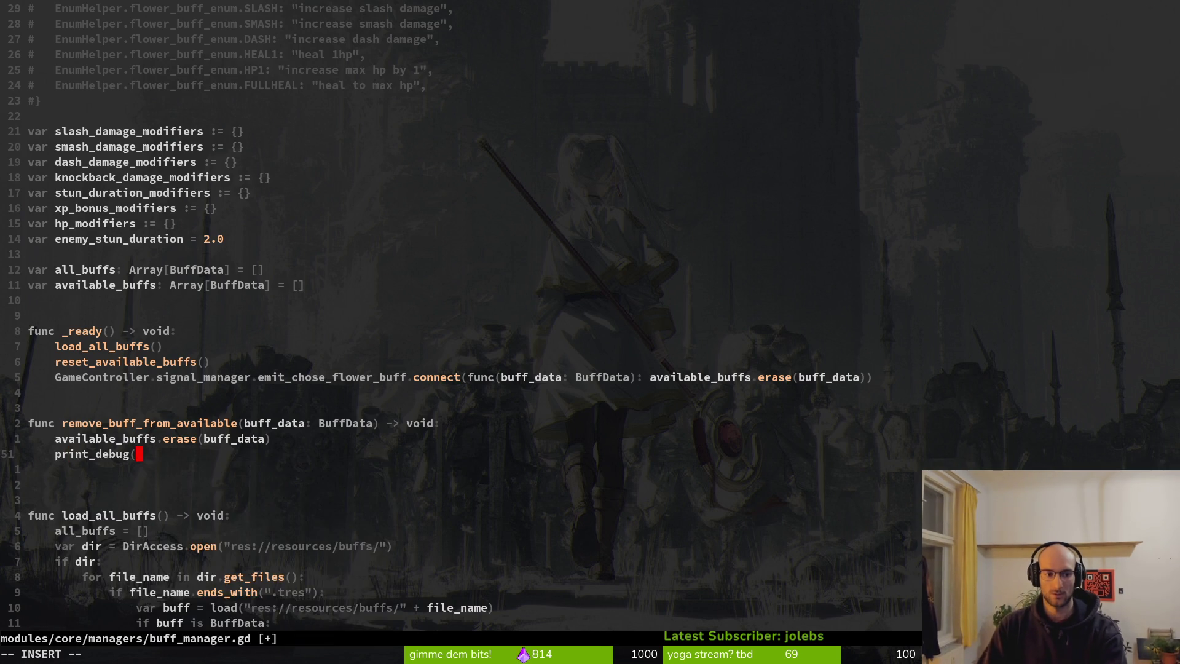
pyautogui.write('av')
pyautogui.press('Tab')
pyautogui.write(')')
pyautogui.press('Escape')
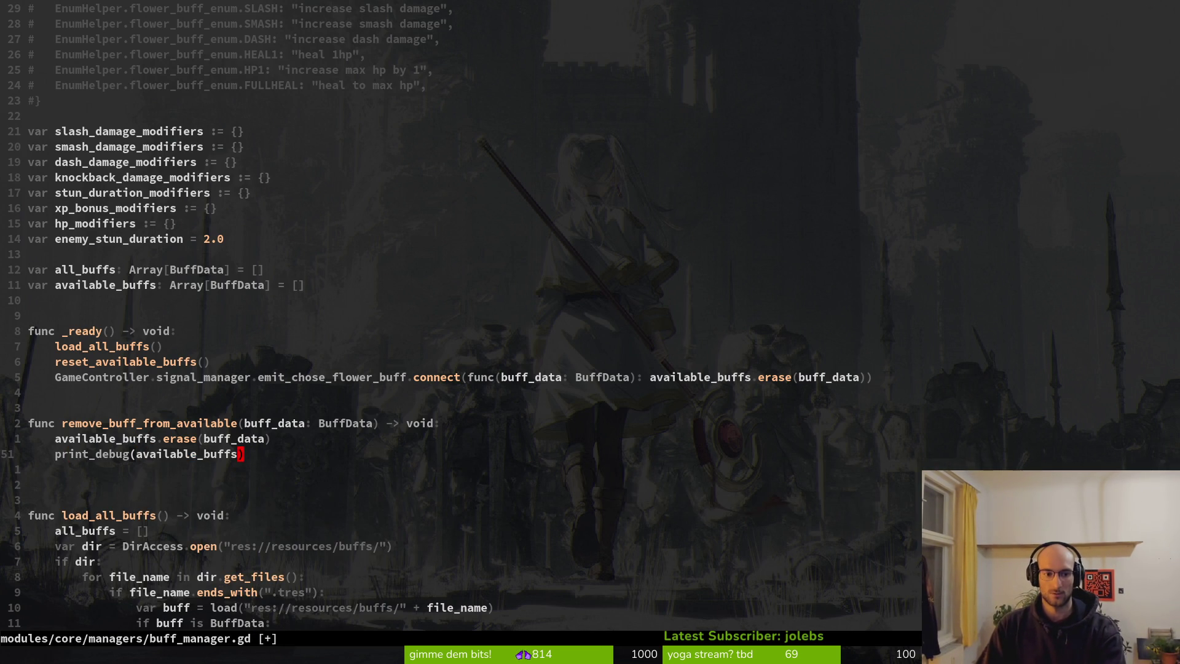
pyautogui.write(':w')
pyautogui.press('Return')
pyautogui.press('k')
pyautogui.press('k')
pyautogui.press('k')
pyautogui.press('k')
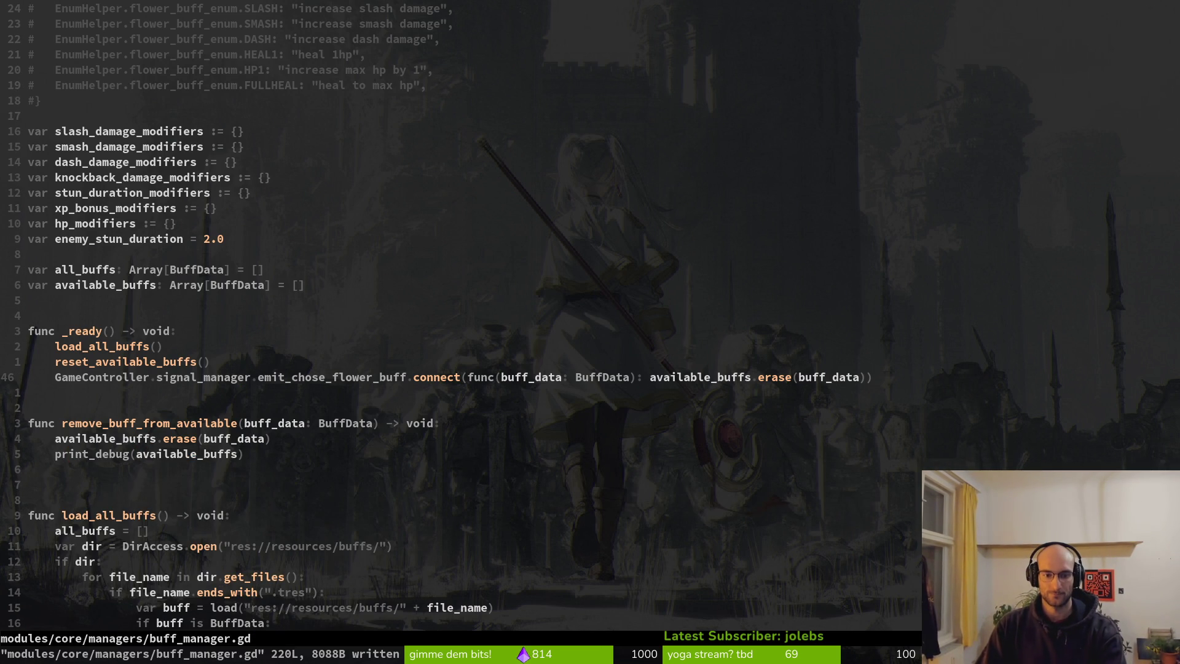
# Step: Replace the inline lambda in connect() with remove_buff_from_available, save, and run the game
pyautogui.press('f')
pyautogui.press('(')
pyautogui.press('l')
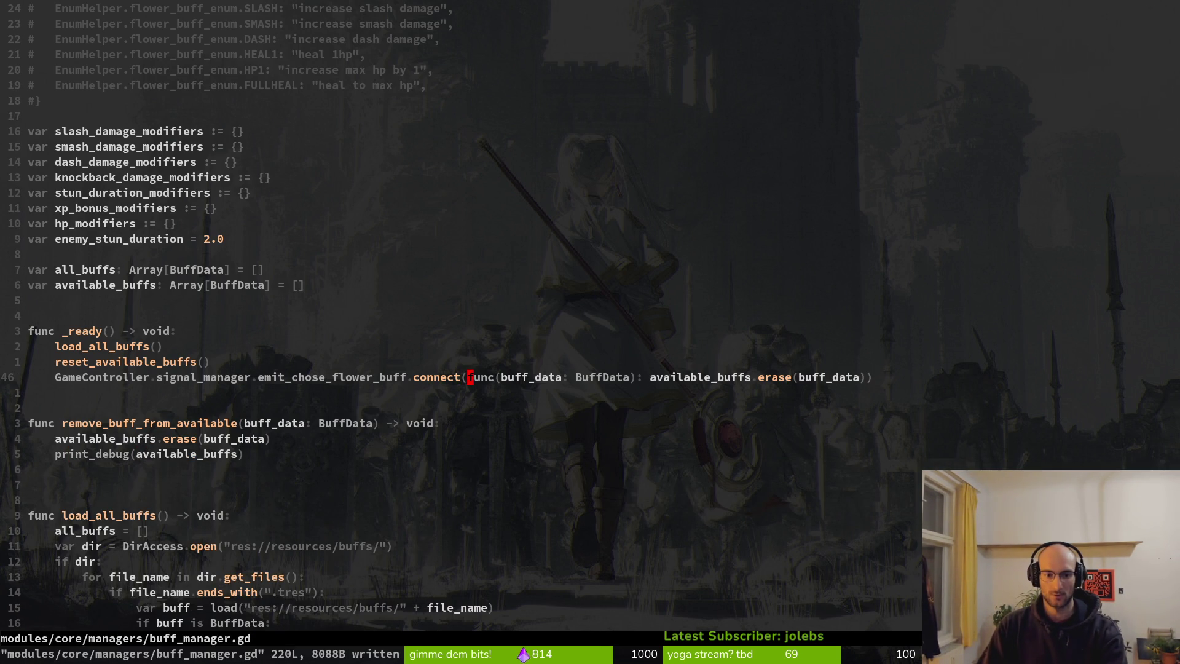
pyautogui.press('v')
pyautogui.press('$')
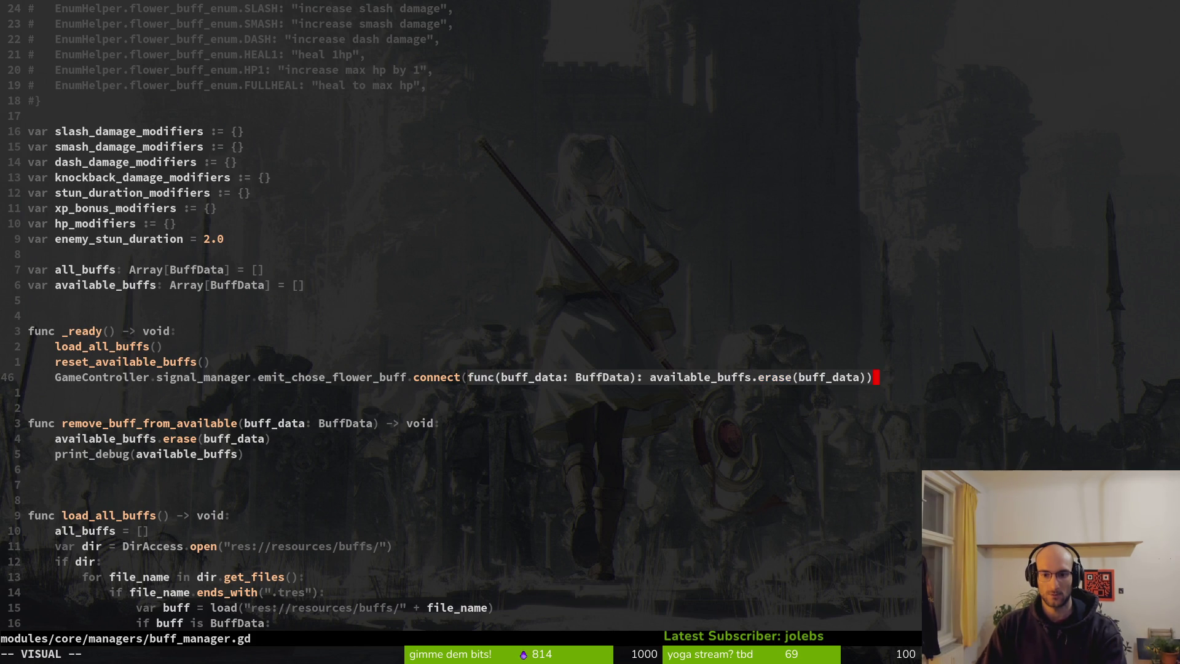
pyautogui.press('h')
pyautogui.write('ct(')
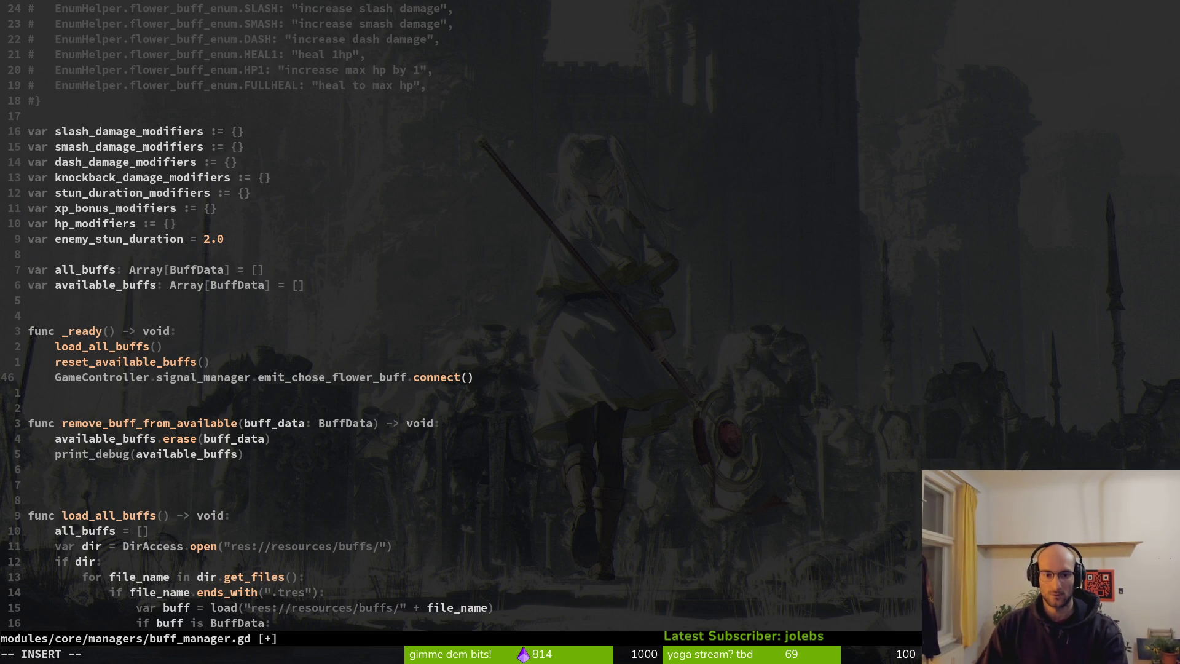
pyautogui.write('remo')
pyautogui.press('Tab')
pyautogui.press('Return')
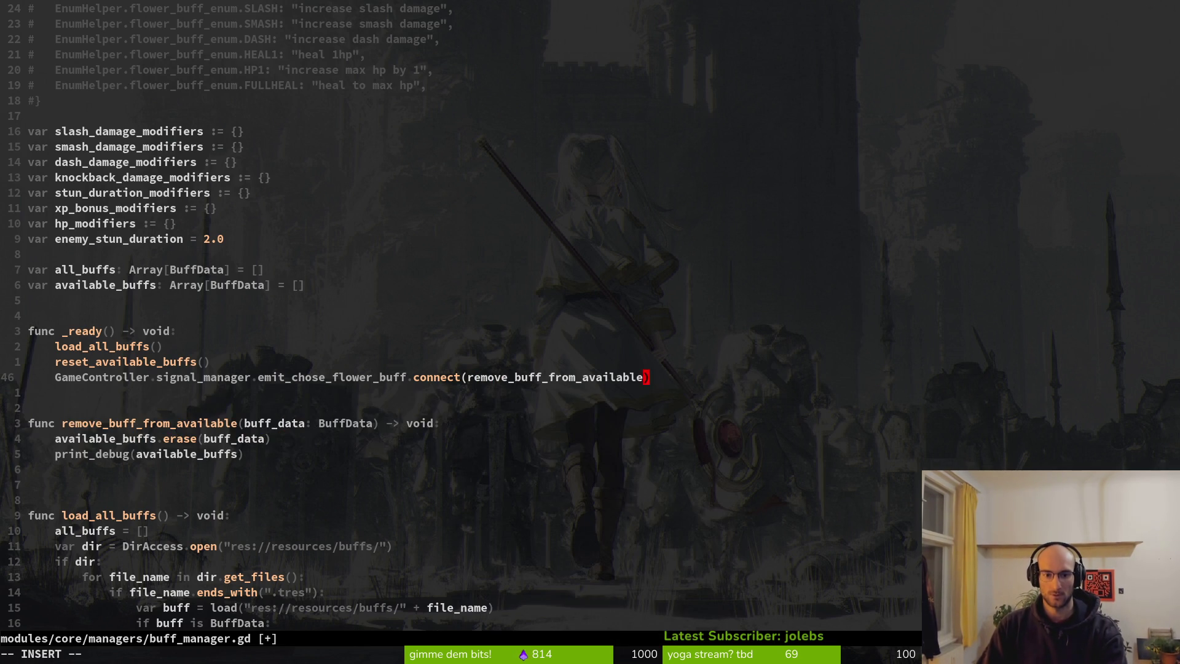
pyautogui.press('Escape')
pyautogui.write(':w')
pyautogui.press('Return')
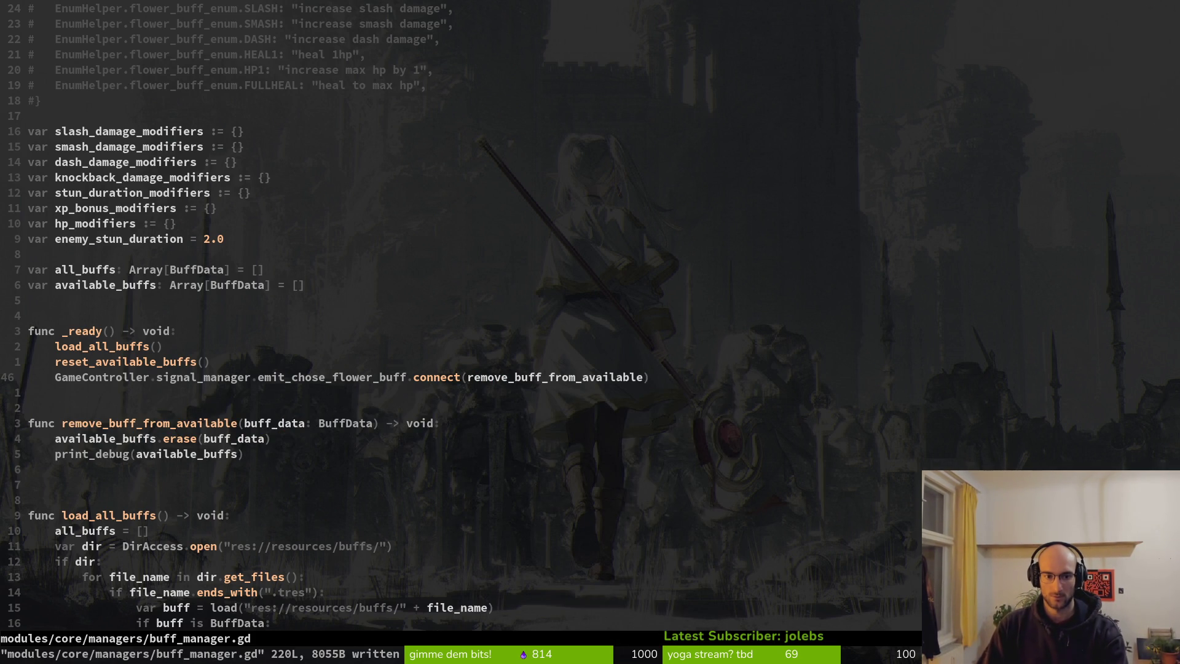
pyautogui.hotkey('alt', 'Tab')
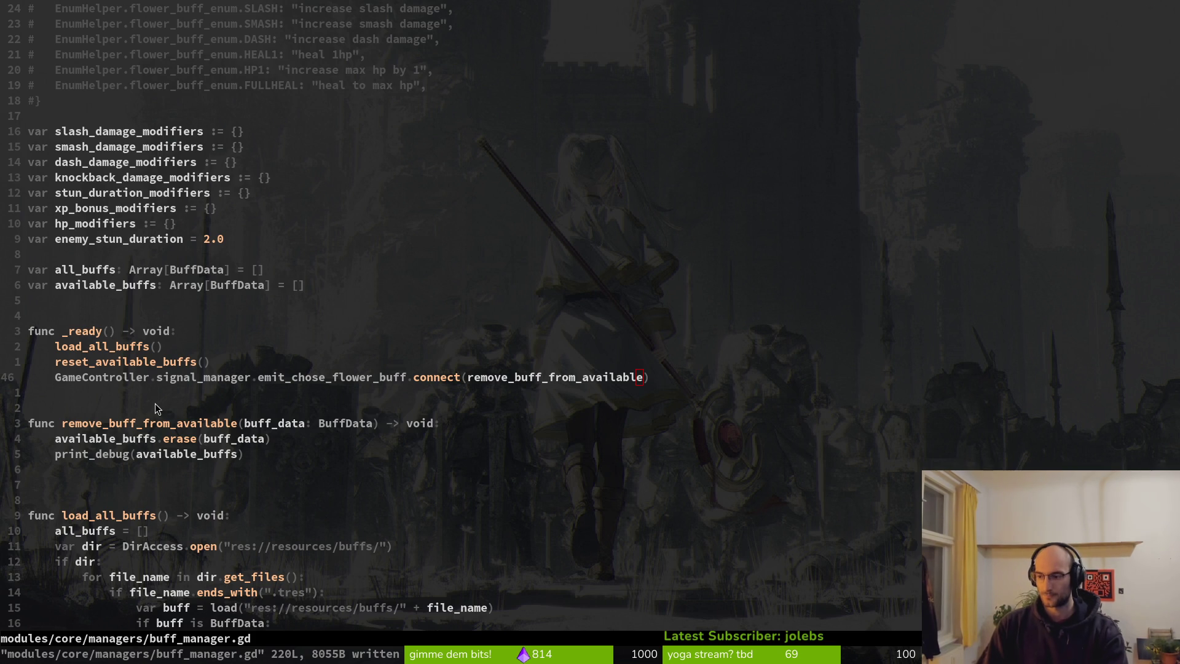
pyautogui.press('F5')
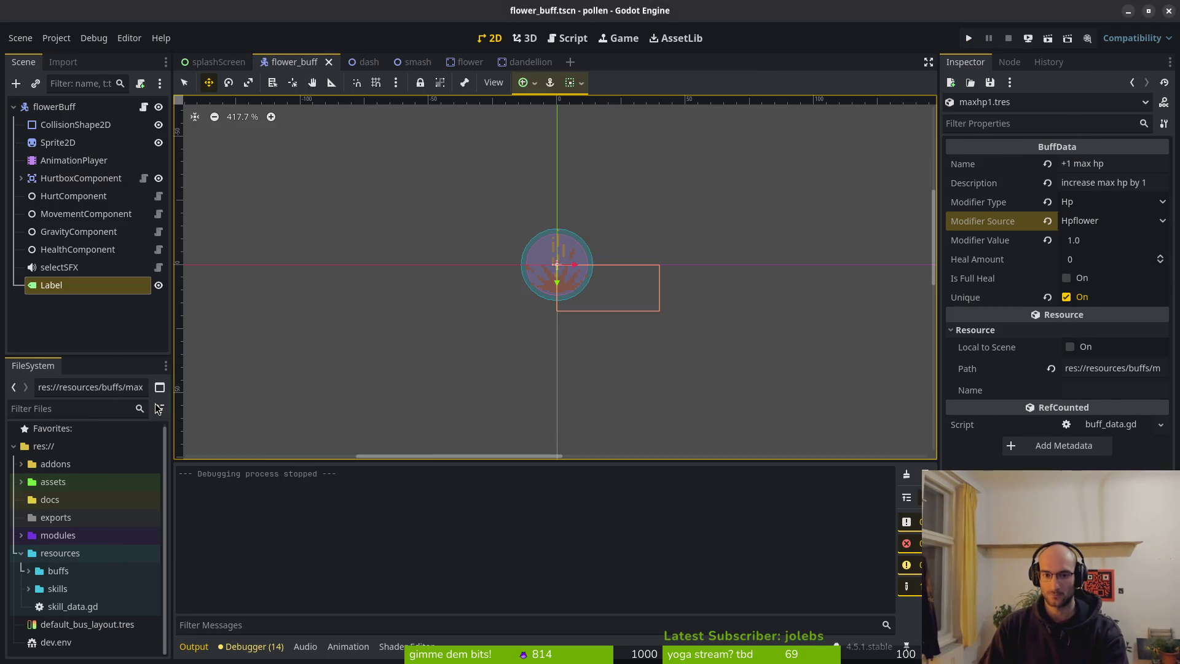
# Step: Play level 2 until the '+1 max hp' buff raises health to 6.0, then return to the editor
pyautogui.press('F5')
pyautogui.press('Return')
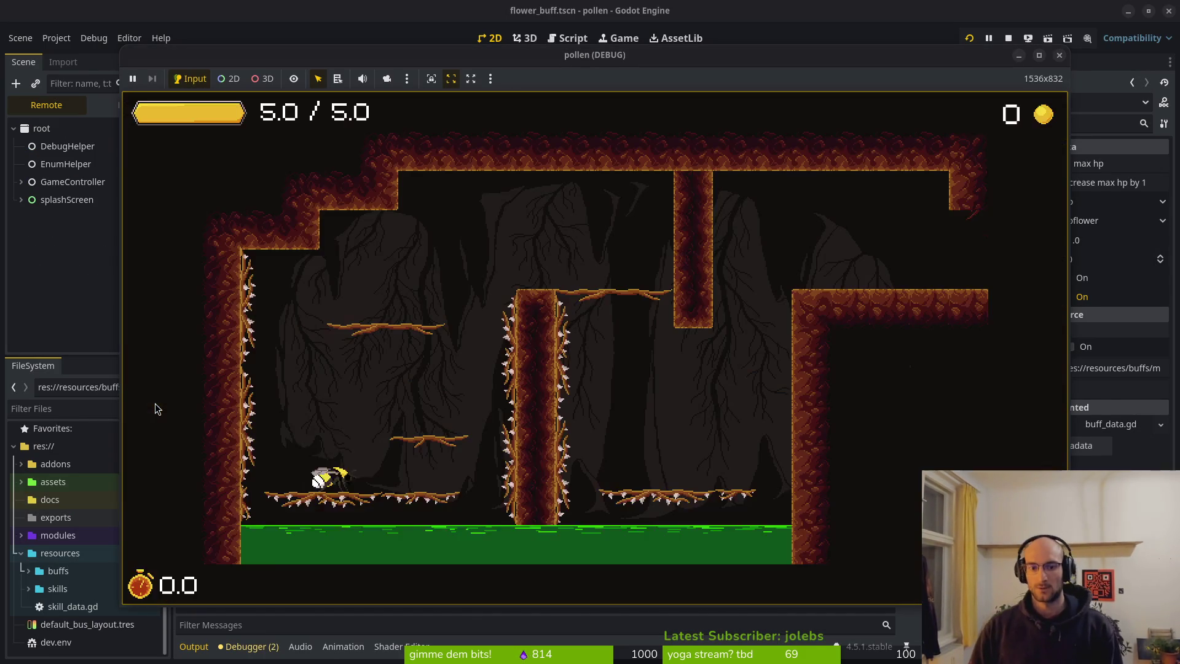
pyautogui.press('w')
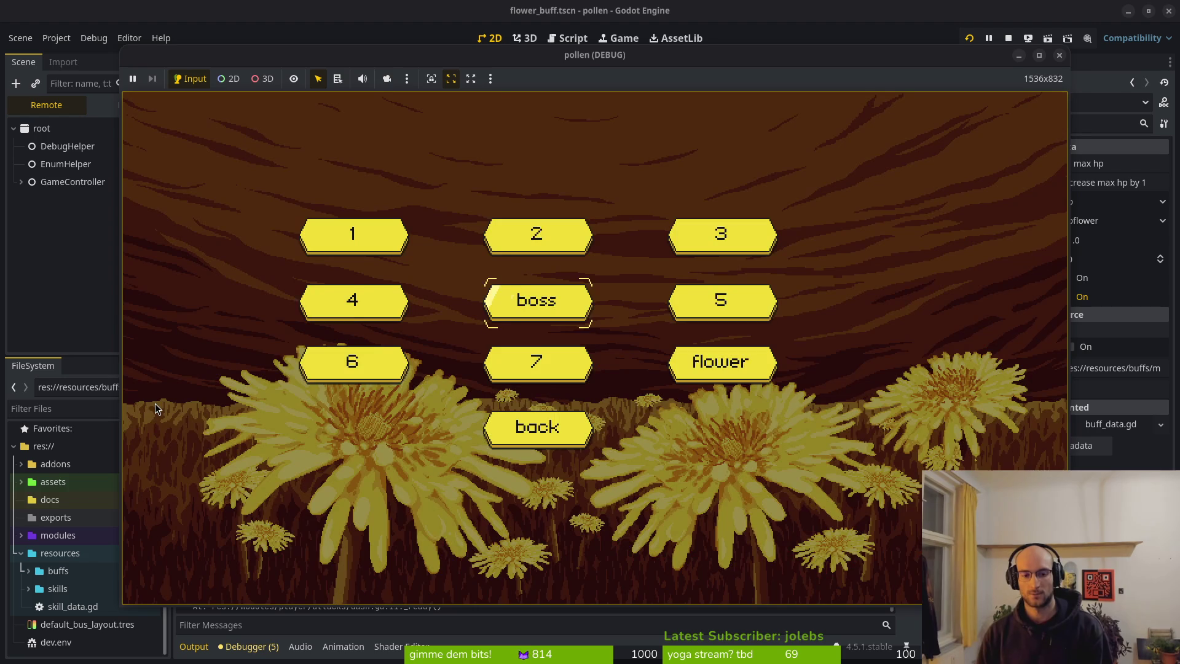
pyautogui.press('Up')
pyautogui.press('Return')
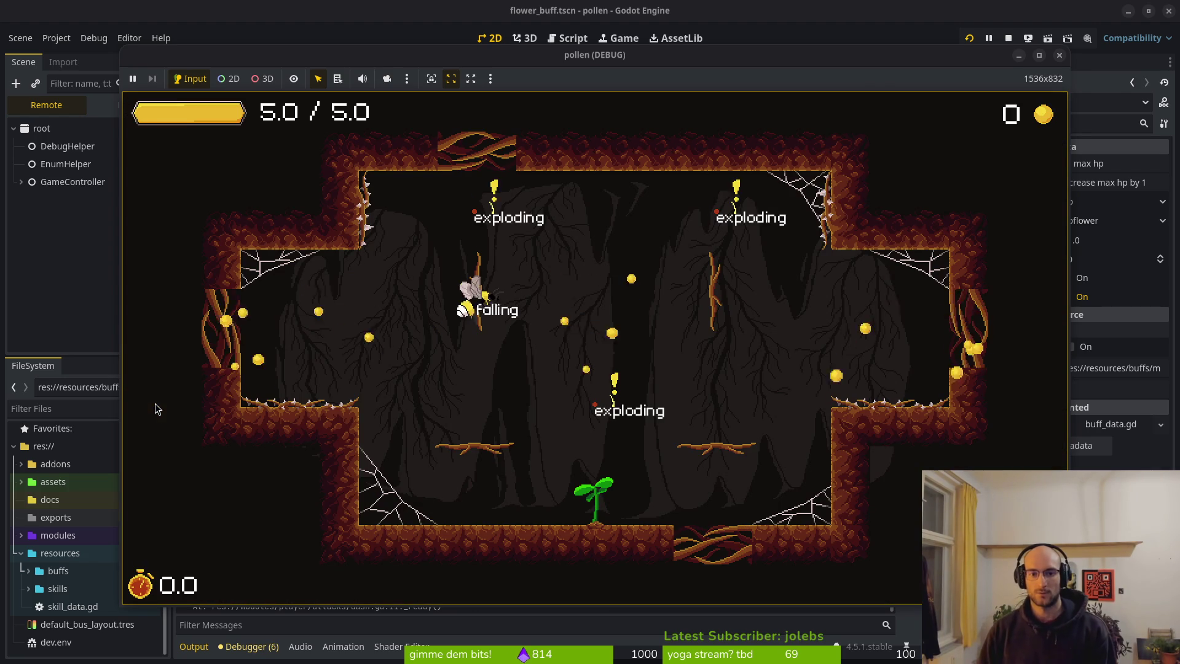
pyautogui.moveTo(642, 55); pyautogui.dragTo(652, 10)
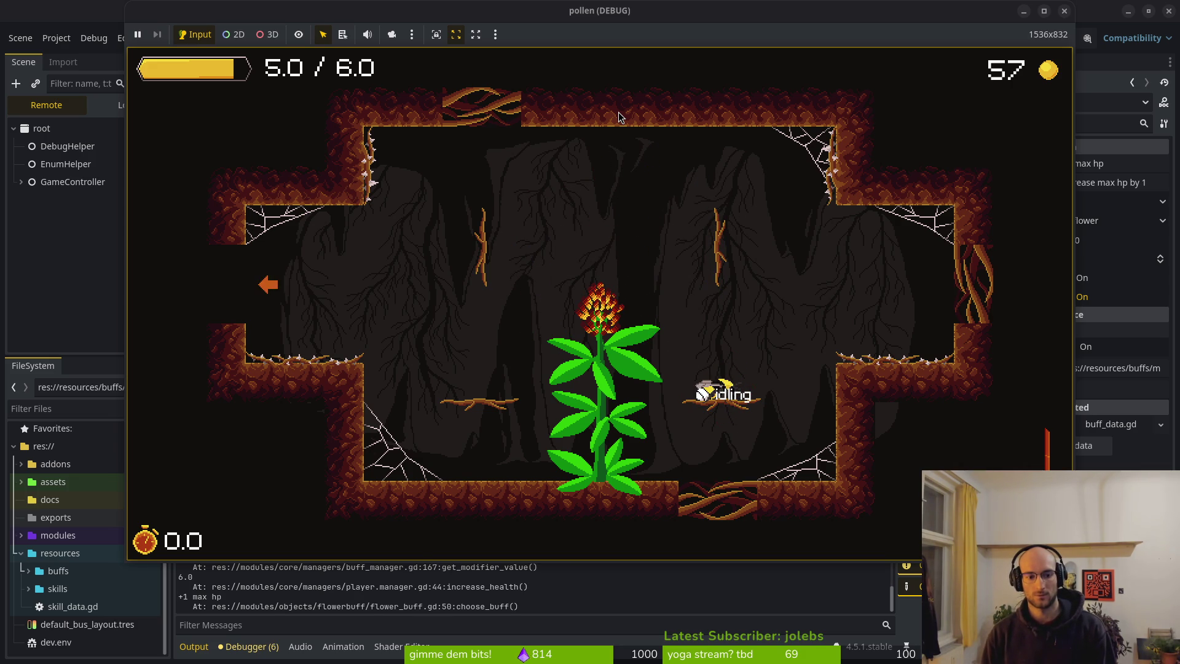
pyautogui.click(713, 603)
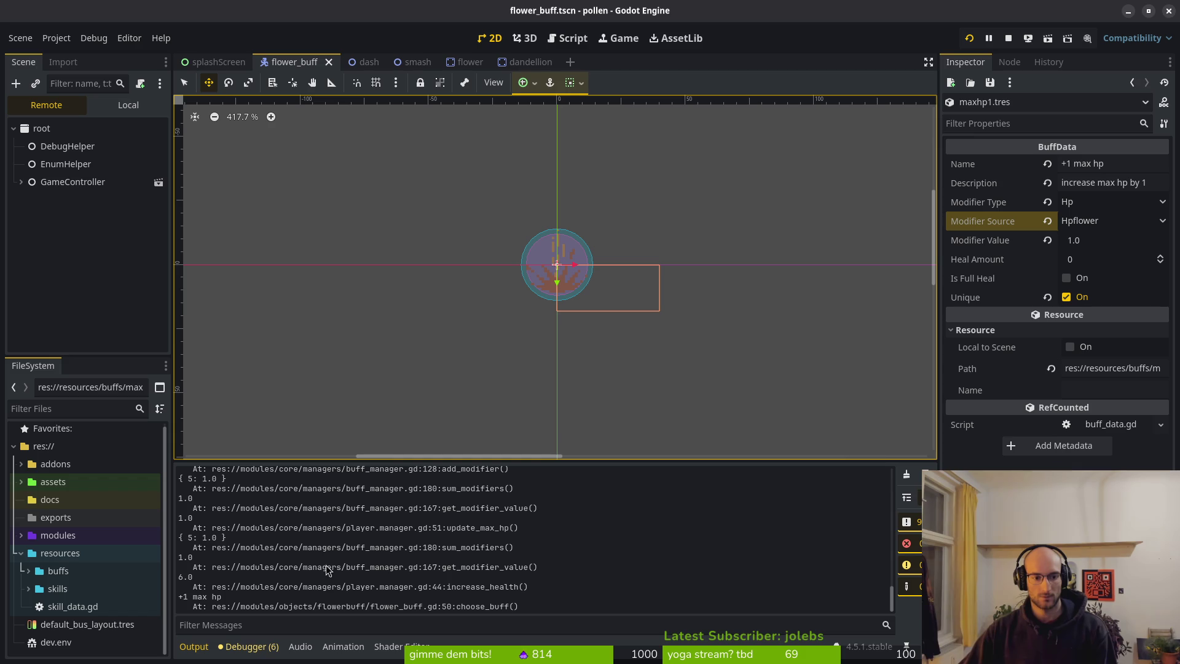
# Step: Scroll the Output log and compare it with the print_debug call in buff_manager.gd
pyautogui.scroll(5, 320, 572)
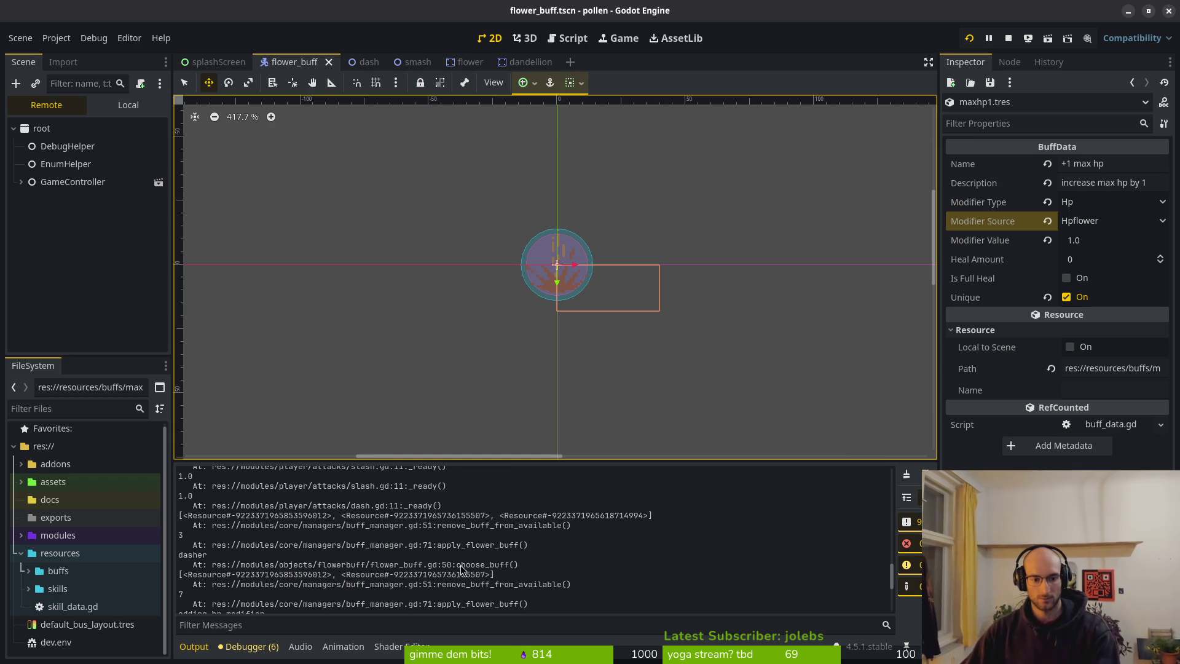
pyautogui.hotkey('alt', 'Tab')
pyautogui.hotkey('alt', 'Tab')
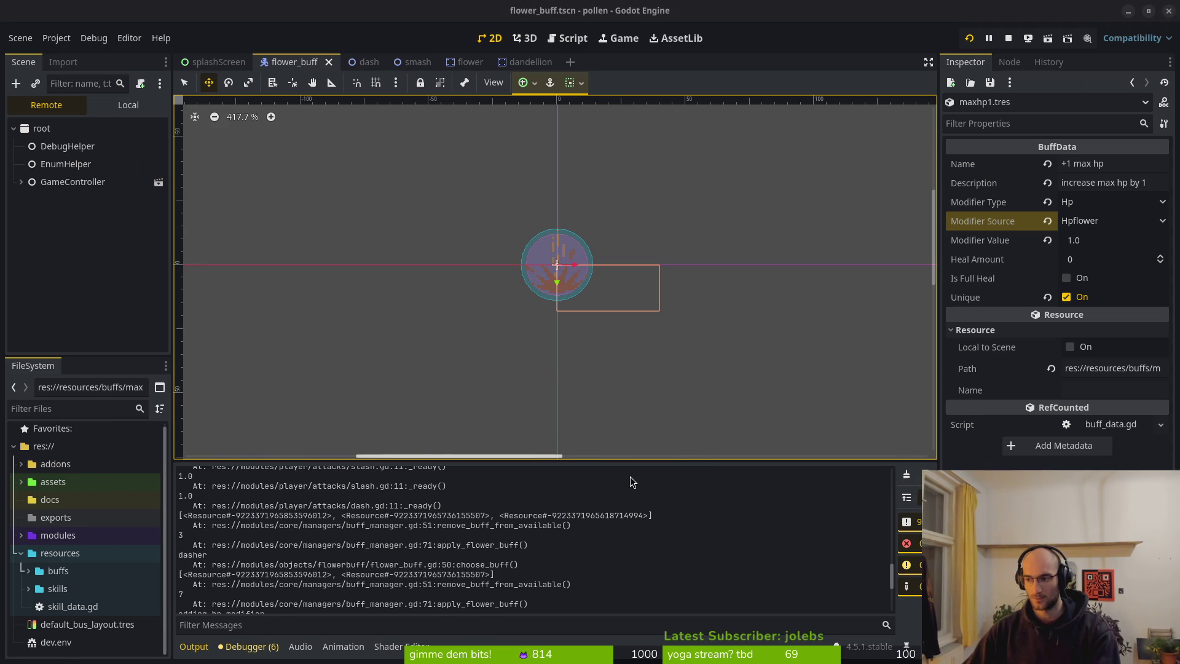
pyautogui.hotkey('alt', 'Tab')
pyautogui.click(86, 424)
pyautogui.click(113, 455)
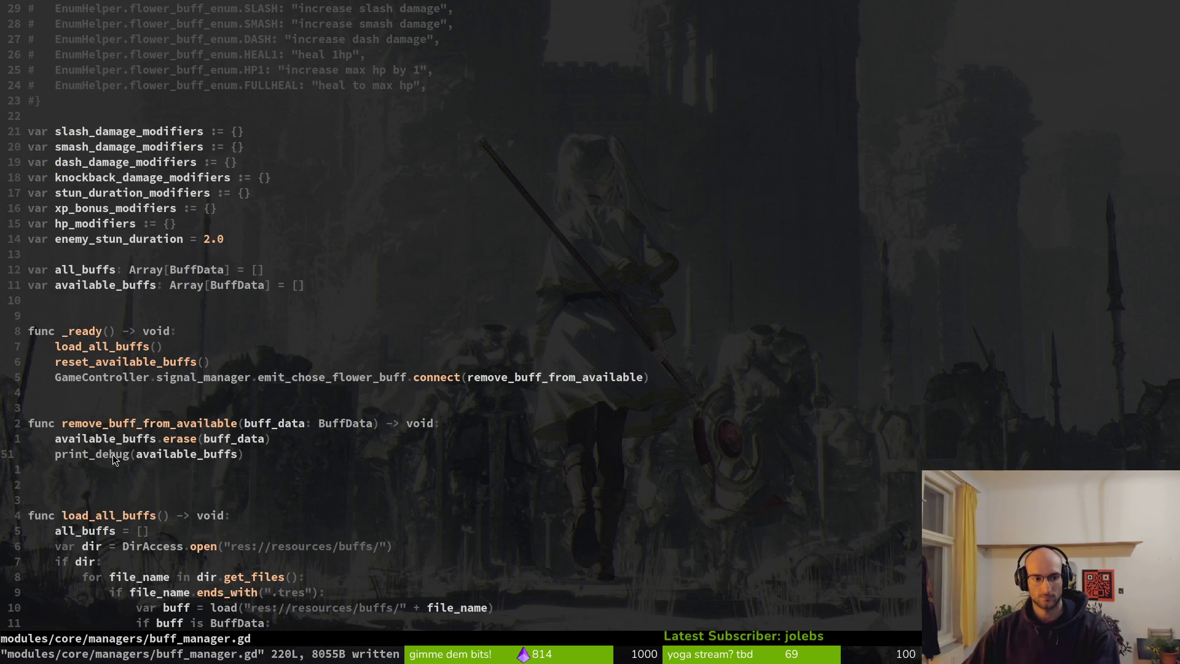
pyautogui.hotkey('alt', 'Tab')
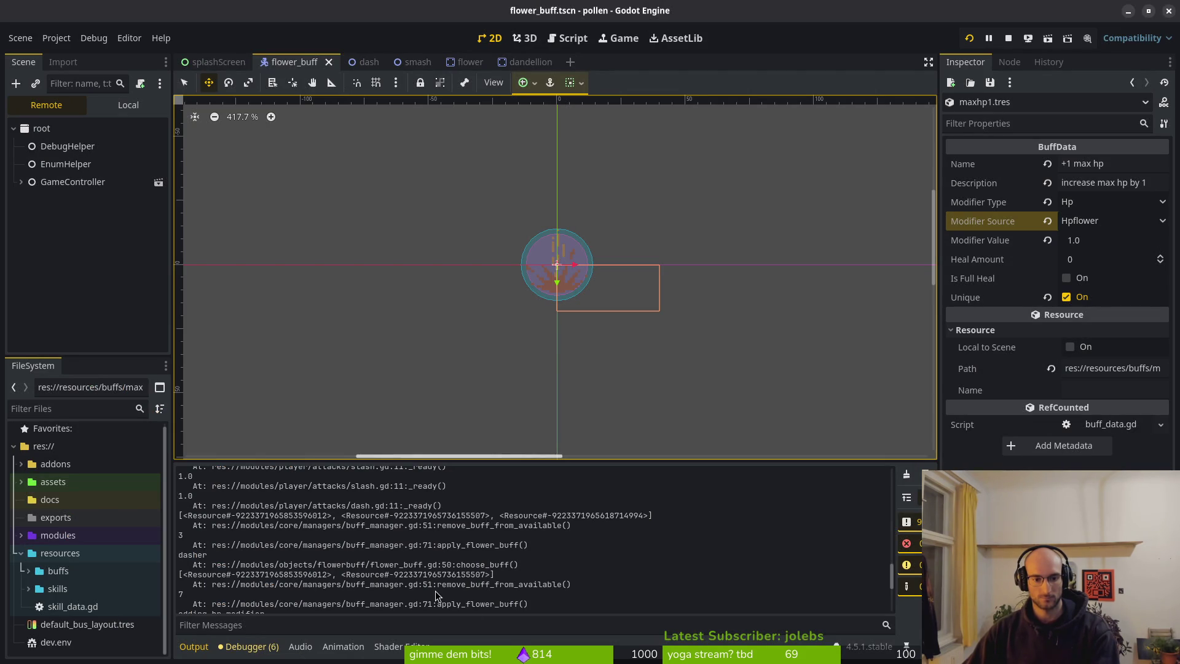
# Step: Mark a debug line in the output, recheck the code, then stop and relaunch the game
pyautogui.moveTo(193, 576); pyautogui.dragTo(465, 581)
pyautogui.click(456, 588)
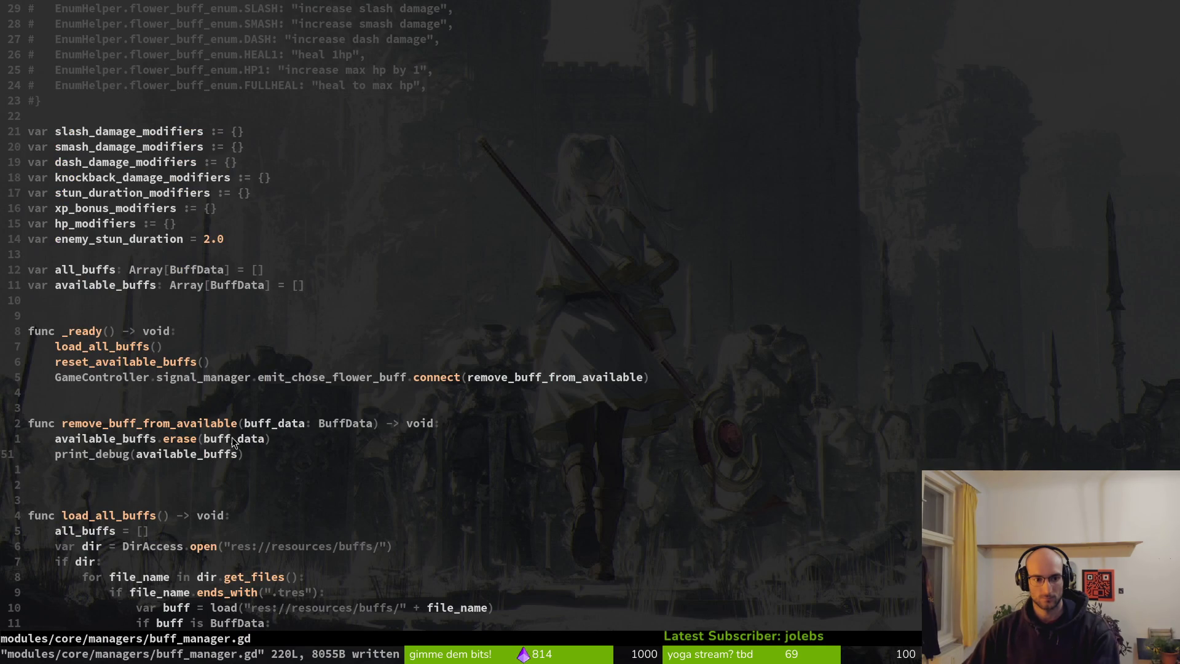
pyautogui.hotkey('alt', 'Tab')
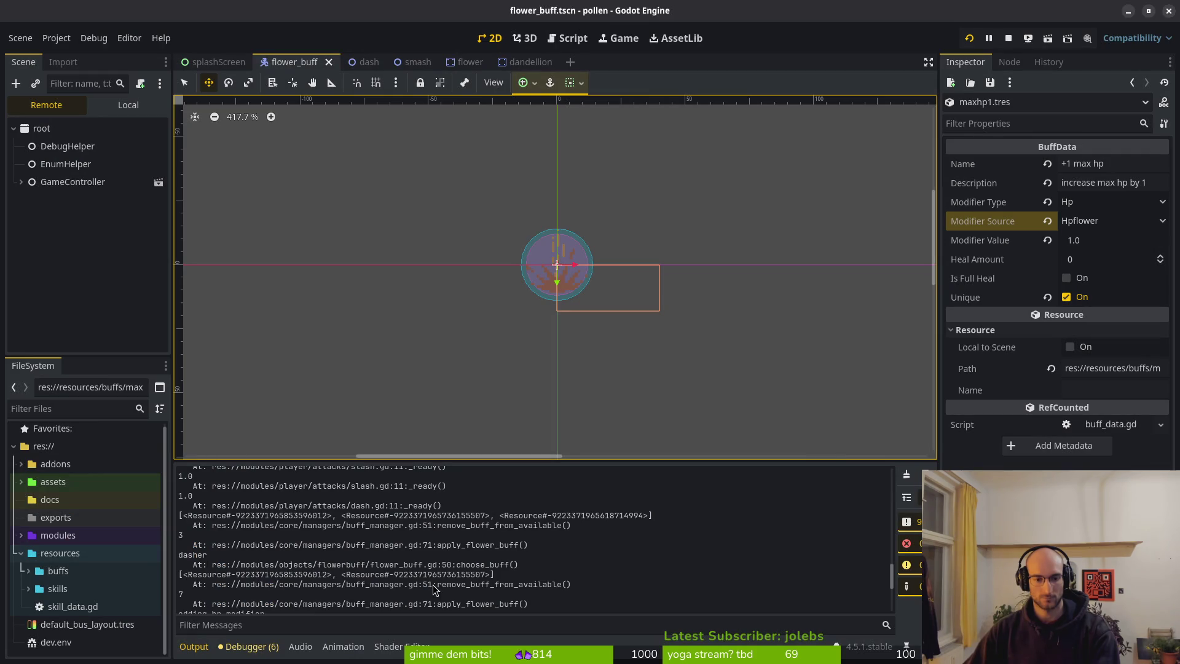
pyautogui.hotkey('alt', 'Tab')
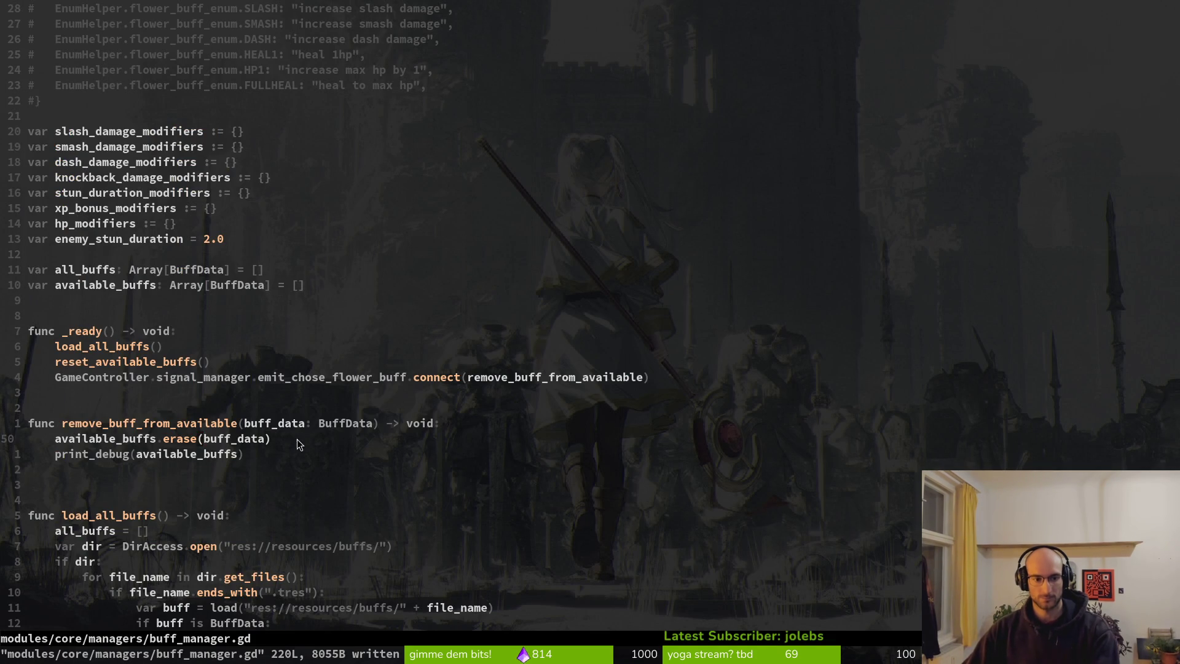
pyautogui.hotkey('alt', 'Tab')
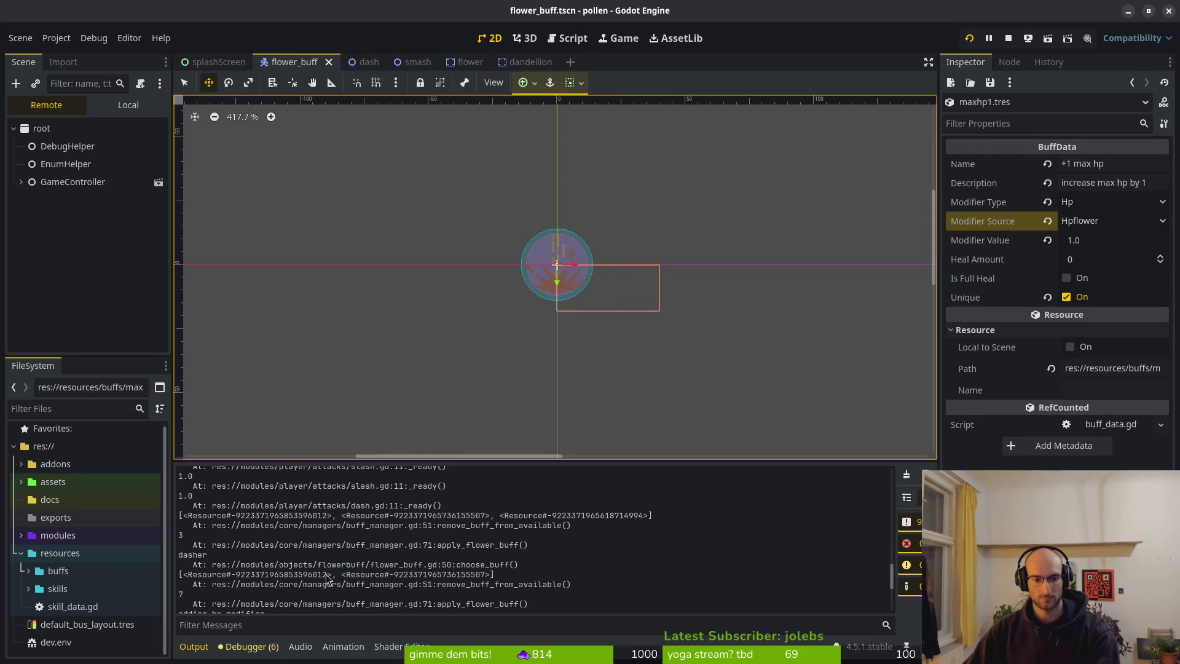
pyautogui.hotkey('alt', 'Tab')
pyautogui.hotkey('alt', 'Tab')
pyautogui.click(1009, 39)
pyautogui.click(970, 40)
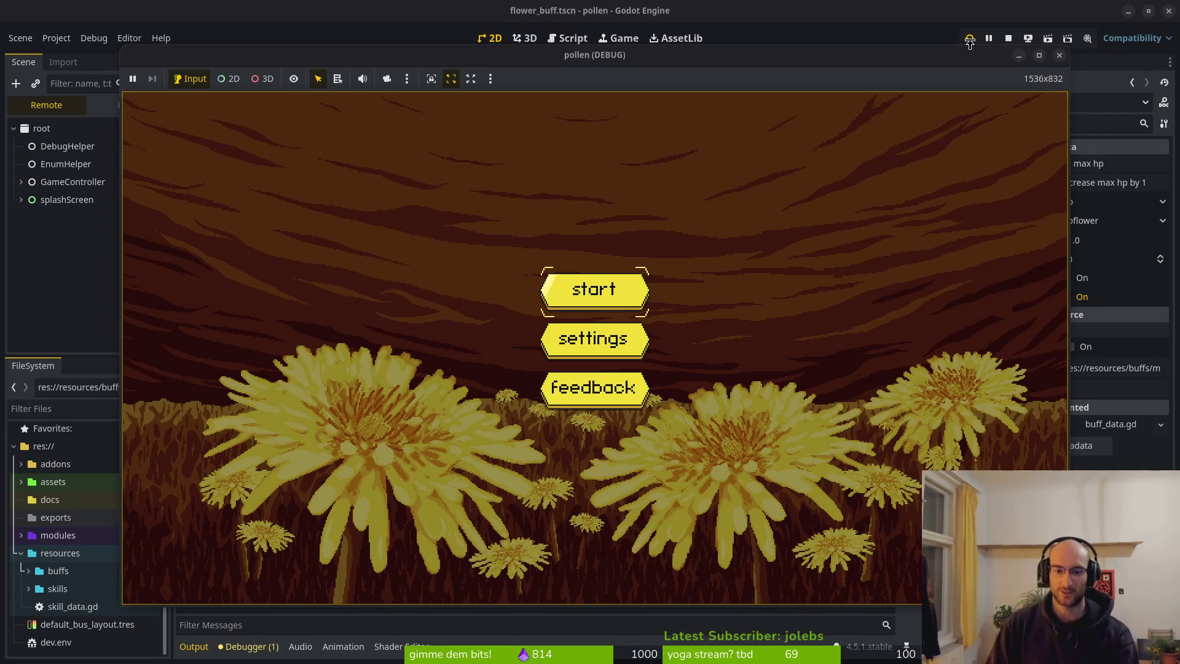
# Step: Start the game, enter level 2 and slash the enemies until the dandelion grows
pyautogui.press('space')
pyautogui.press('space')
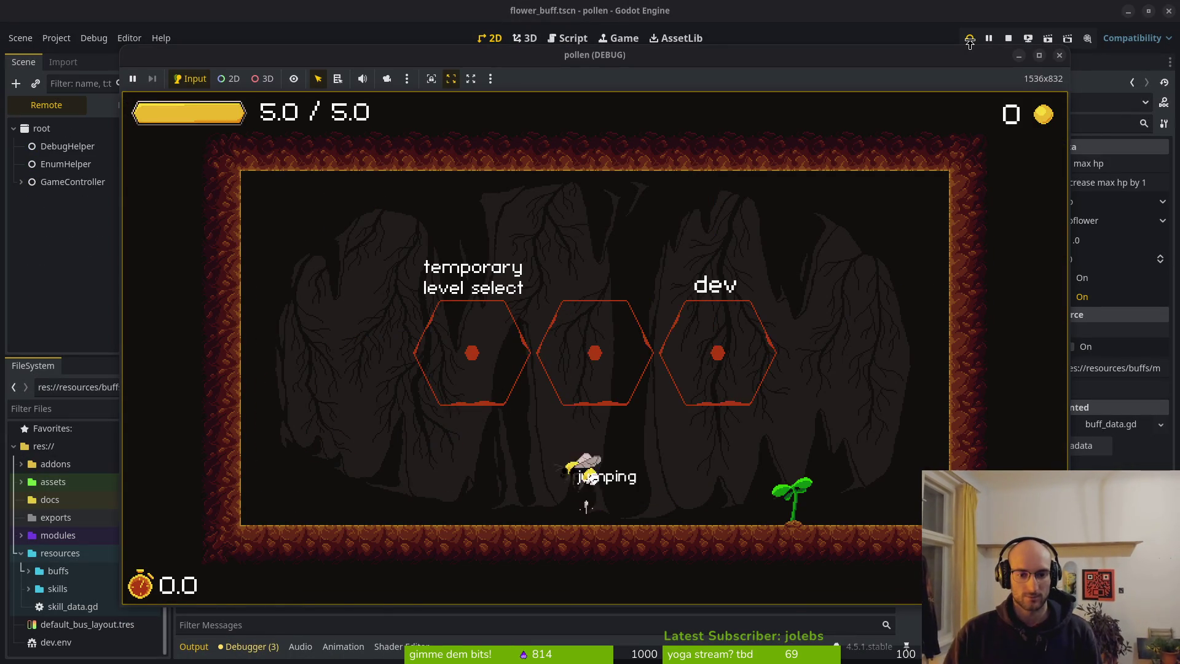
pyautogui.press('Up')
pyautogui.press('space')
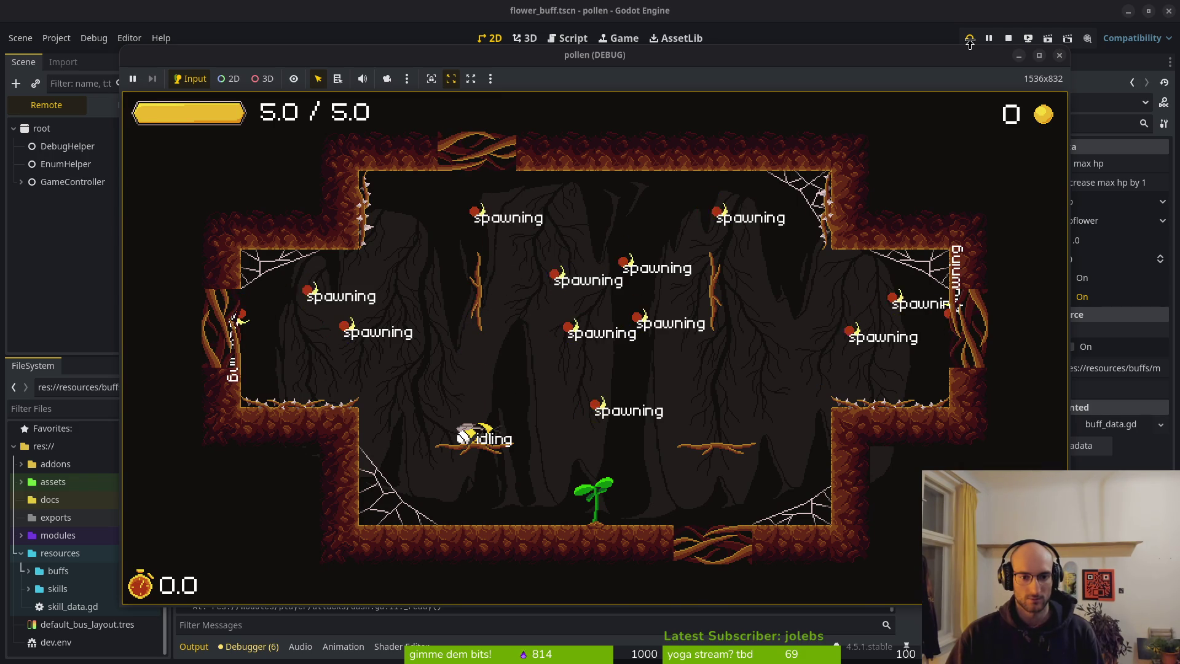
pyautogui.press('shift')
pyautogui.press('j')
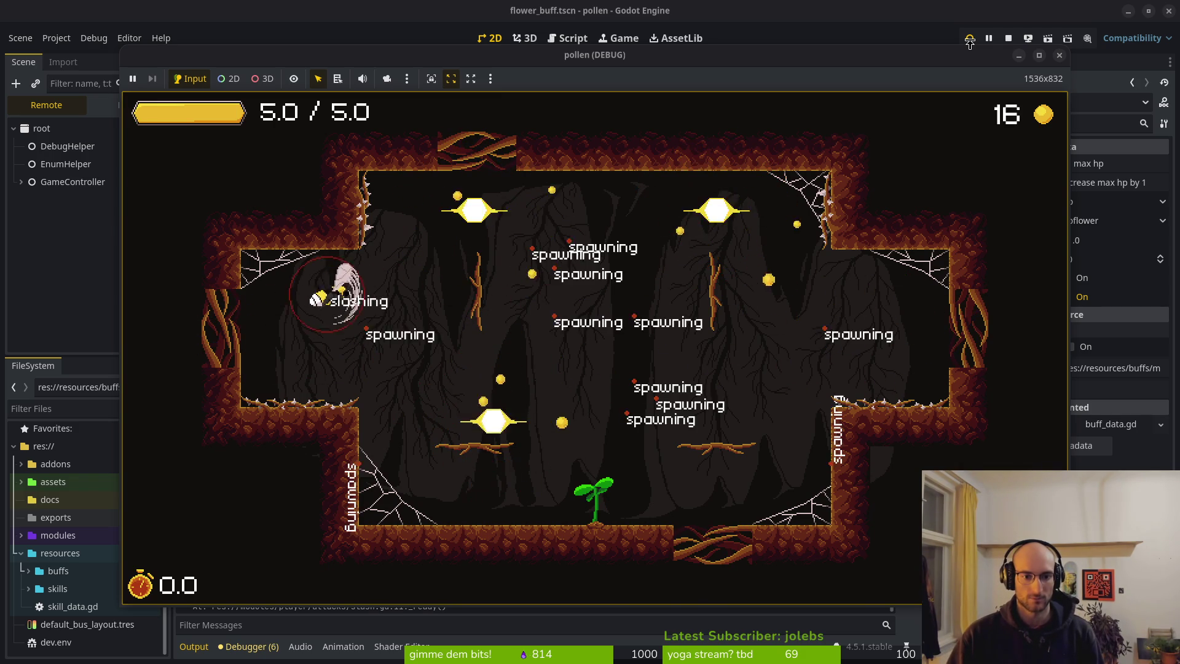
pyautogui.press('space')
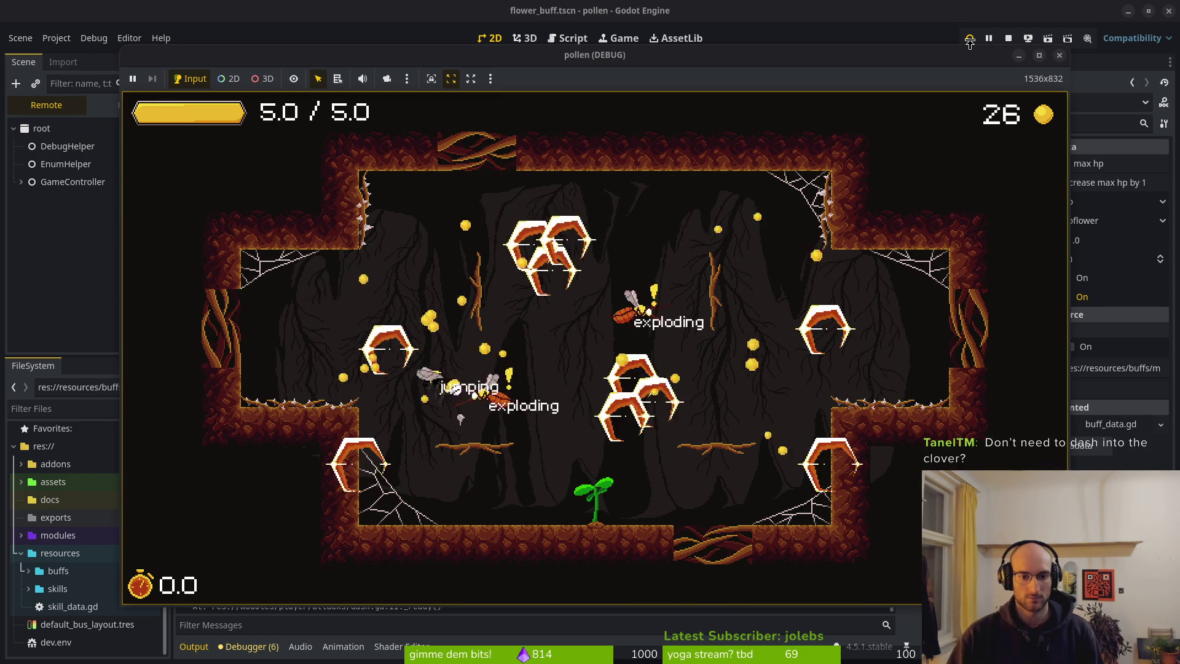
pyautogui.press('j')
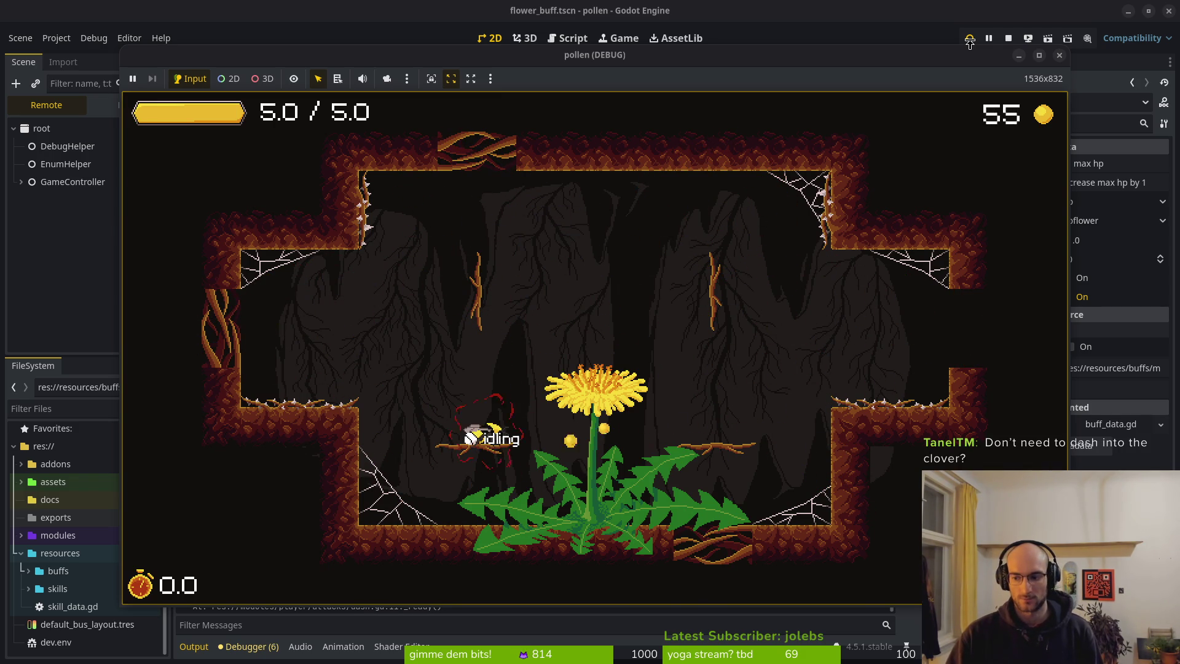
# Step: Smash the dandelion to release the buff pickups, then go back to the editor
pyautogui.press('space')
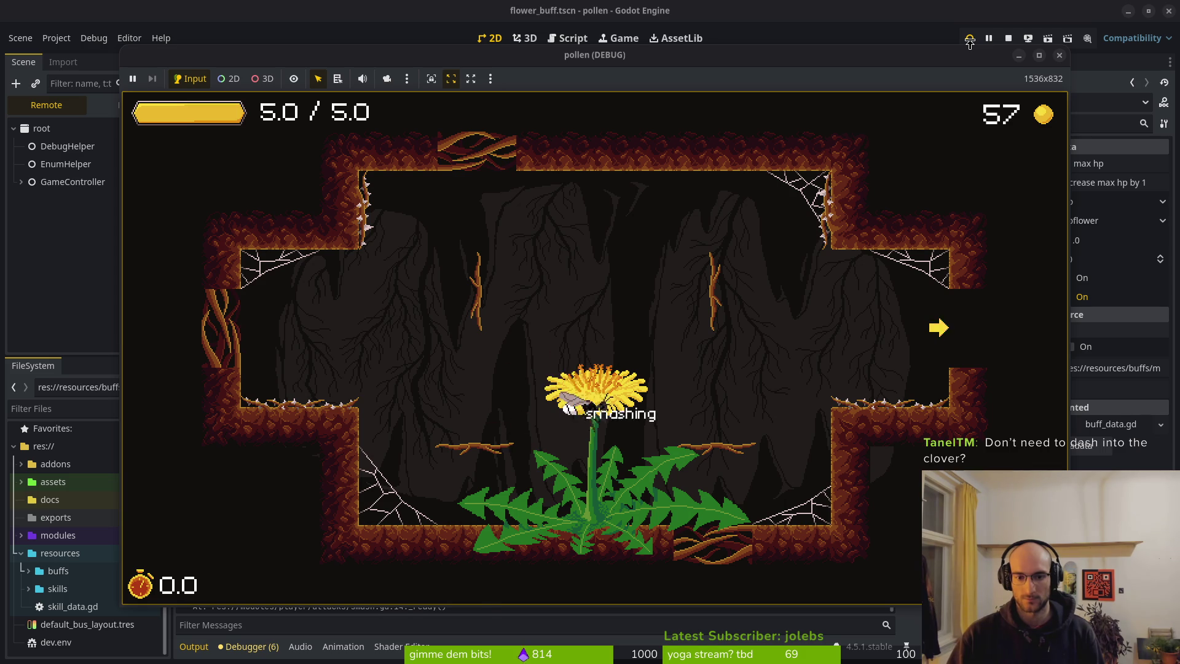
pyautogui.press('j')
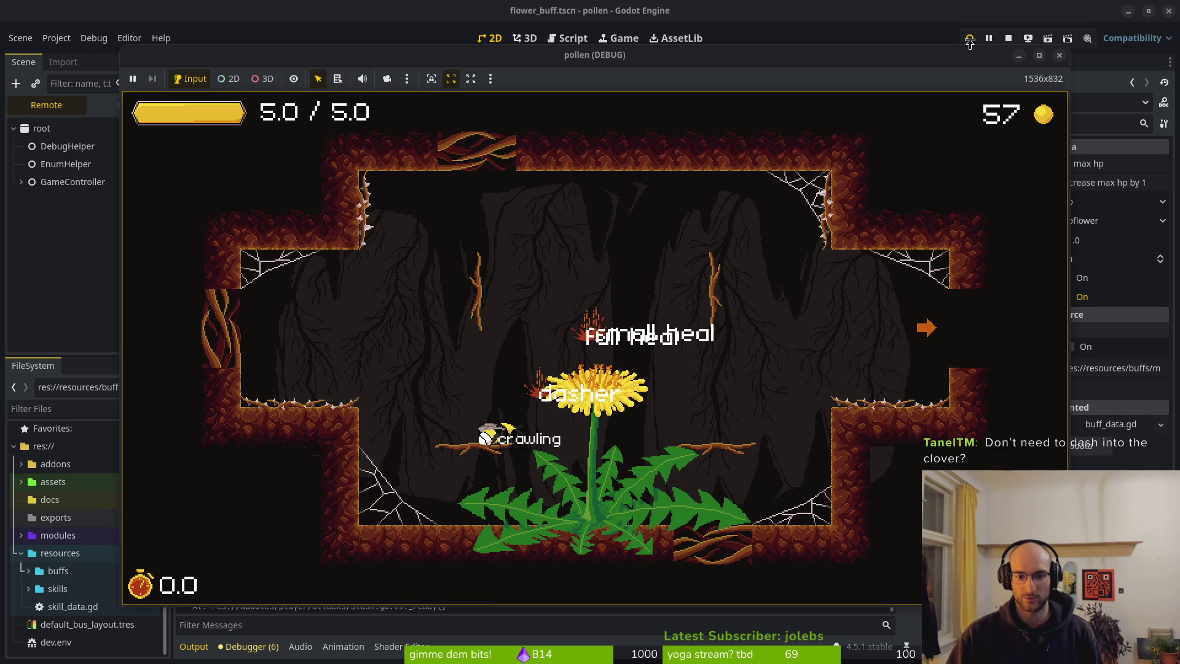
pyautogui.press('space')
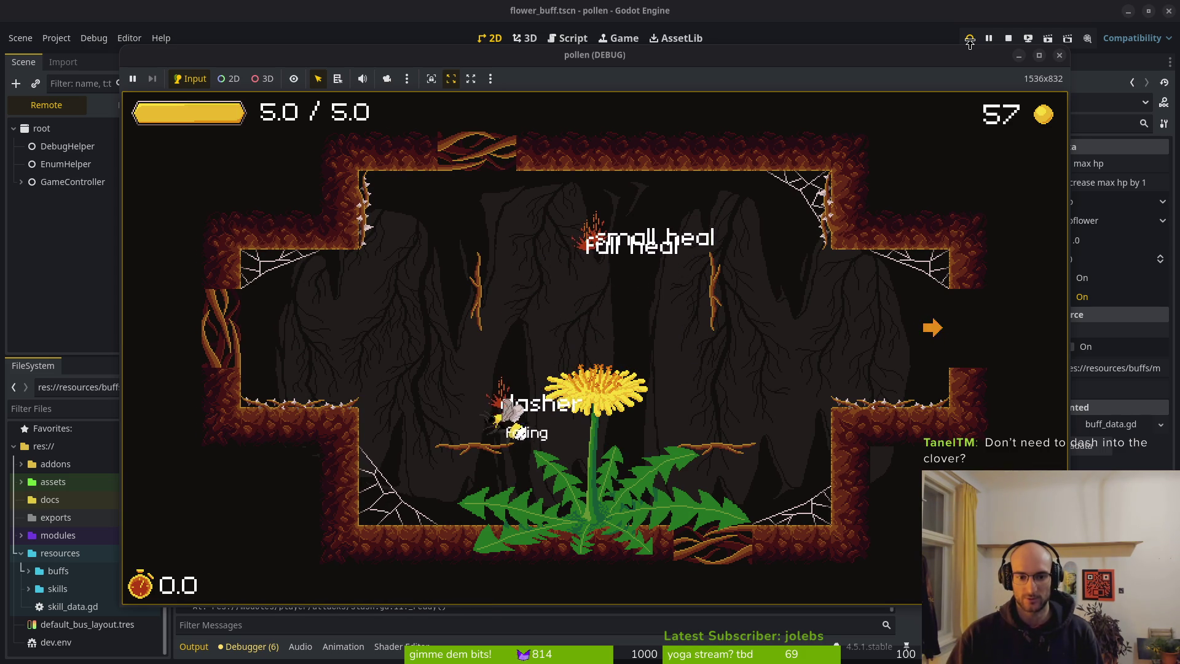
pyautogui.press('space')
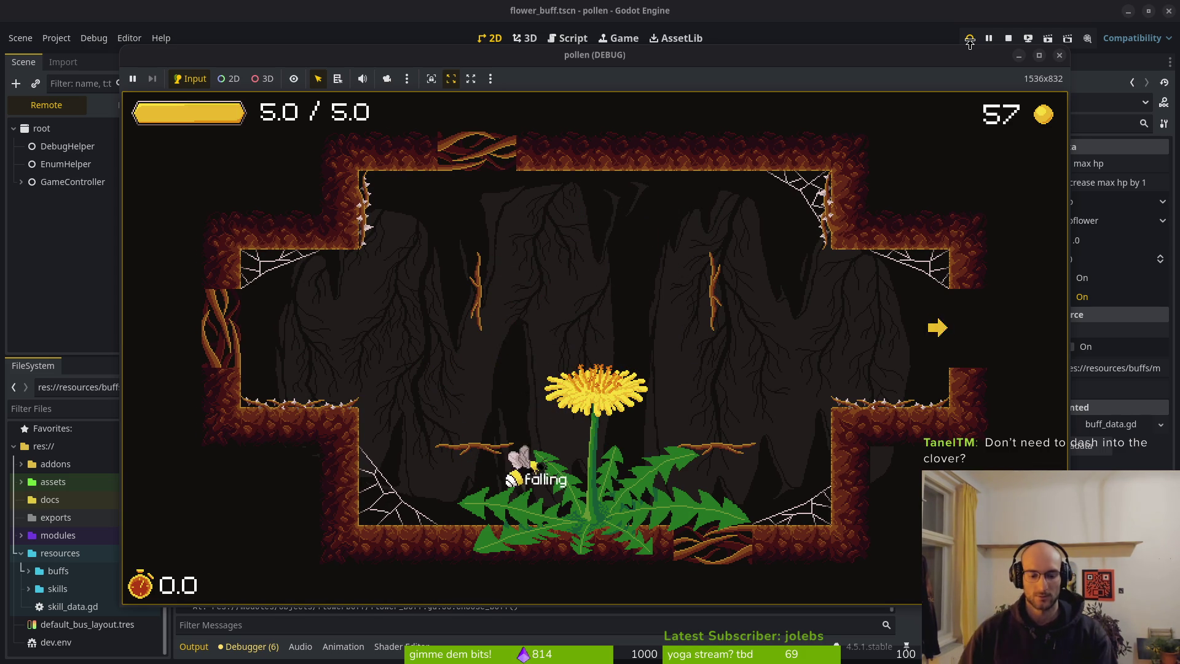
pyautogui.click(970, 39)
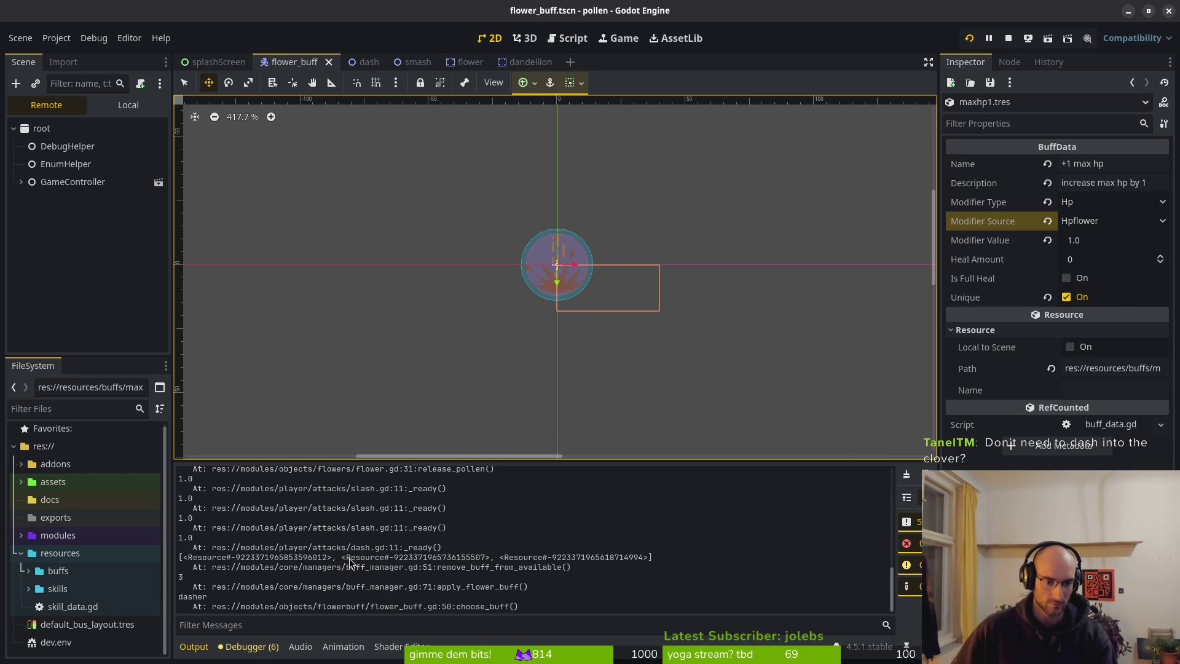
# Step: Expand res://resources/buffs in the FileSystem dock to list its files, then return to buff_manager.gd
pyautogui.click(28, 588)
pyautogui.click(28, 588)
pyautogui.click(28, 571)
pyautogui.scroll(-3, 93, 596)
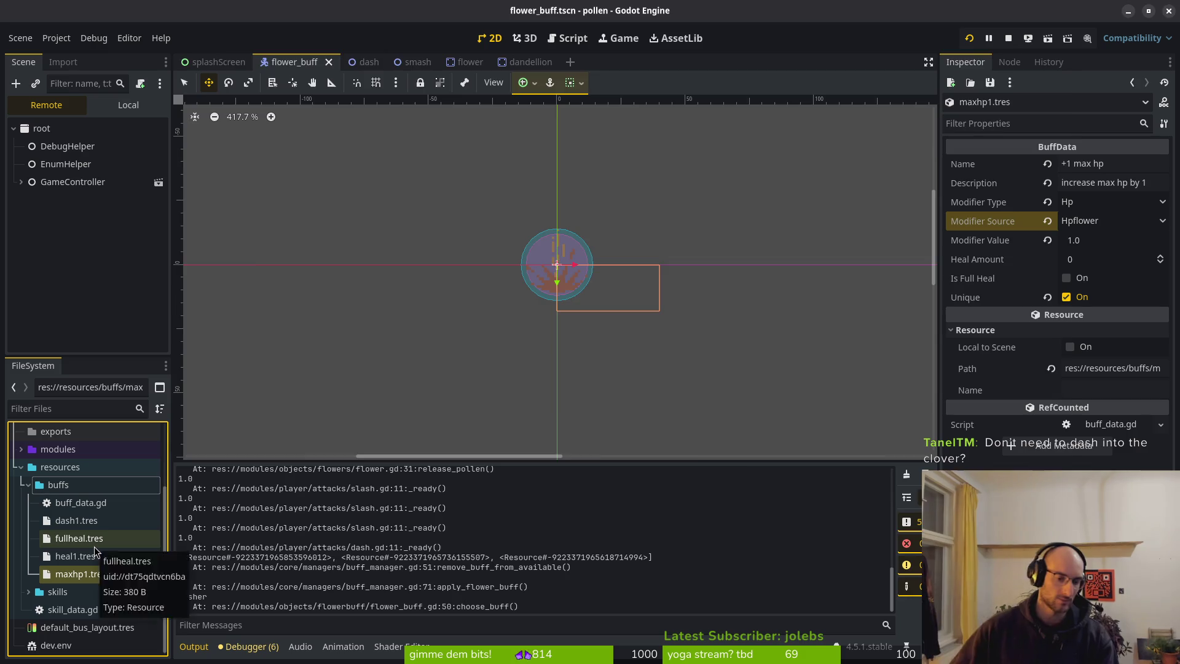
pyautogui.press('F5')
pyautogui.hotkey('alt', 'Tab')
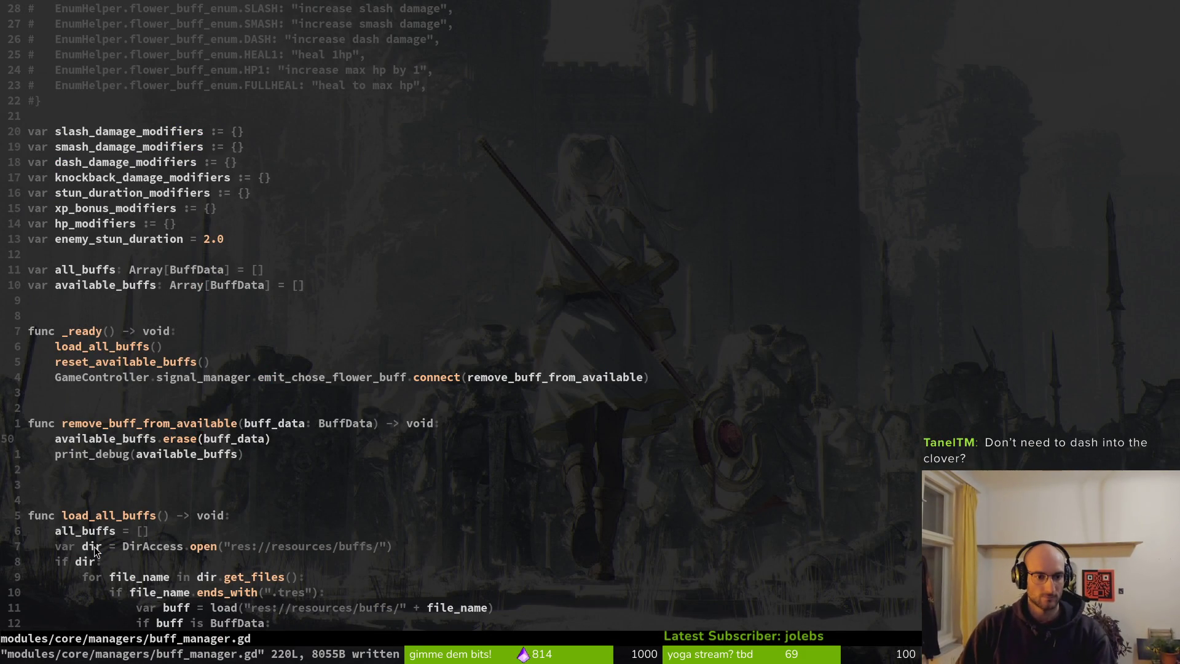
# Step: Search 'flower' in the Telescope file finder and open modules/objects/flowers/flower.gd
pyautogui.click(200, 377)
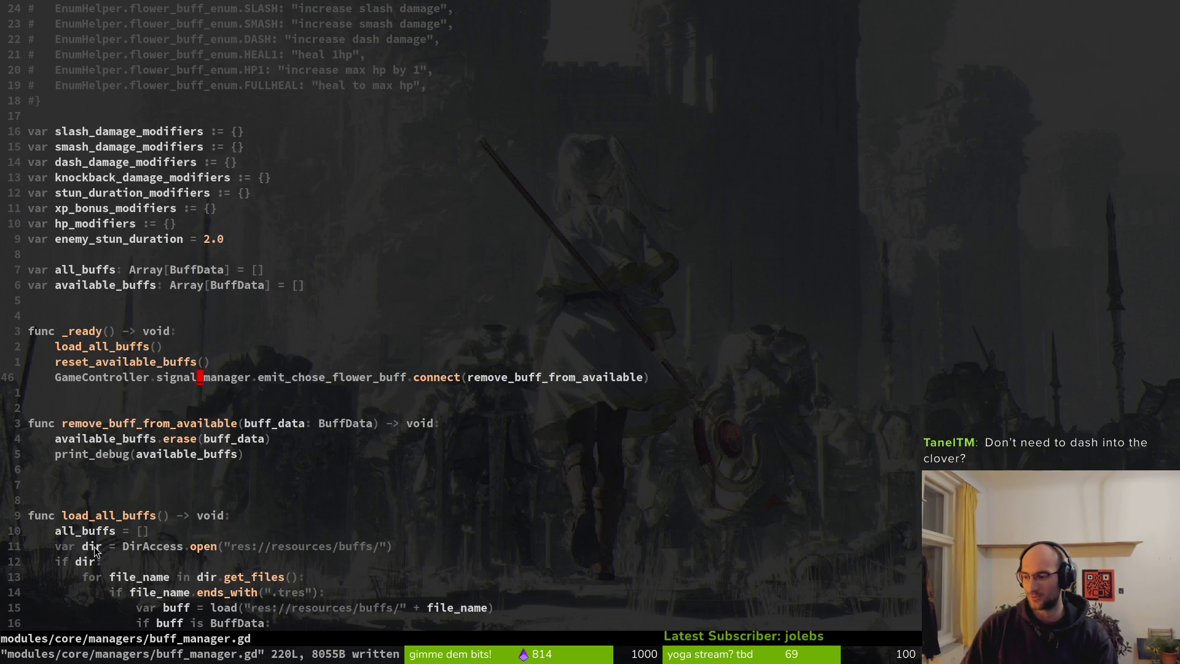
pyautogui.press('space')
pyautogui.press('f')
pyautogui.press('f')
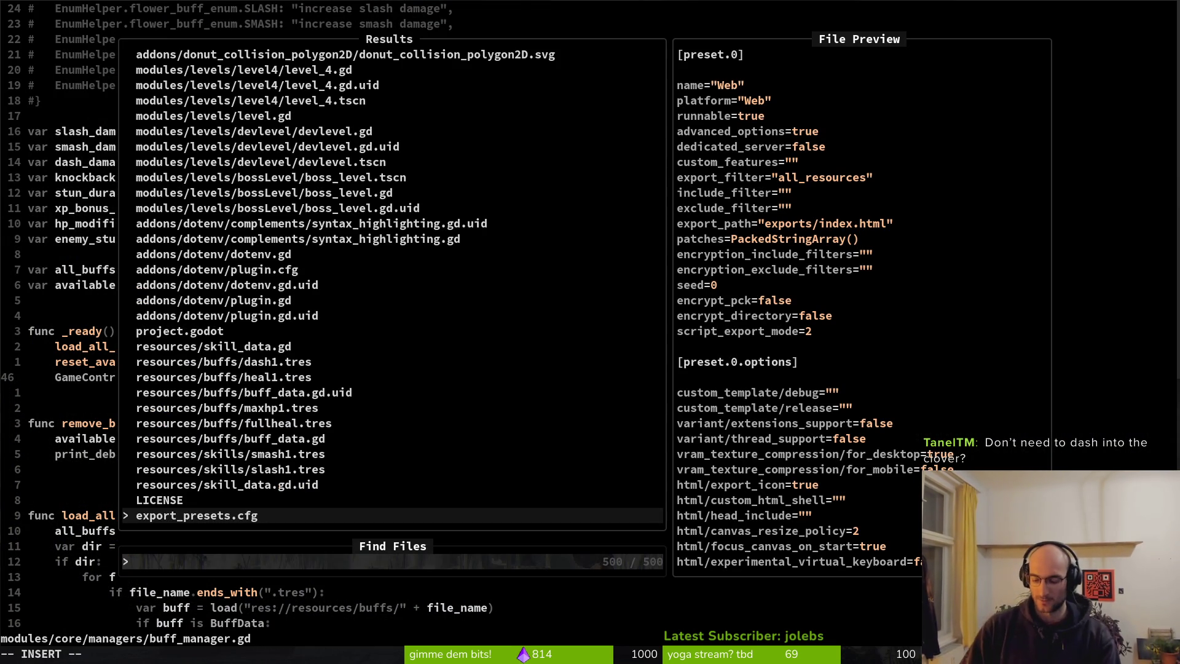
pyautogui.press('Escape')
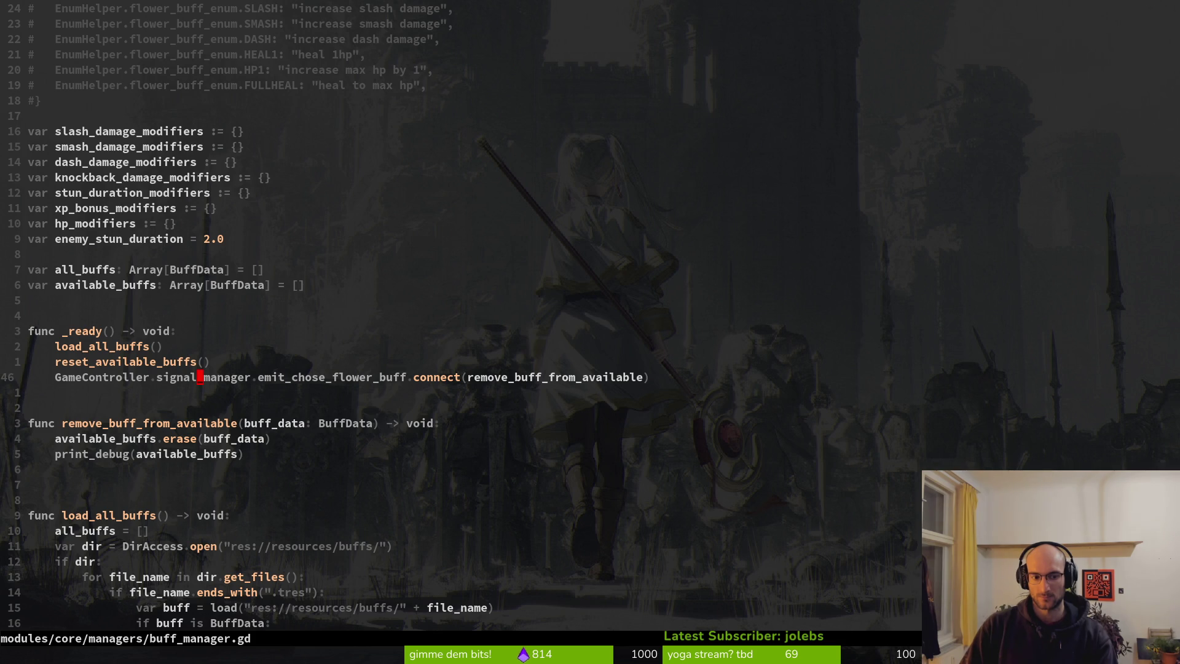
pyautogui.press('space')
pyautogui.press('f')
pyautogui.press('f')
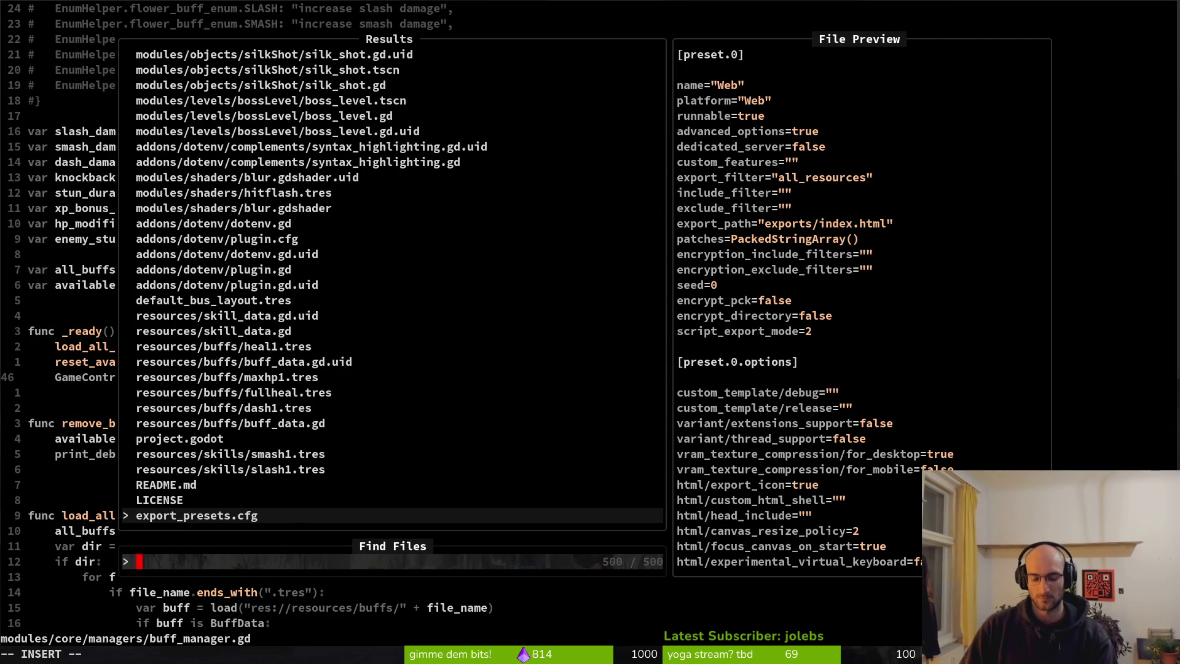
pyautogui.write('flower')
pyautogui.press('Return')
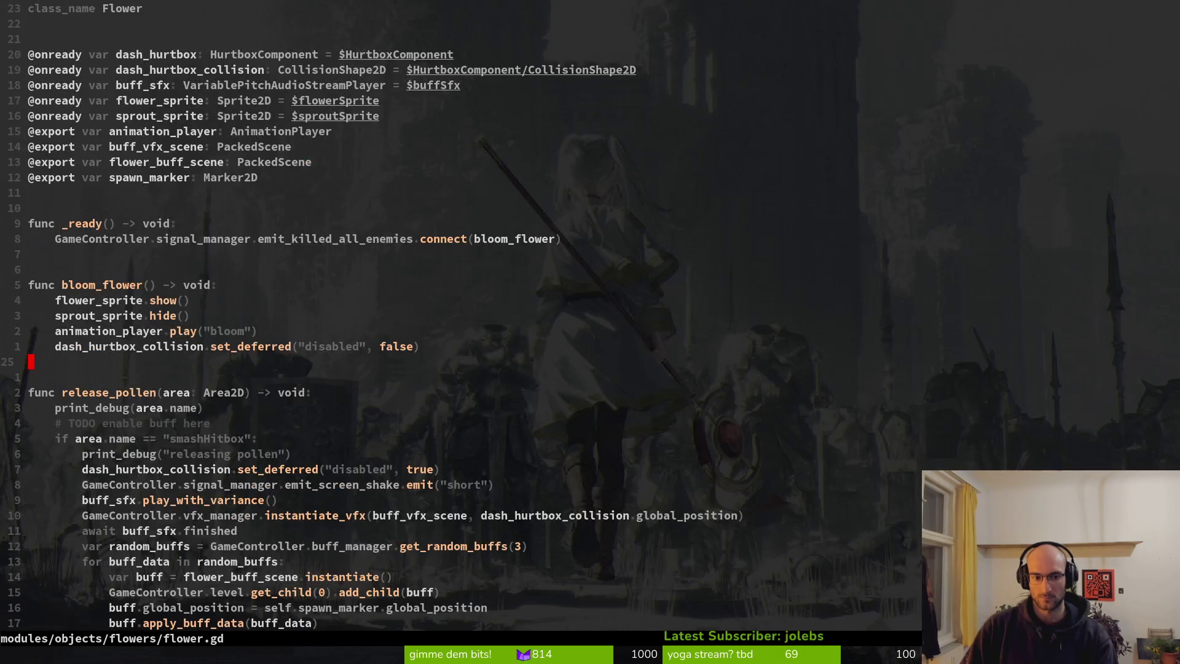
# Step: Open flower_buff.gd in a vertical split beside flower.gd
pyautogui.press('space')
pyautogui.press('f')
pyautogui.press('f')
pyautogui.write('flower')
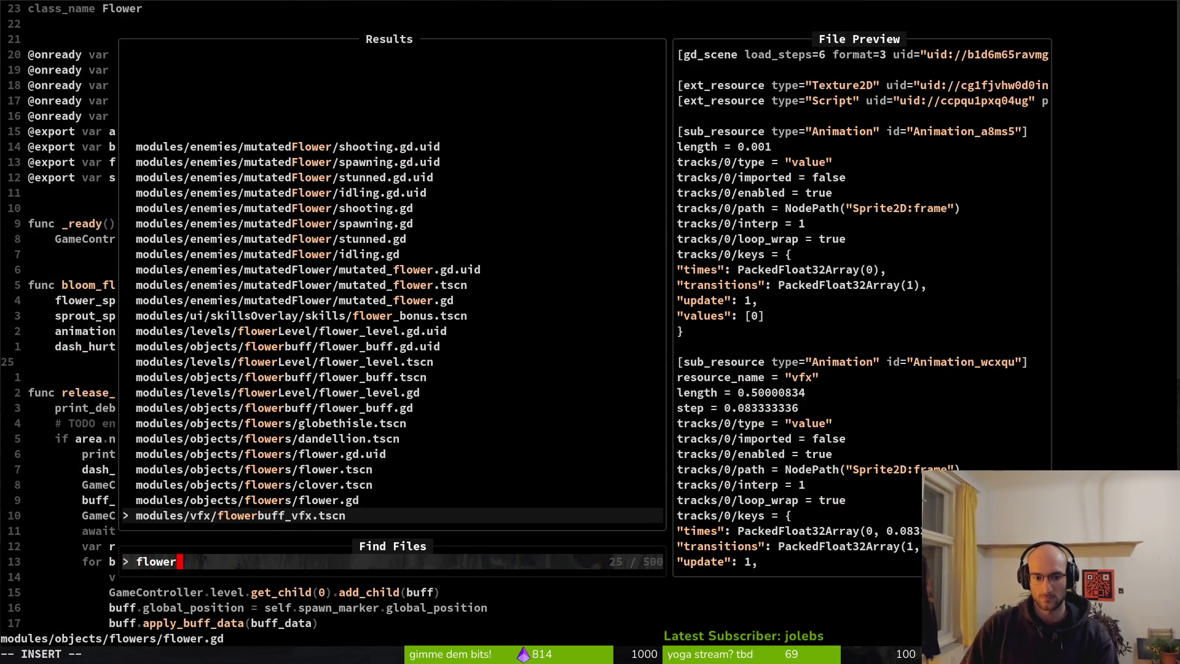
pyautogui.write('_buff')
pyautogui.press('Up')
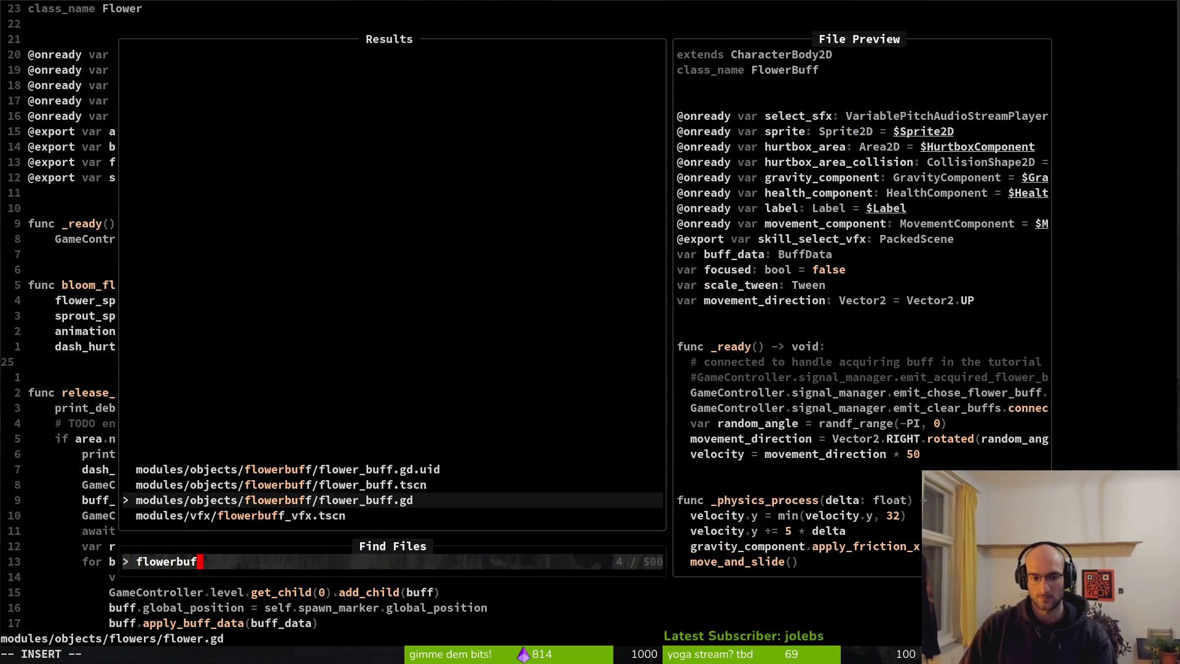
pyautogui.hotkey('ctrl', 'v')
pyautogui.press('j')
pyautogui.press('j')
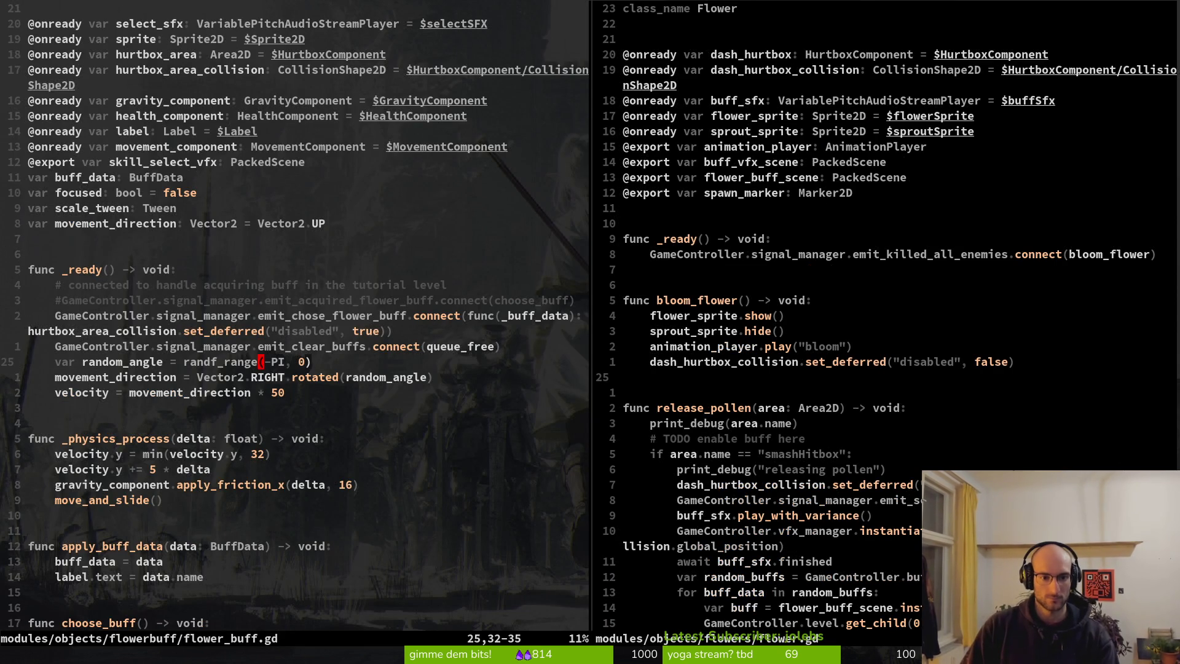
# Step: Jump to the end of flower.gd, then save and close that split with :wq
pyautogui.hotkey('ctrl', 'w')
pyautogui.press('l')
pyautogui.hotkey('shift', 'g')
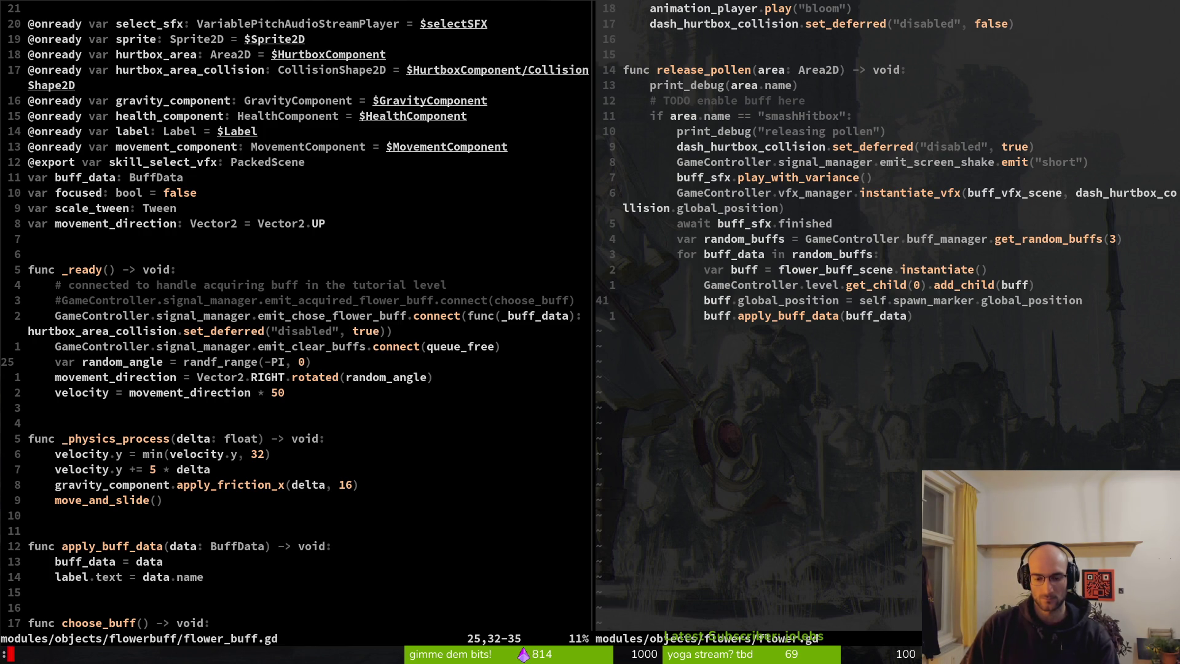
pyautogui.write('wq')
pyautogui.press('Return')
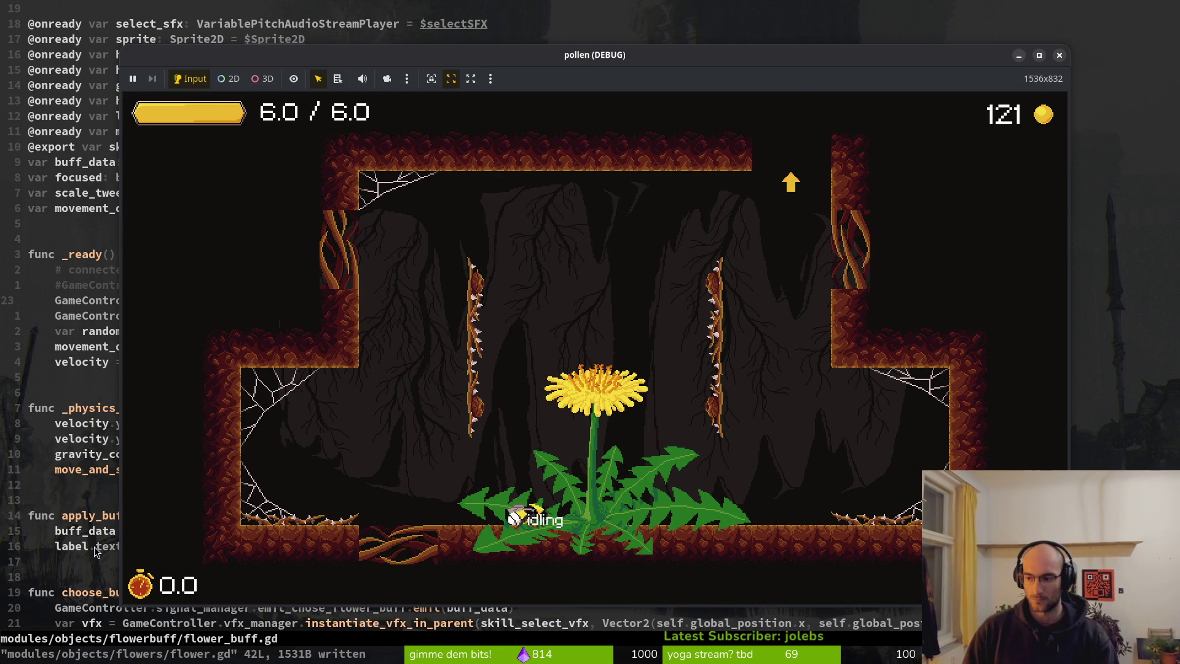
# Step: Review the Output log, then launch a fresh run of the game with F5
pyautogui.hotkey('alt', 'Tab')
pyautogui.scroll(2, 331, 546)
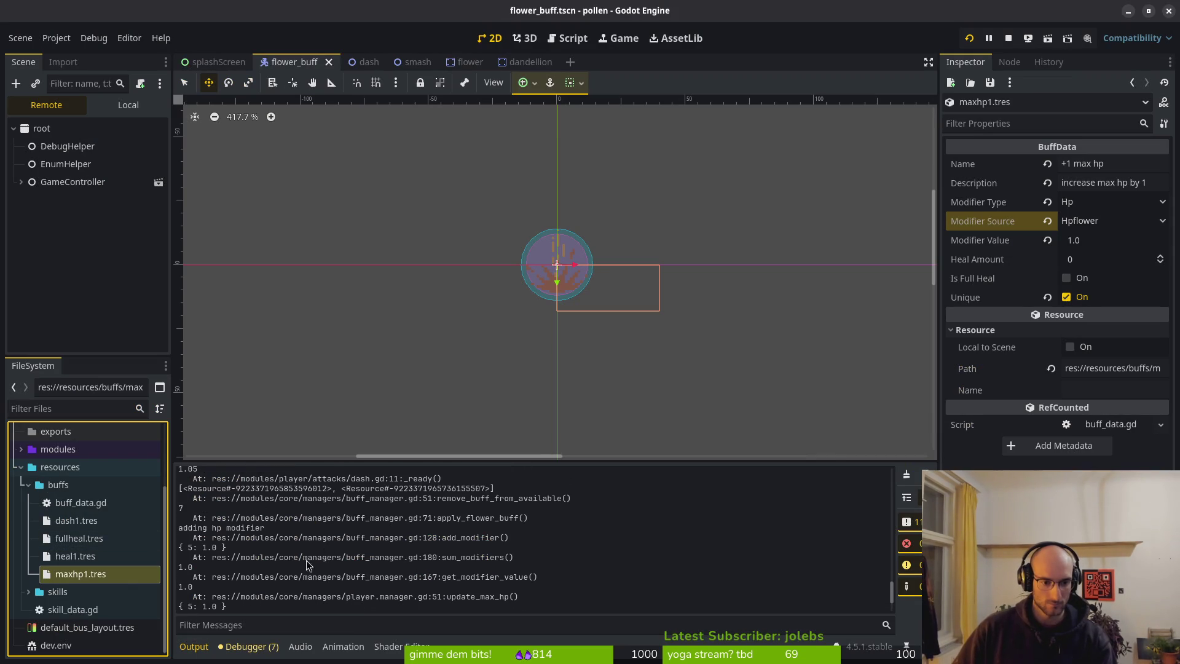
pyautogui.scroll(-2, 280, 546)
pyautogui.scroll(-1, 394, 540)
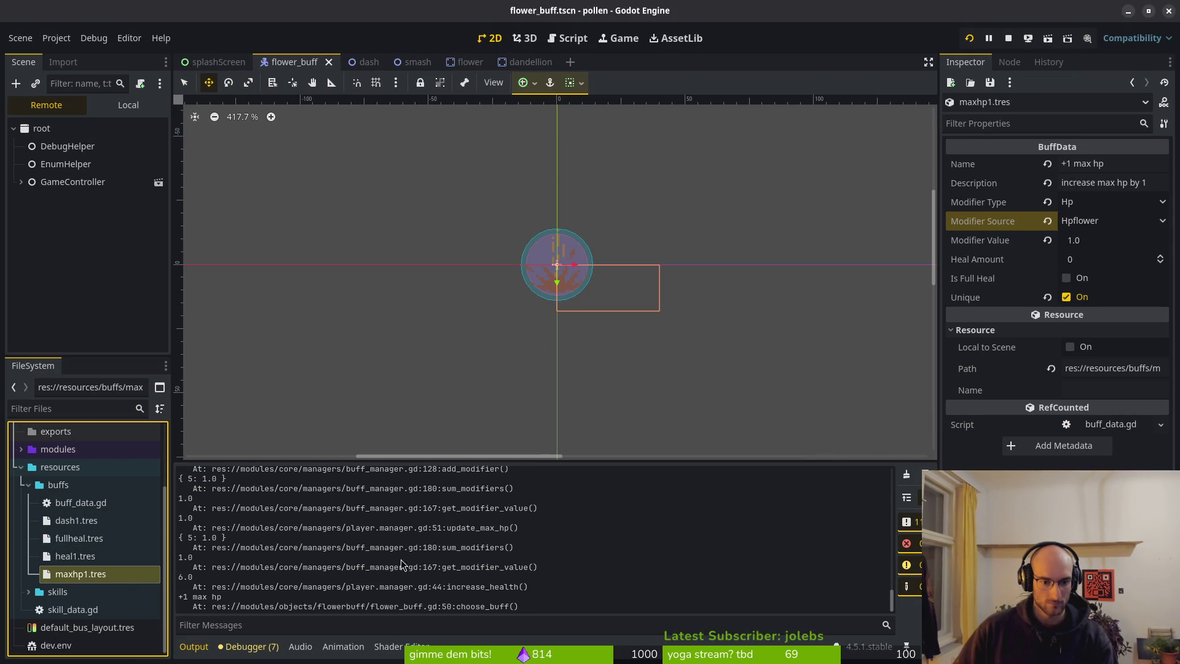
pyautogui.scroll(3, 265, 603)
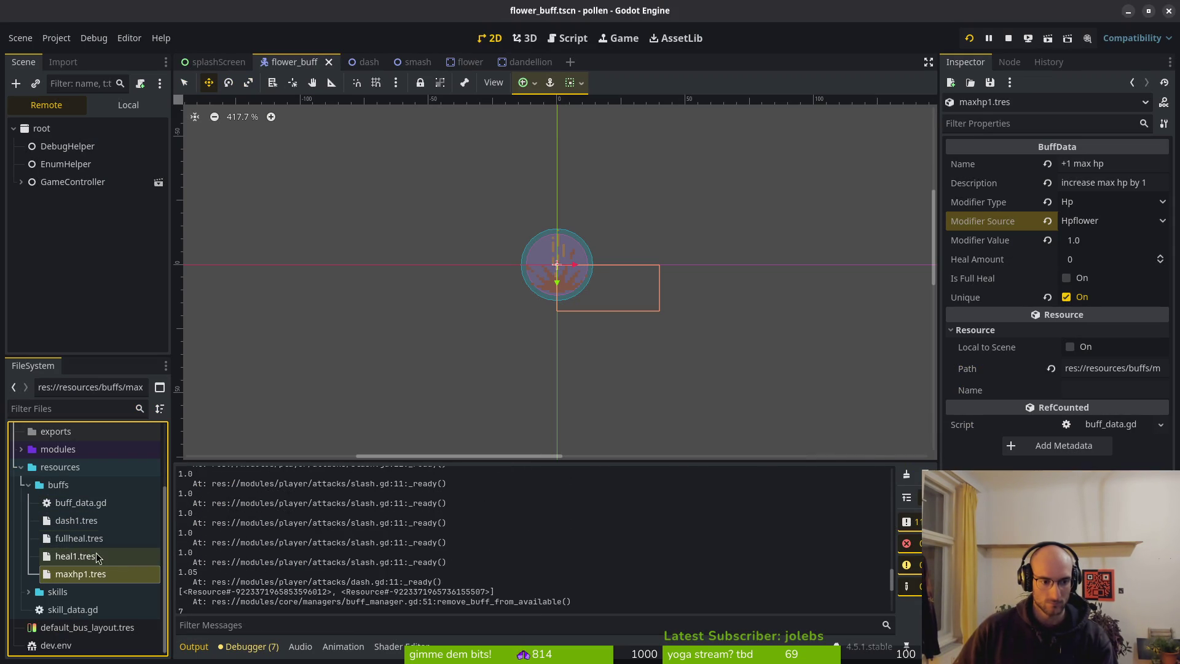
pyautogui.press('F5')
# Step: Fly the bee into the next room, dash into the flower twice, then stop the game
pyautogui.press('Right')
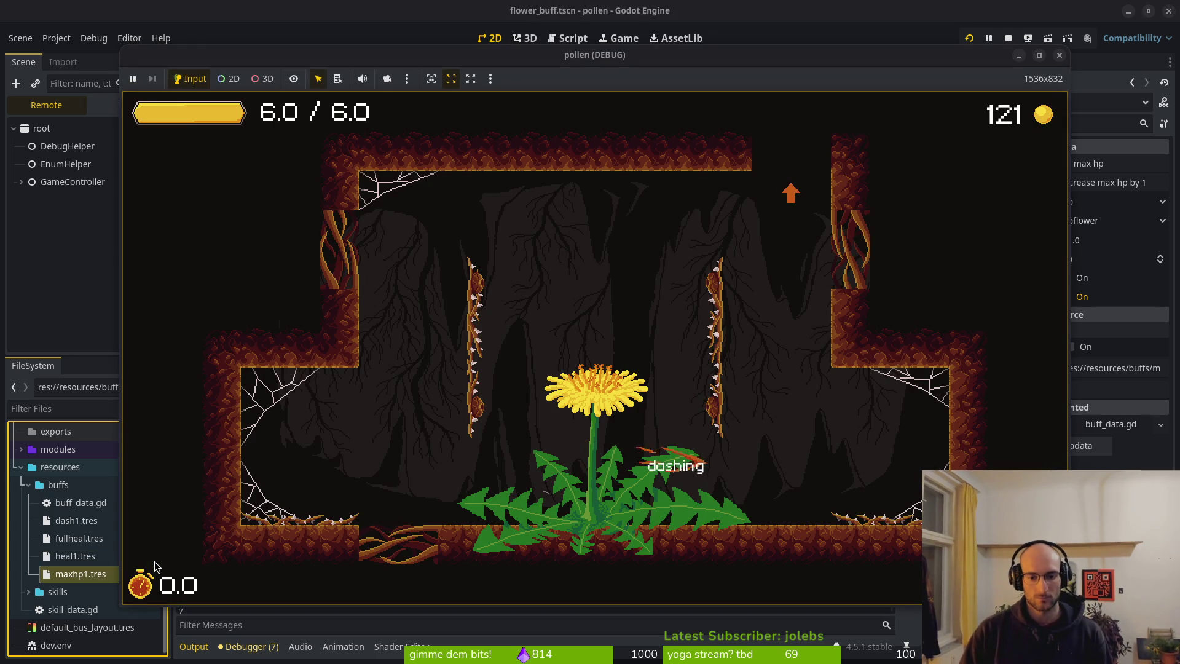
pyautogui.press('Up')
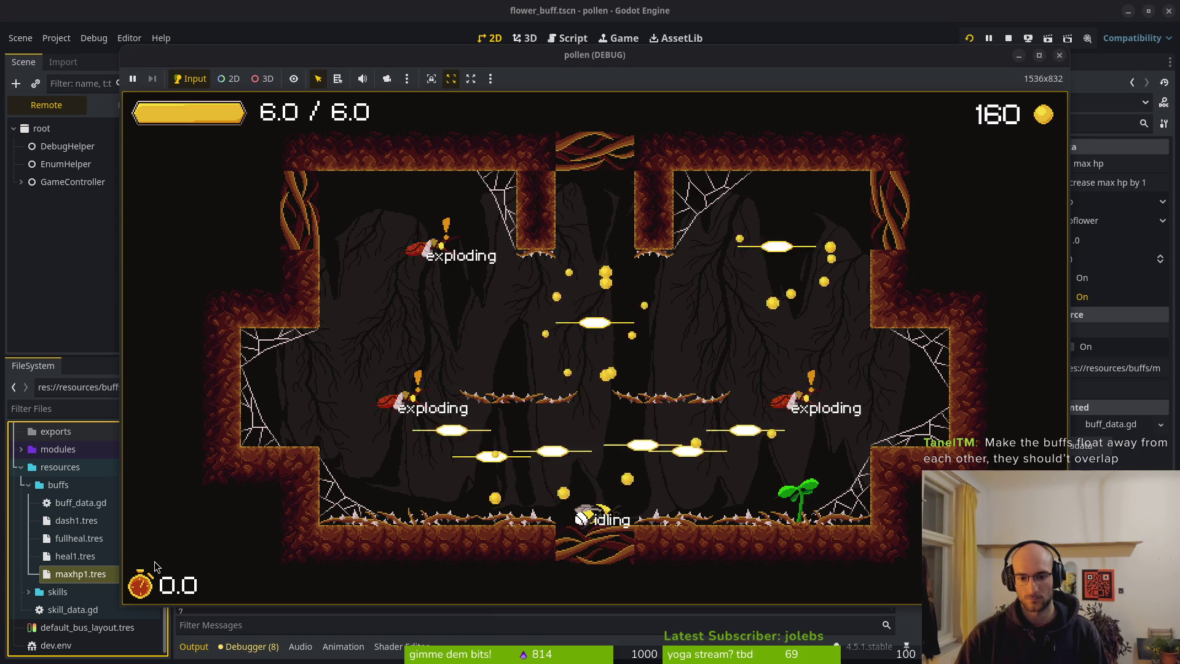
pyautogui.press('space')
pyautogui.press('shift')
pyautogui.press('shift')
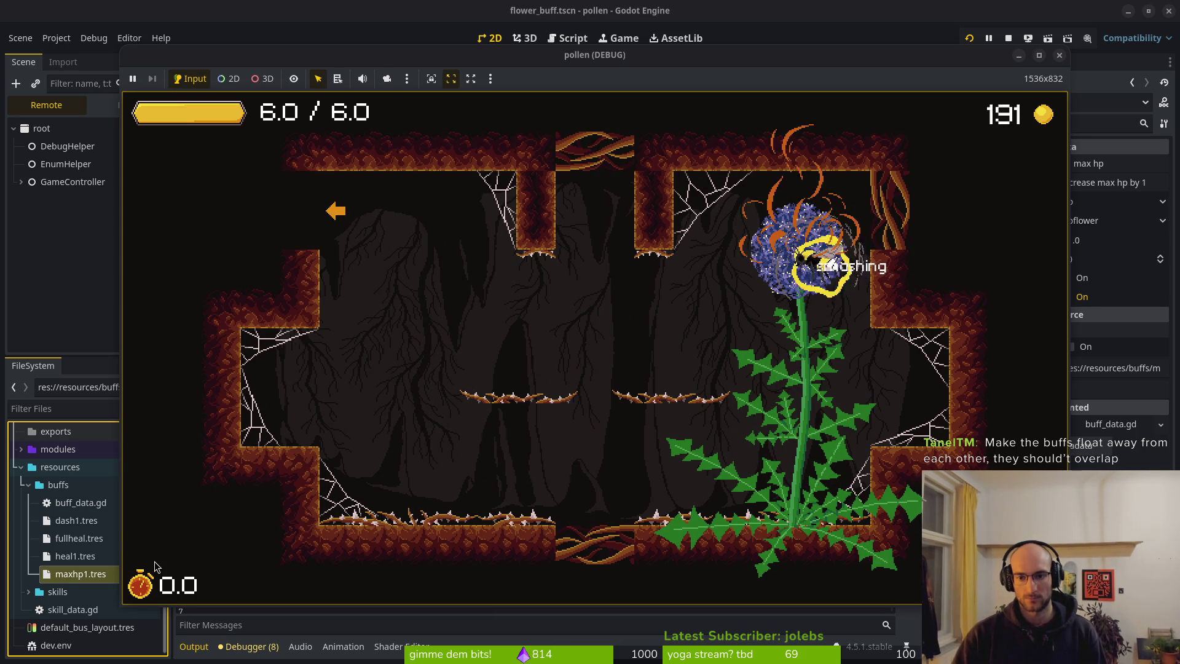
pyautogui.press('space')
pyautogui.press('shift')
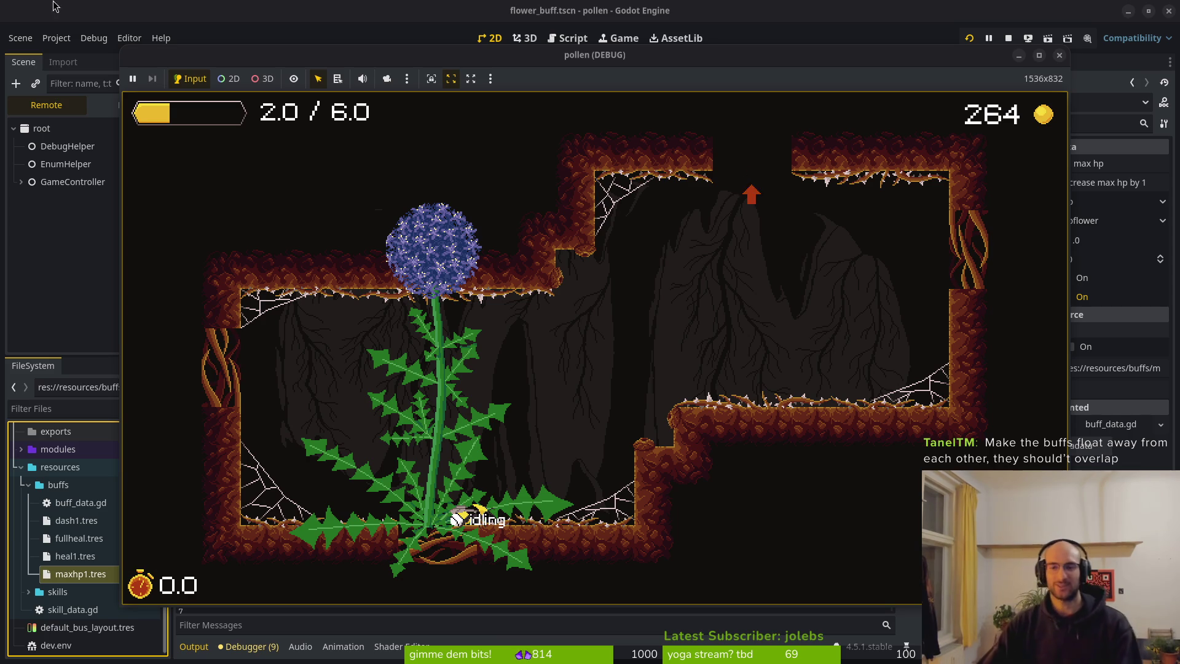
pyautogui.click(1059, 56)
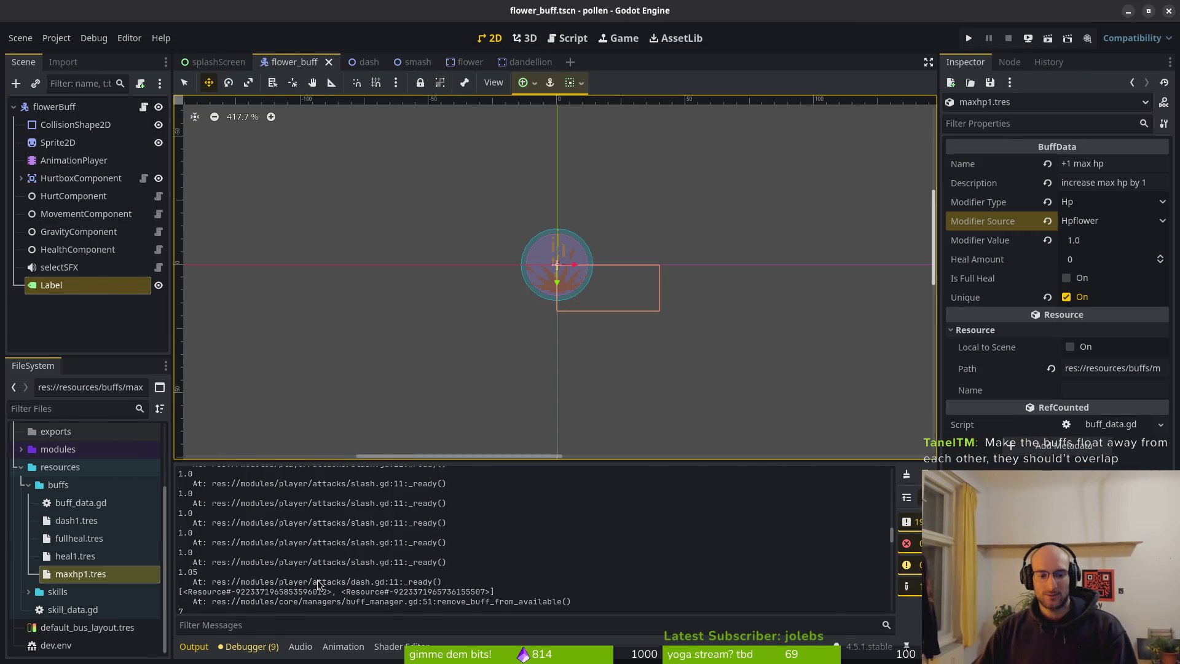
# Step: Save flower_buff.gd with Ctrl+S and toggle buffers between it and flower.gd
pyautogui.hotkey('alt', 'Tab')
pyautogui.hotkey('ctrl', 's')
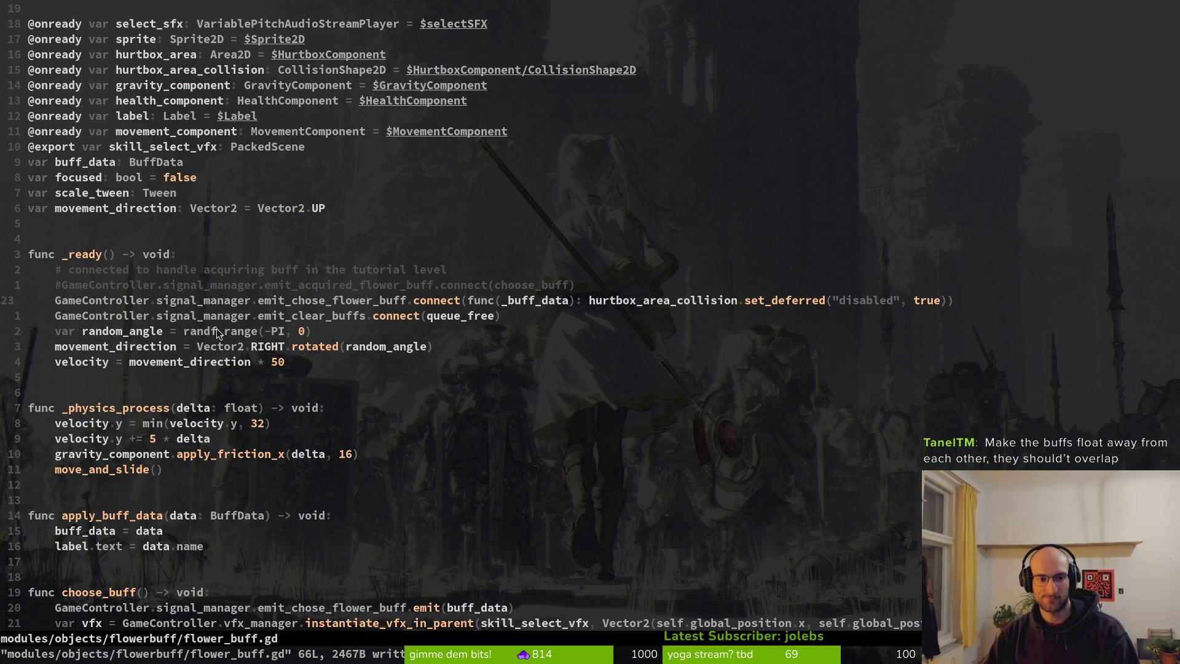
pyautogui.hotkey('ctrl', '6')
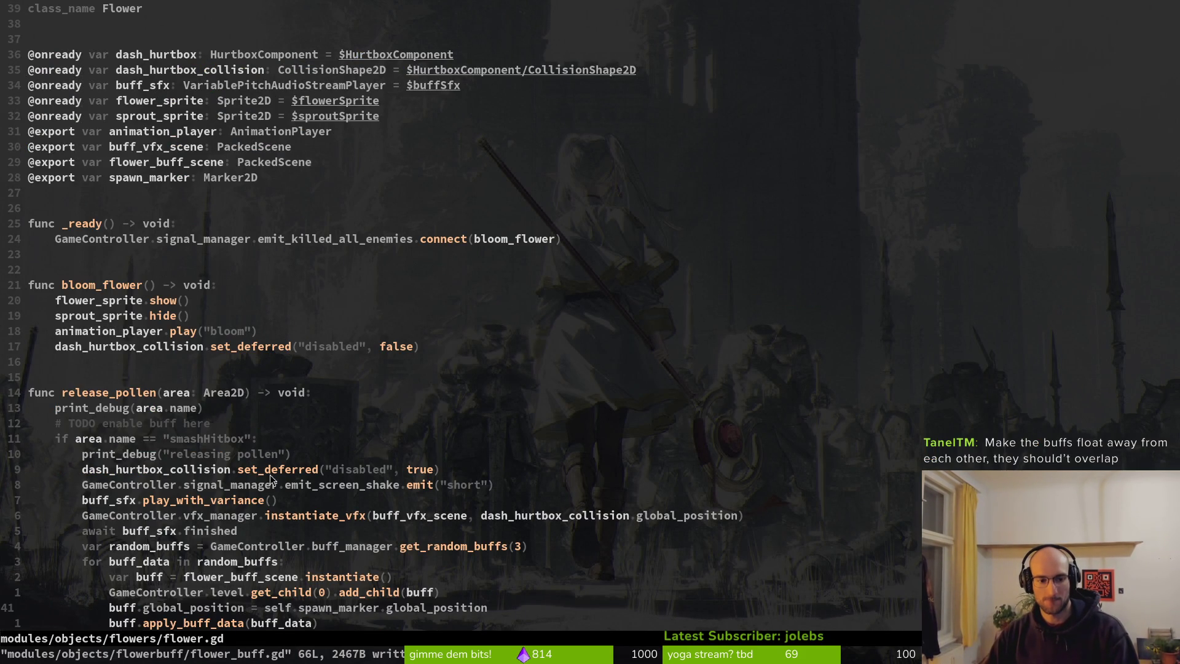
pyautogui.hotkey('ctrl', '6')
pyautogui.hotkey('ctrl', '6')
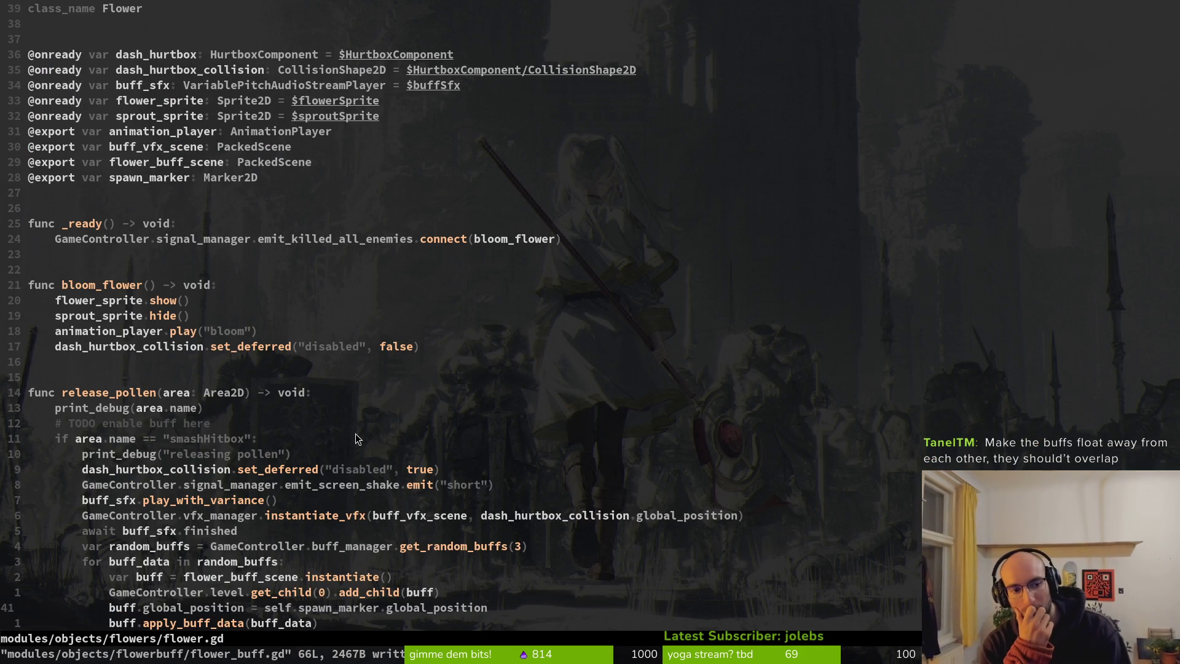
pyautogui.scroll(-3, 371, 278)
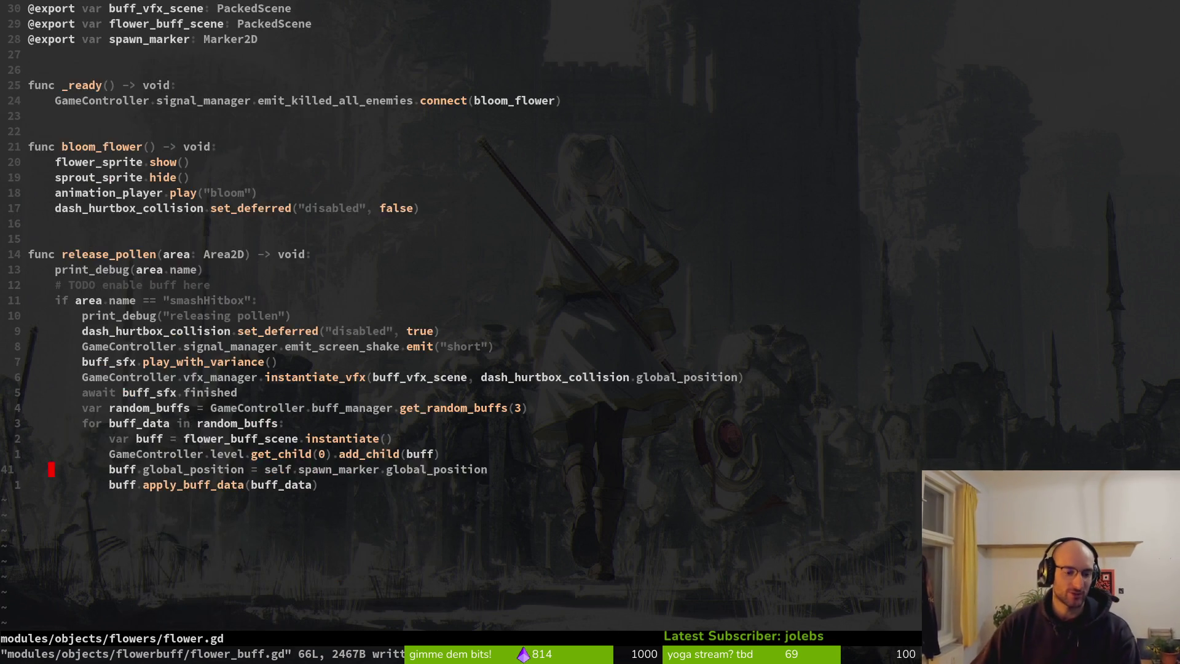
pyautogui.hotkey('ctrl', '6')
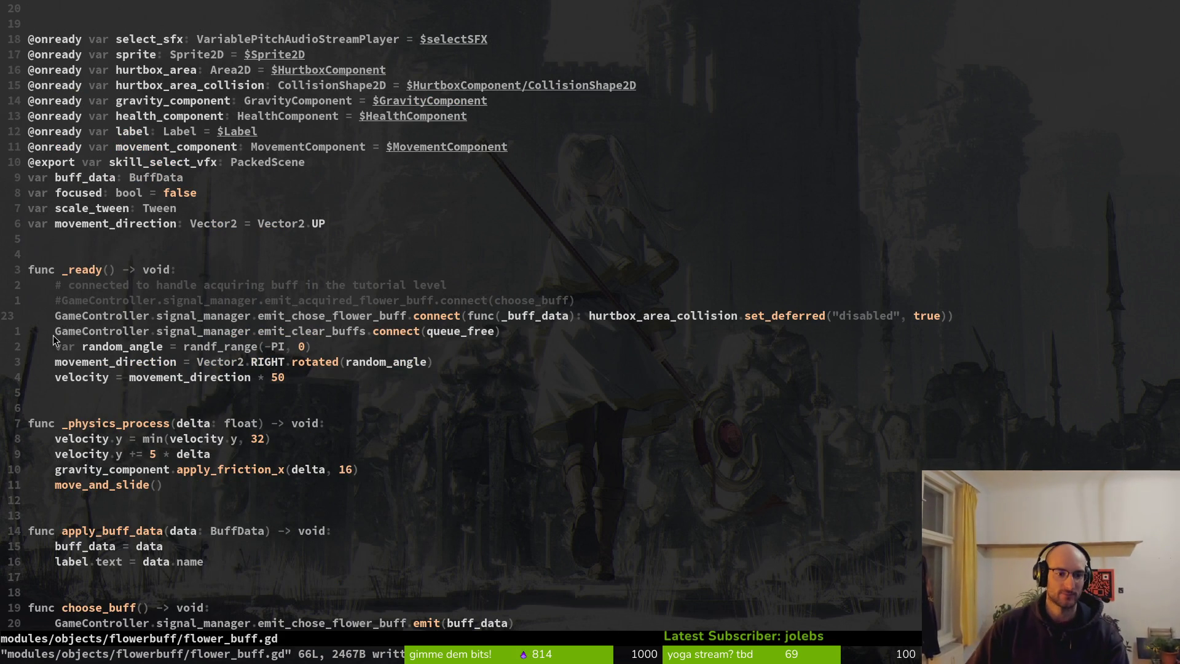
# Step: Review flower_buff.gd's random_angle and movement_direction lines, then scroll flower.gd to release_pollen's spawn loop
pyautogui.moveTo(66, 351); pyautogui.dragTo(336, 365)
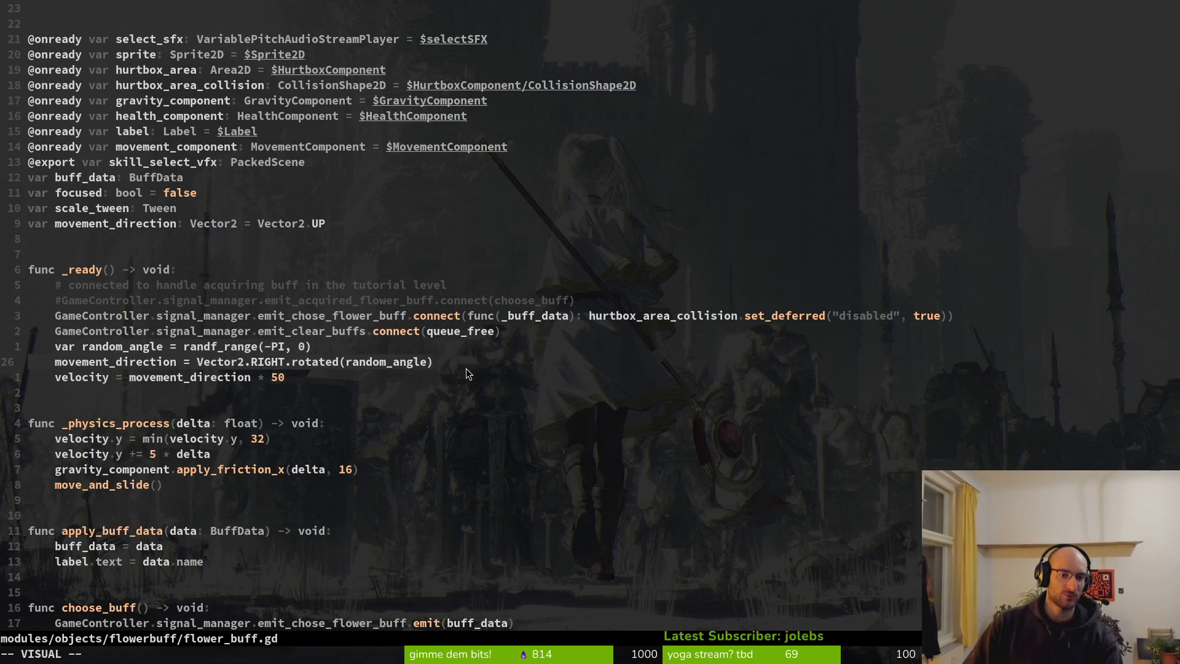
pyautogui.press('Escape')
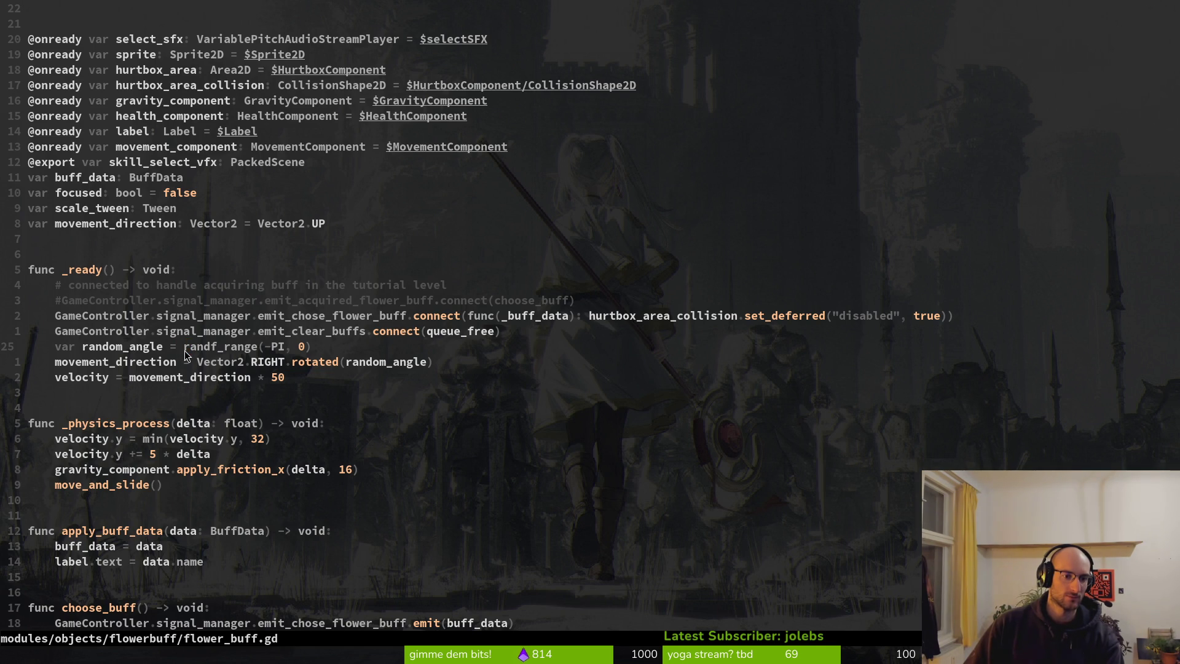
pyautogui.hotkey('alt', 'Tab')
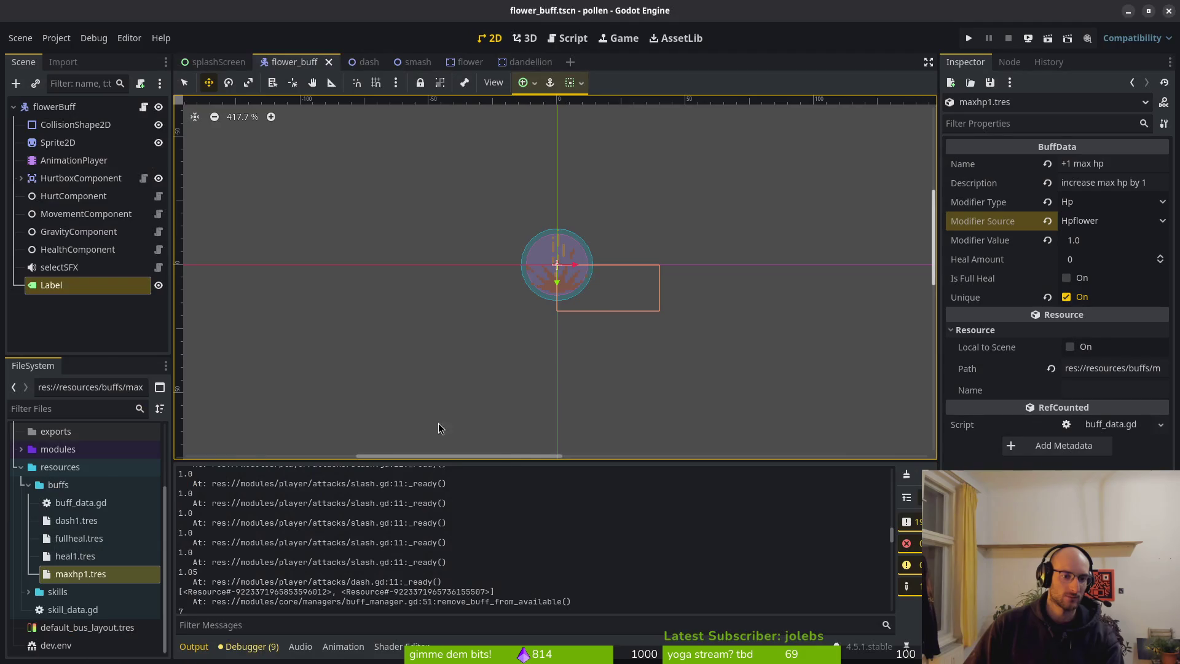
pyautogui.hotkey('alt', 'Tab')
pyautogui.scroll(-6, 449, 466)
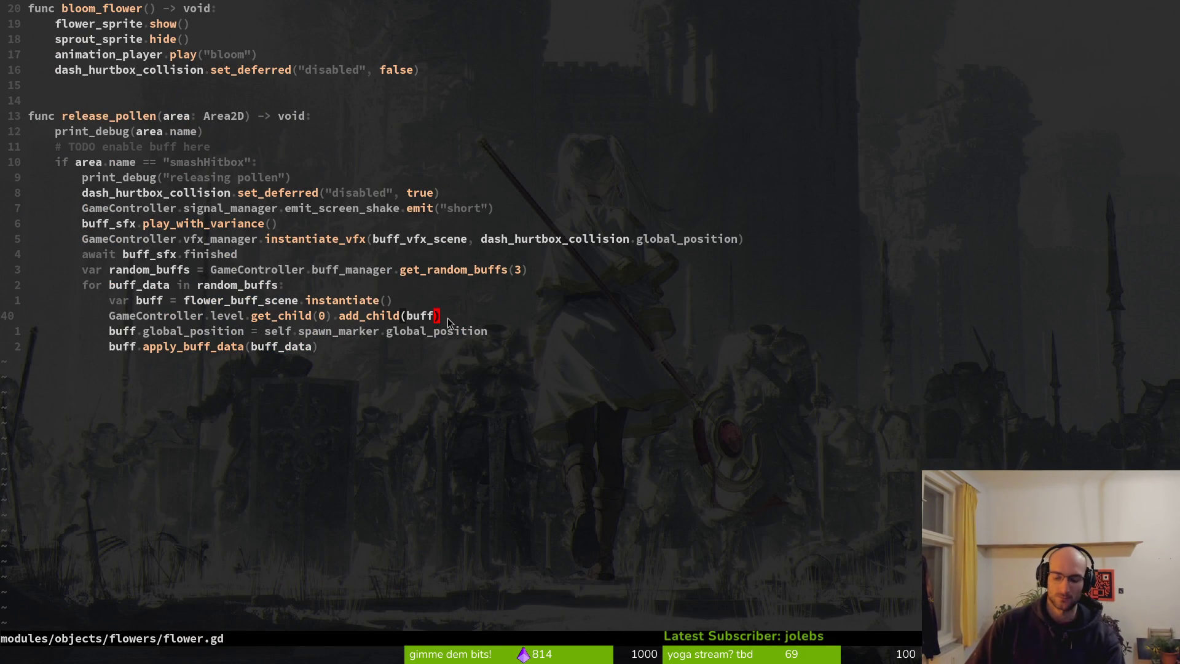
# Step: In flower.gd, start a new 'buff.' line below the add_child call in the spawn loop
pyautogui.press('o')
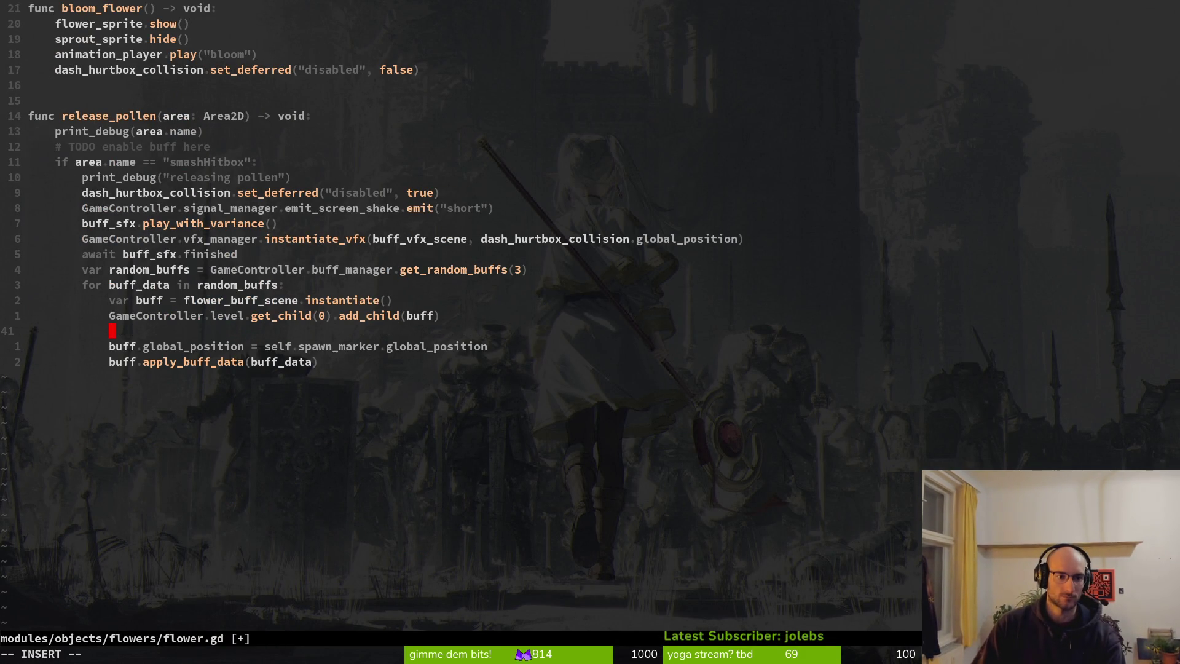
pyautogui.write('buf')
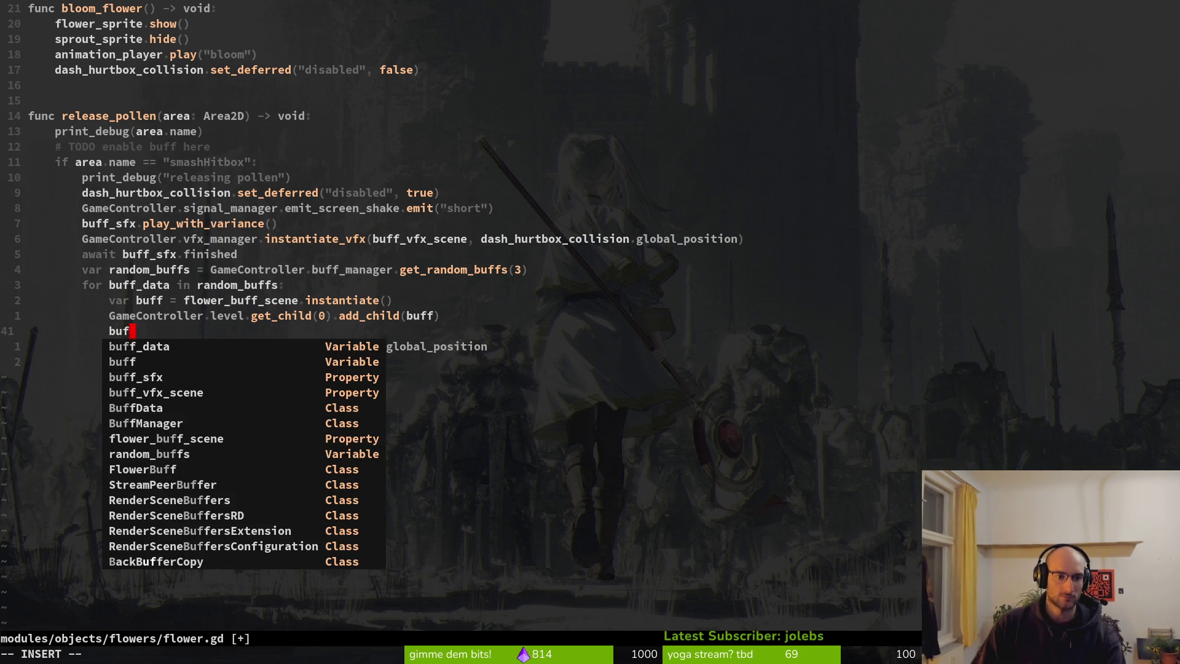
pyautogui.write('f. w')
pyautogui.press('Escape')
# Step: Inspect the random_angle line in flower_buff.gd and save the script with that line intact
pyautogui.hotkey('ctrl', '6')
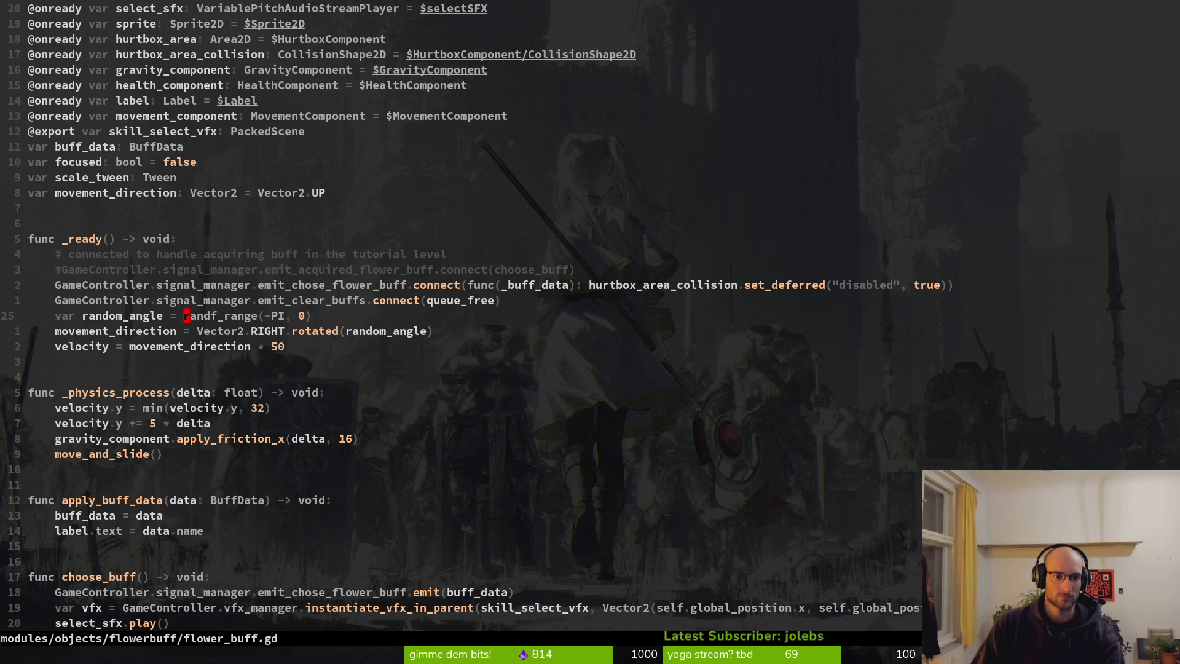
pyautogui.hotkey('shift', 'v')
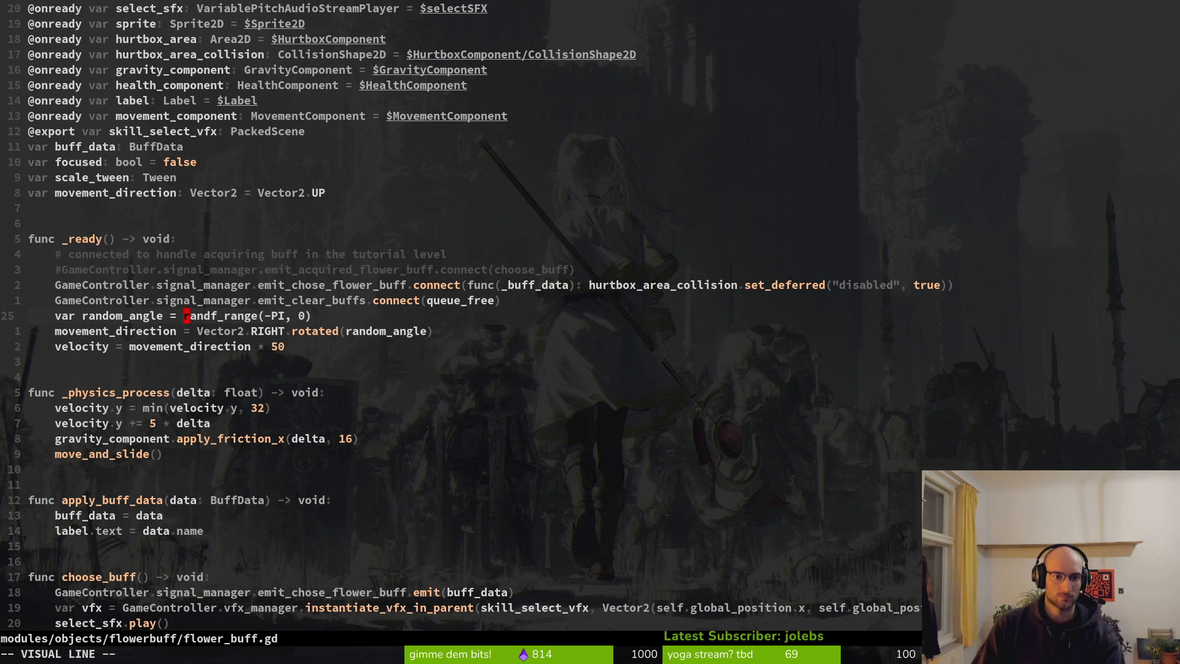
pyautogui.press('Escape')
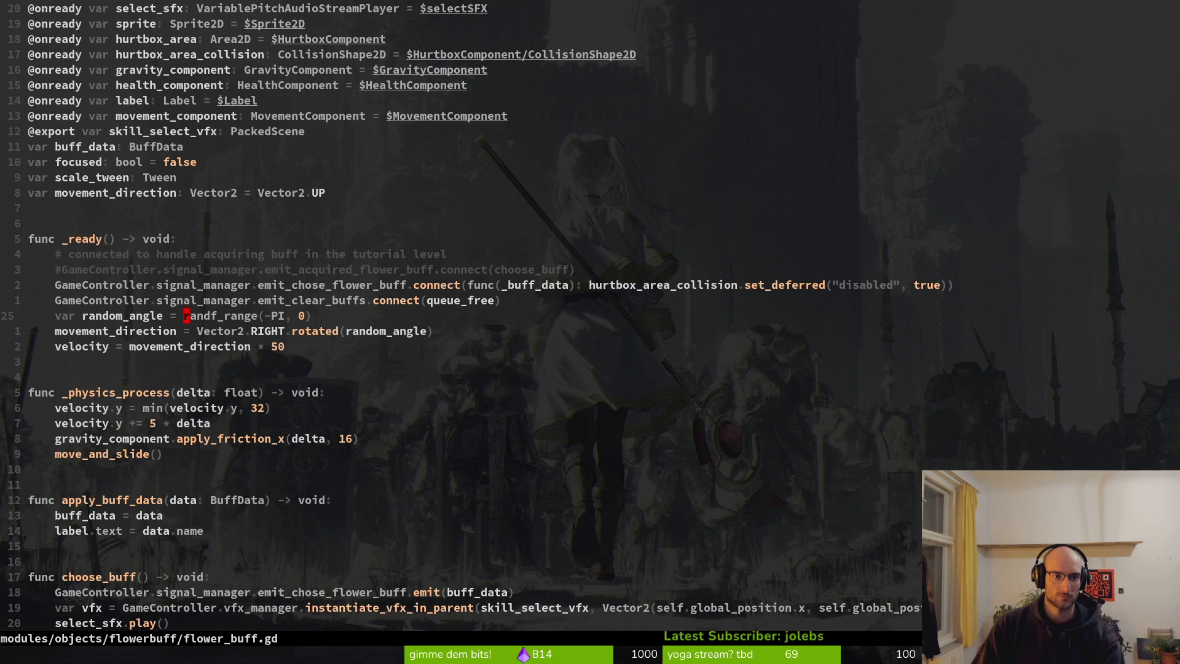
pyautogui.press('d')
pyautogui.press('d')
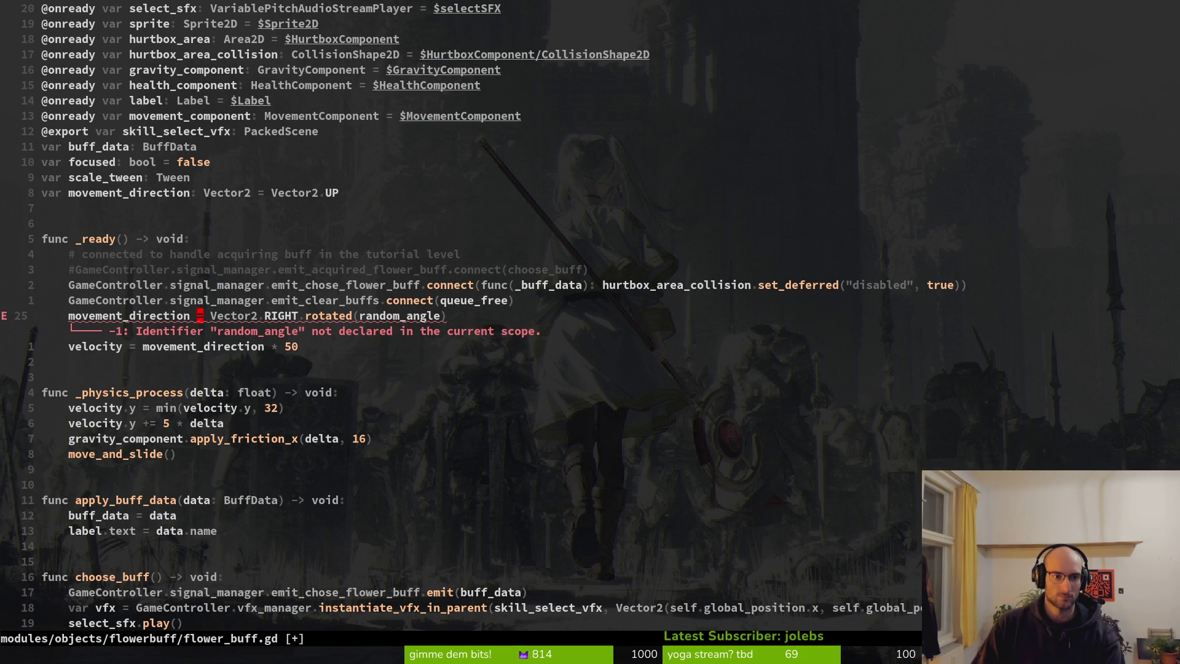
pyautogui.write('P:w')
pyautogui.press('Return')
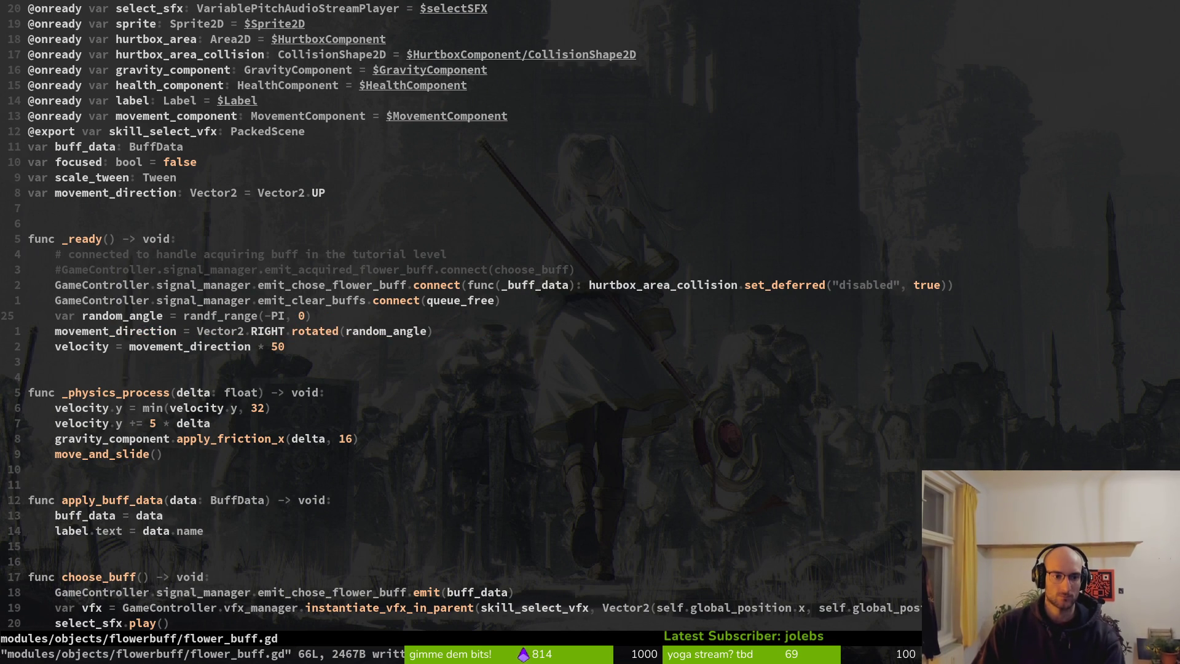
pyautogui.press('w')
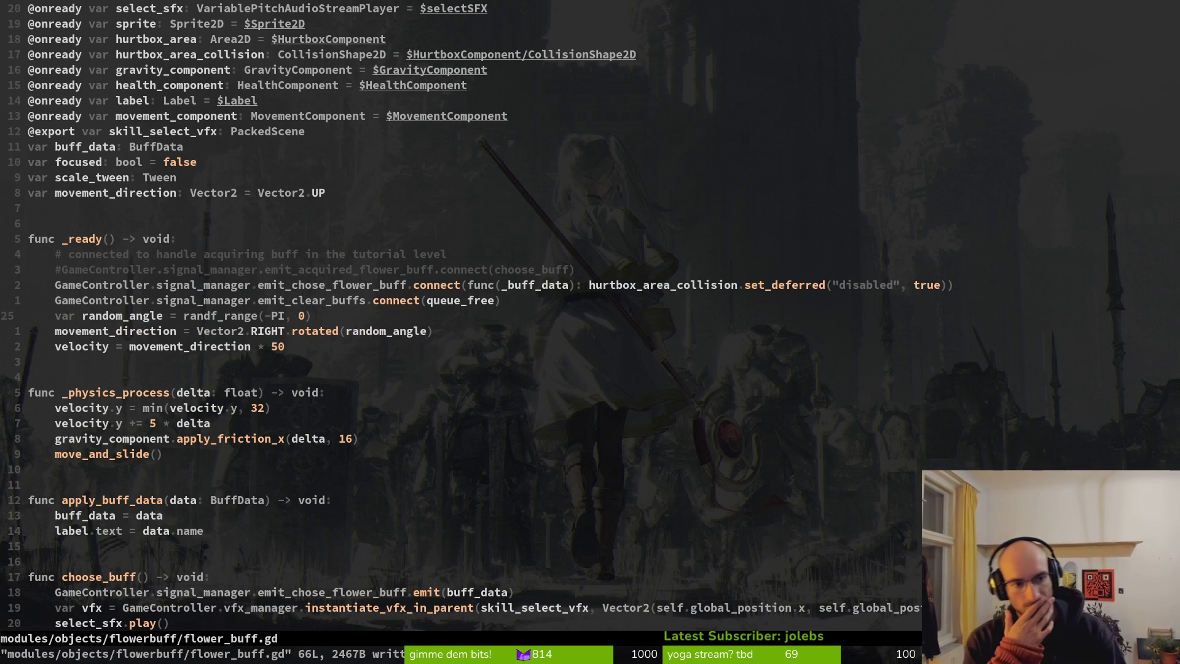
# Step: Back in flower.gd, extend the unfinished buff line toward 'buff.mo' and leave it unfinished
pyautogui.hotkey('alt', 'Tab')
pyautogui.hotkey('alt', 'Tab')
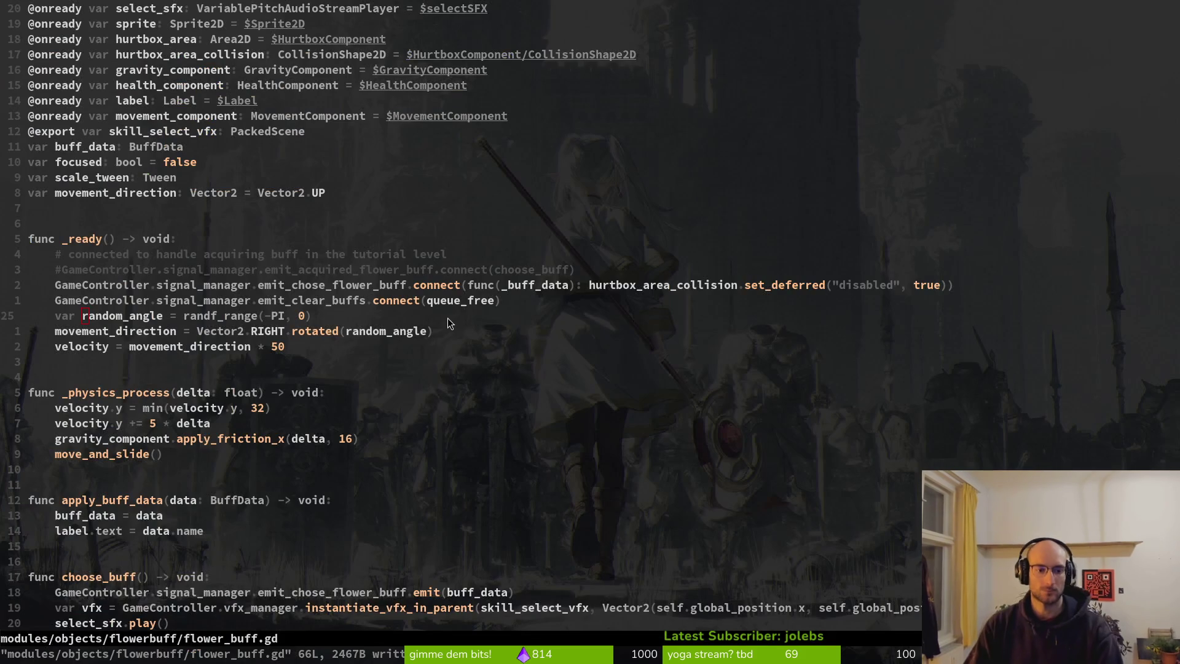
pyautogui.hotkey('ctrl', '^')
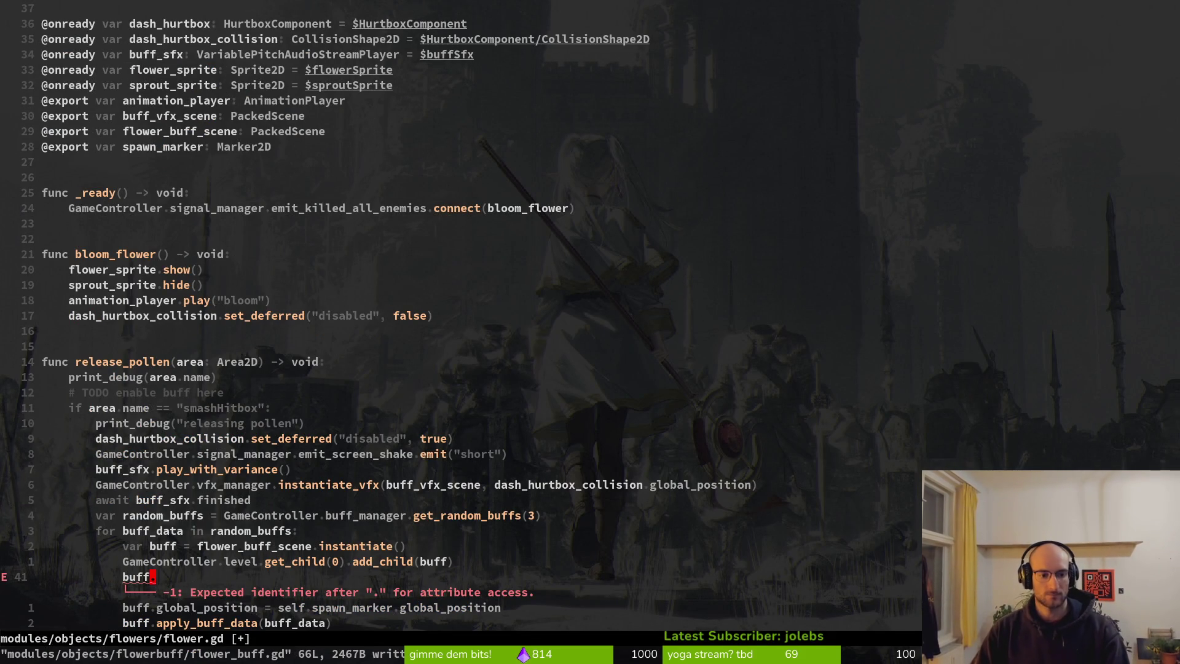
pyautogui.write('a')
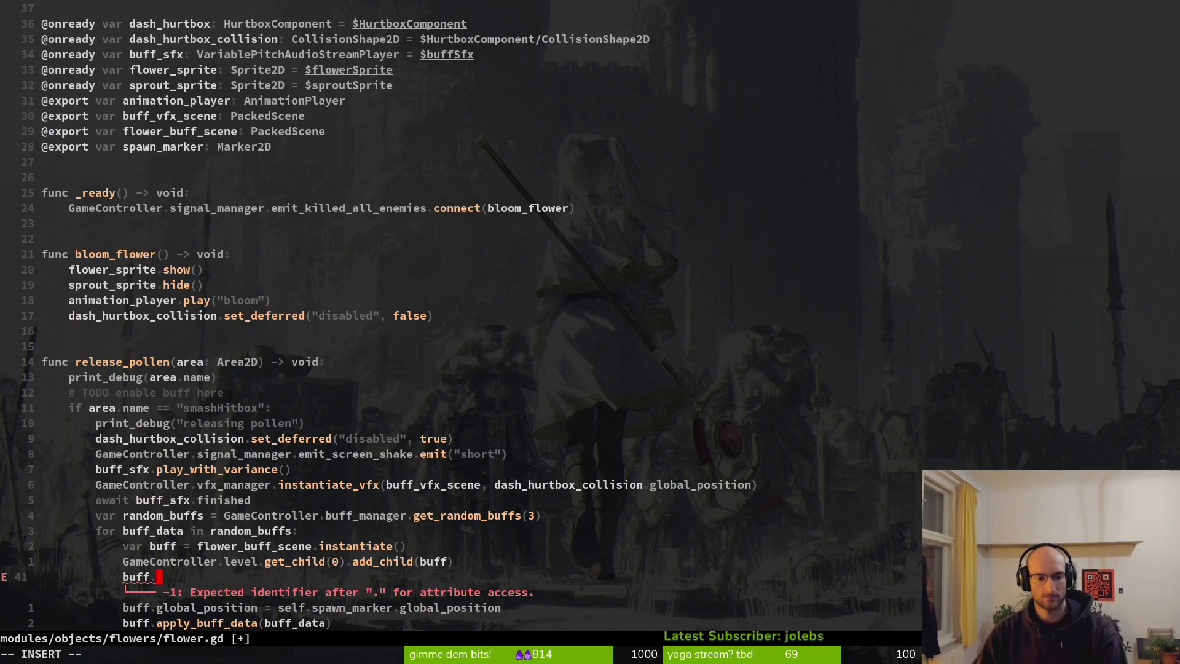
pyautogui.write('mo')
pyautogui.press('BackSpace')
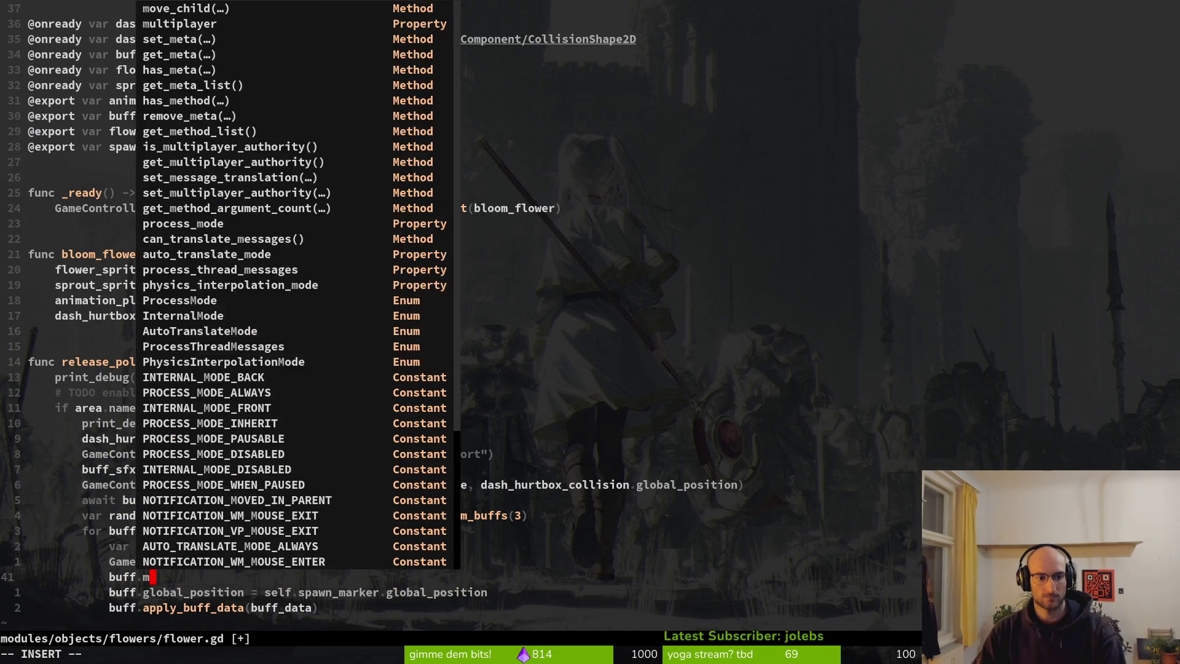
pyautogui.press('Escape')
pyautogui.hotkey('ctrl', '^')
# Step: Declare 'var angle: float = 0.0' under the scale_tween variable in flower_buff.gd and save
pyautogui.press('k')
pyautogui.press('k')
pyautogui.press('k')
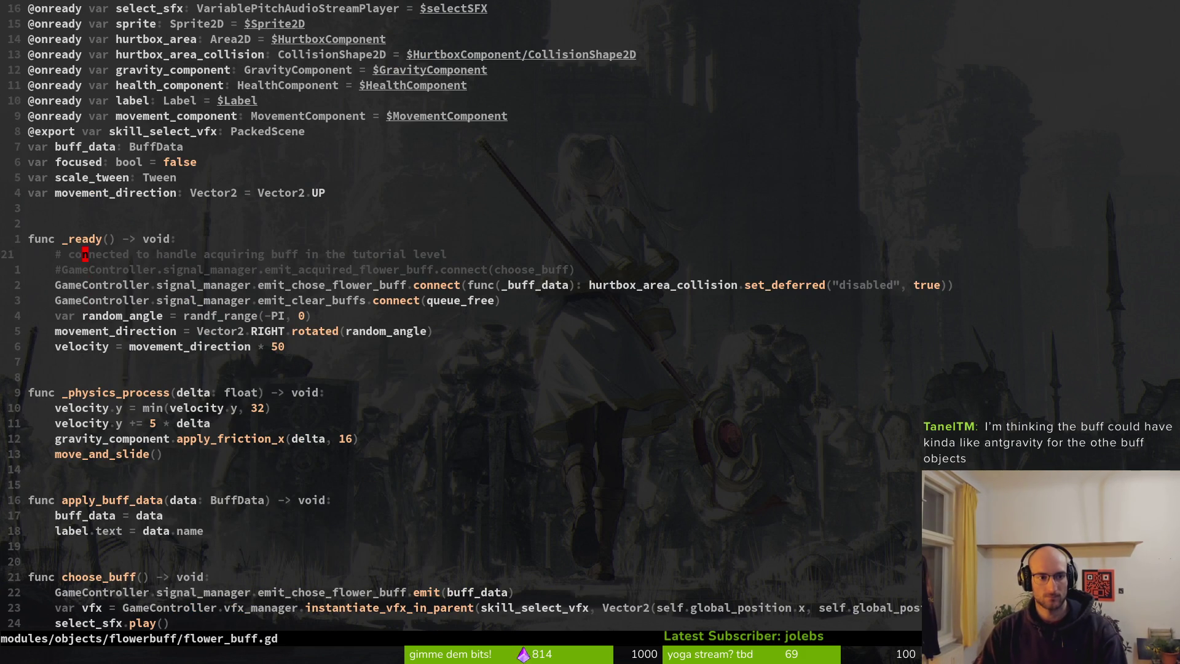
pyautogui.press('j')
pyautogui.write('o')
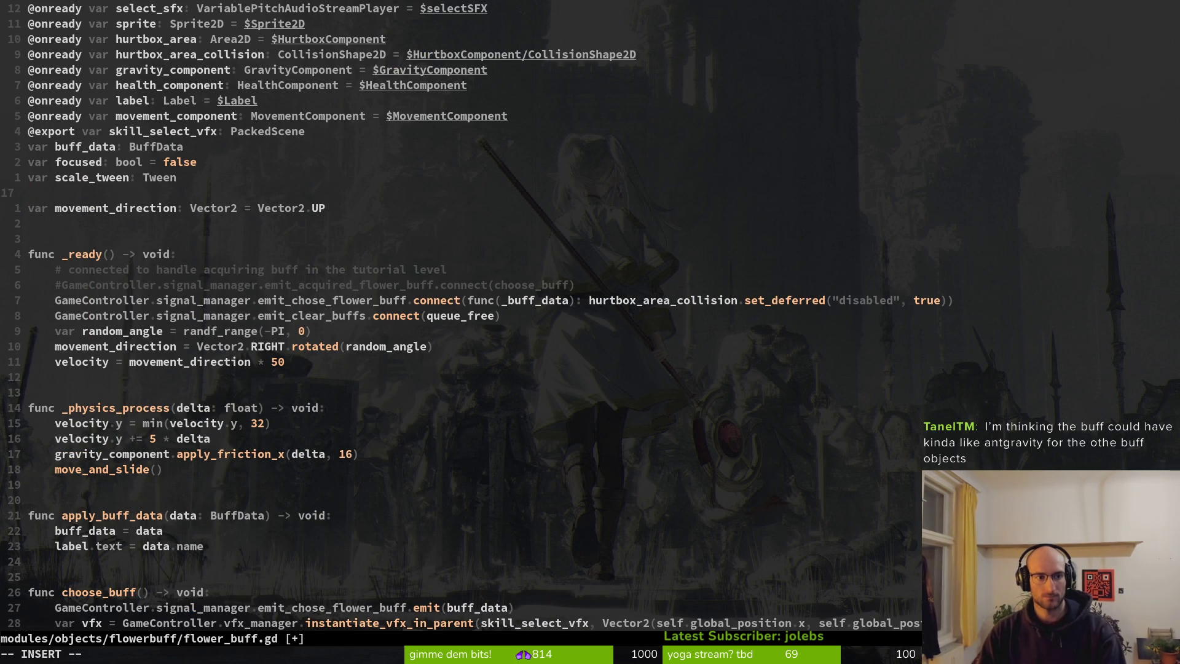
pyautogui.write('b')
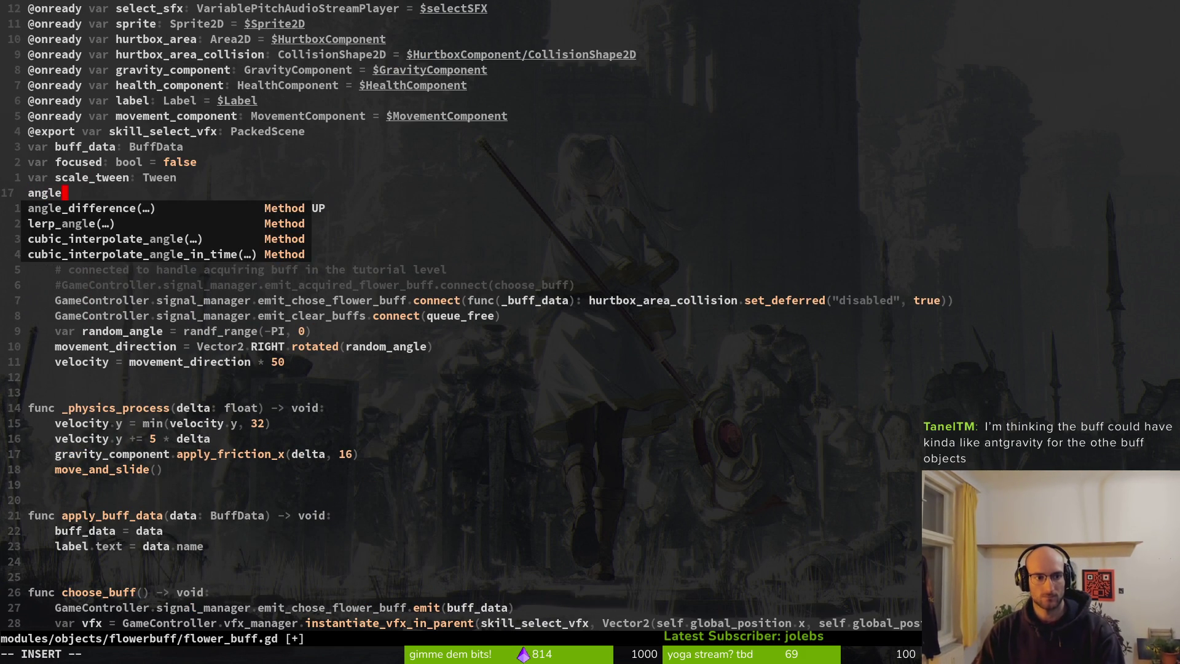
pyautogui.press('BackSpace')
pyautogui.write('var angl')
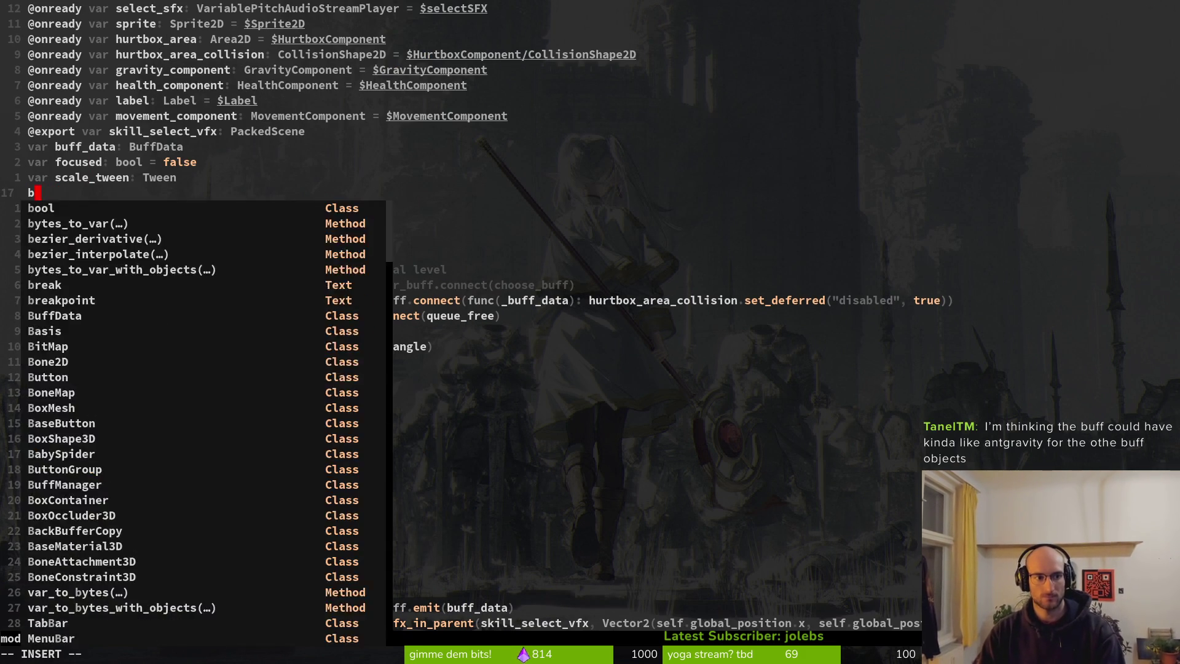
pyautogui.write('e: ')
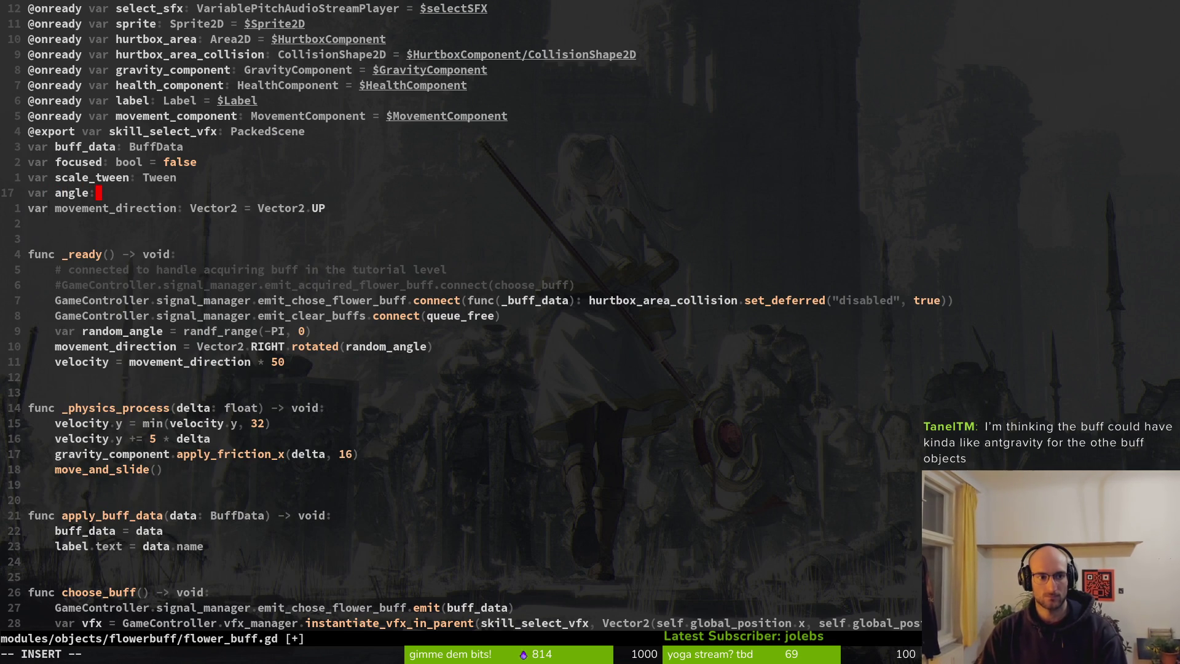
pyautogui.write('float')
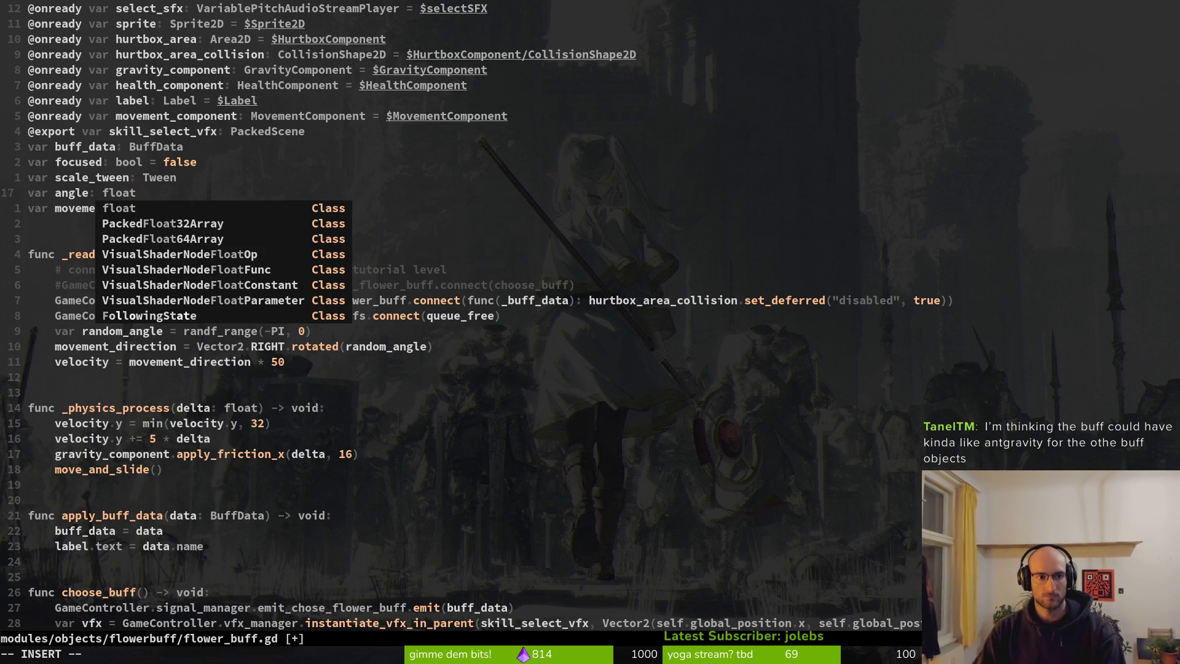
pyautogui.press('Escape')
pyautogui.write('at = ')
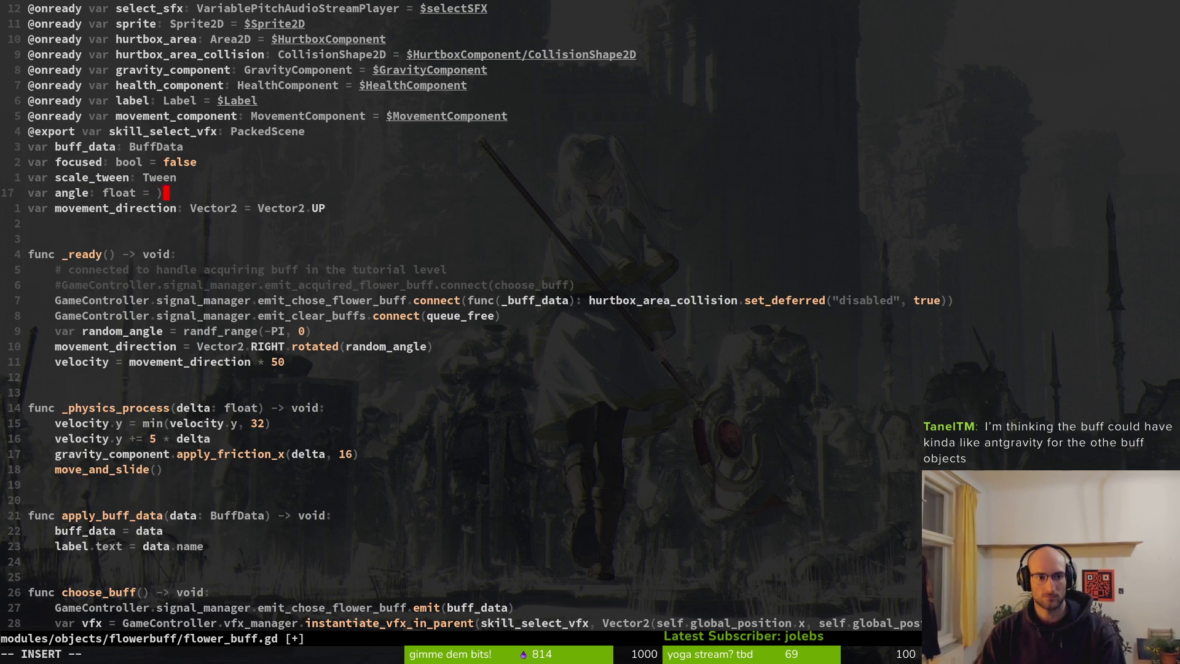
pyautogui.write('0.0')
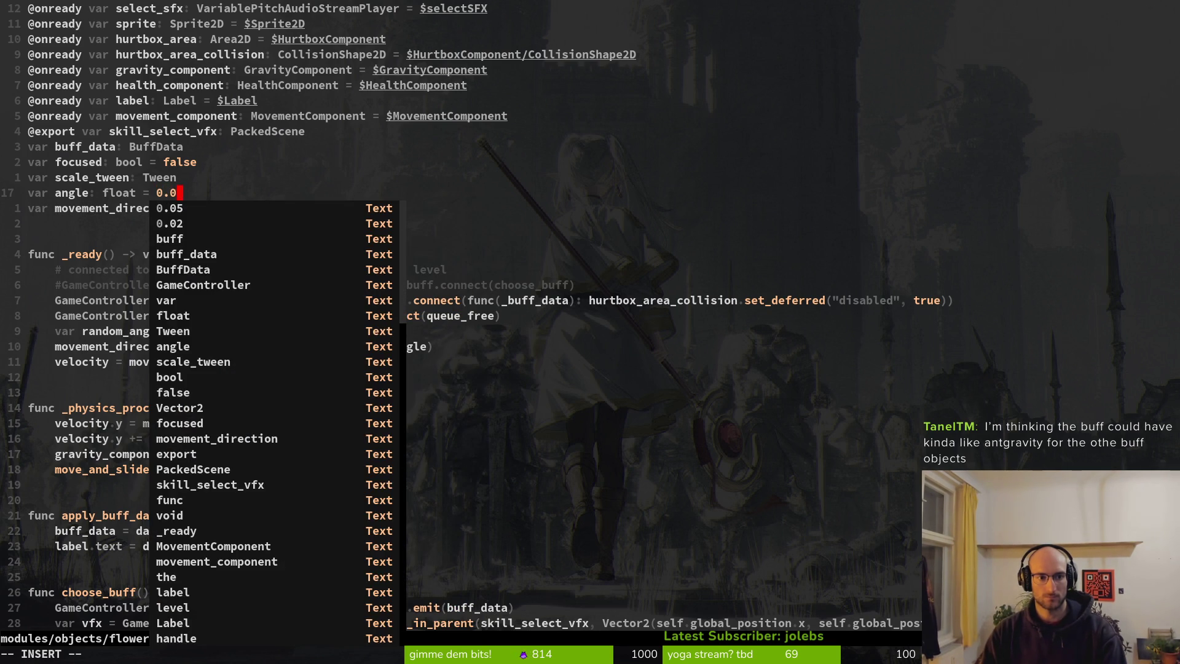
pyautogui.press('Escape')
pyautogui.write(':')
pyautogui.press('Return')
# Step: Delete the random_angle declaration and rotate Vector2.RIGHT by angle instead, then save
pyautogui.press('}')
pyautogui.press('}')
pyautogui.press('k')
pyautogui.press('k')
pyautogui.press('k')
pyautogui.press('d')
pyautogui.press('d')
pyautogui.write(':w')
pyautogui.press('Return')
pyautogui.press('w')
pyautogui.press('w')
pyautogui.press('w')
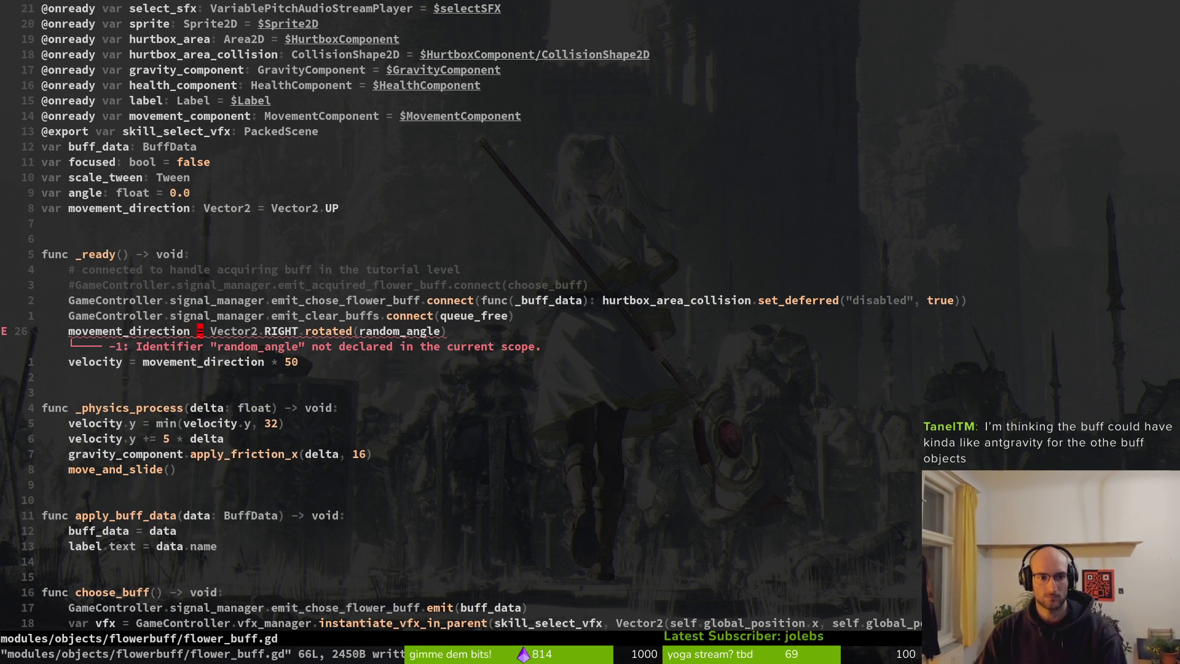
pyautogui.press('w')
pyautogui.press('w')
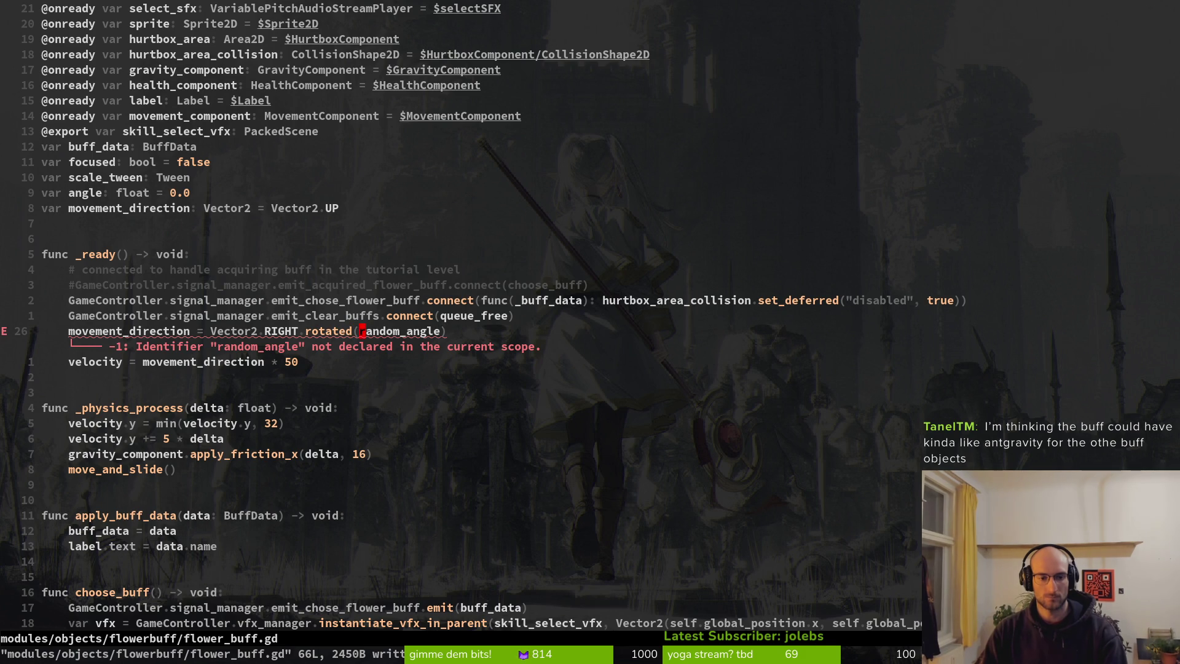
pyautogui.write('cwangle')
pyautogui.press('Escape')
pyautogui.write(':w')
pyautogui.press('Return')
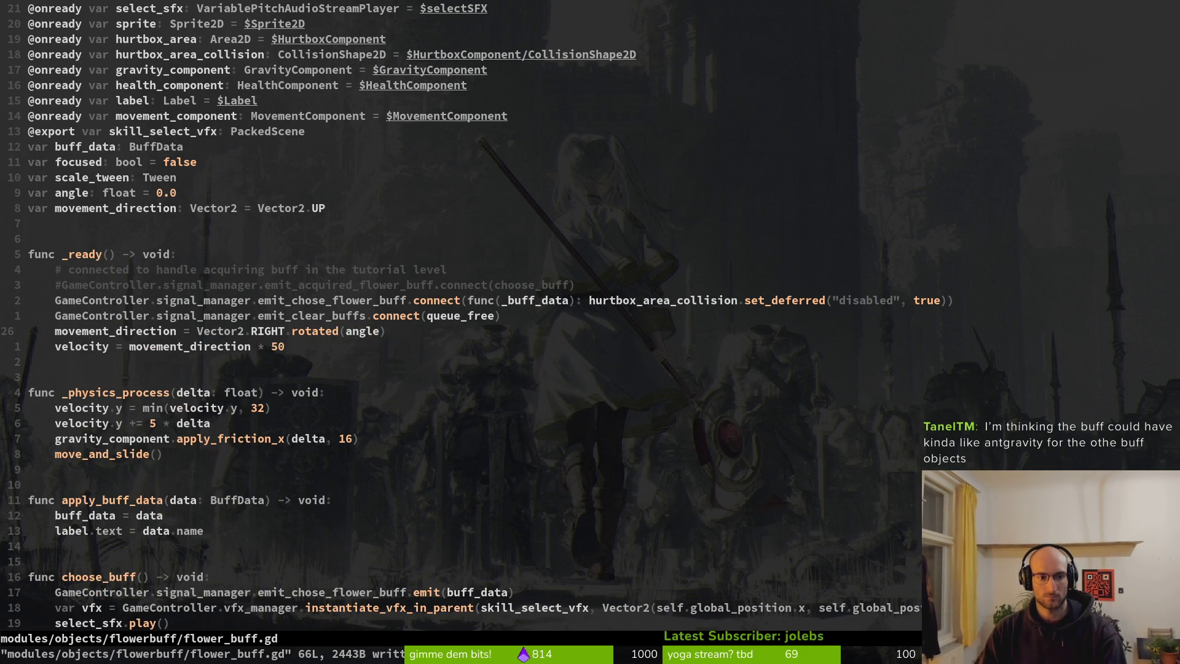
pyautogui.press('h')
pyautogui.press('h')
pyautogui.press('h')
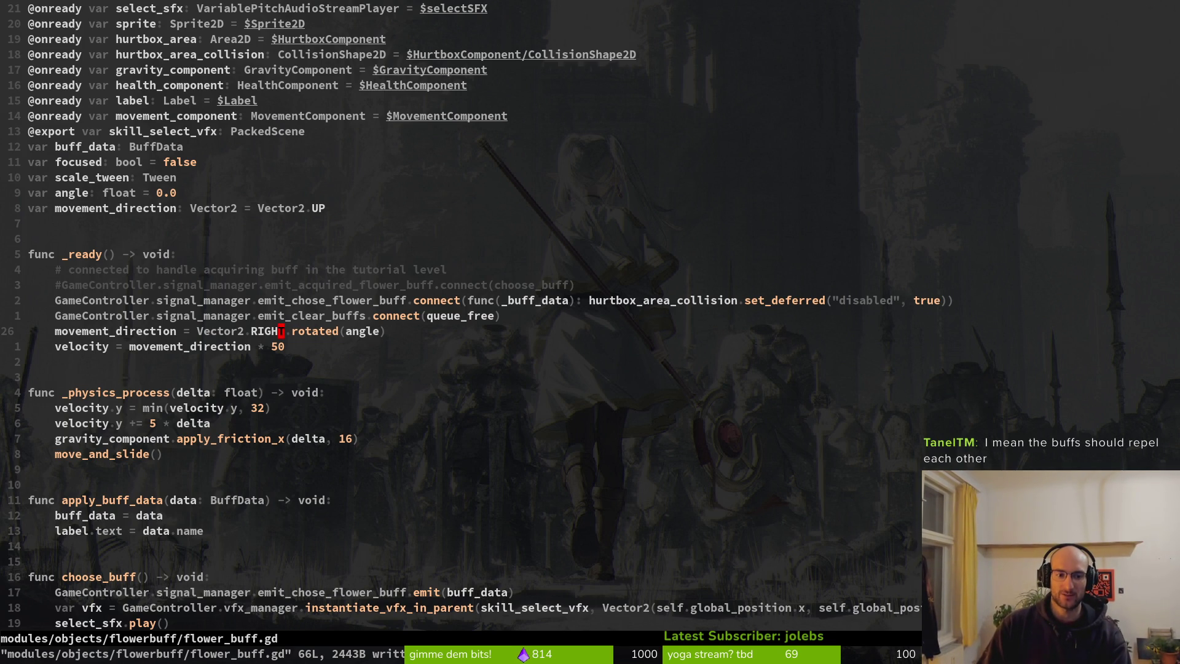
# Step: In flower.gd, try continuing the buff line with 'angle = buff_data.in'
pyautogui.hotkey('ctrl', '6')
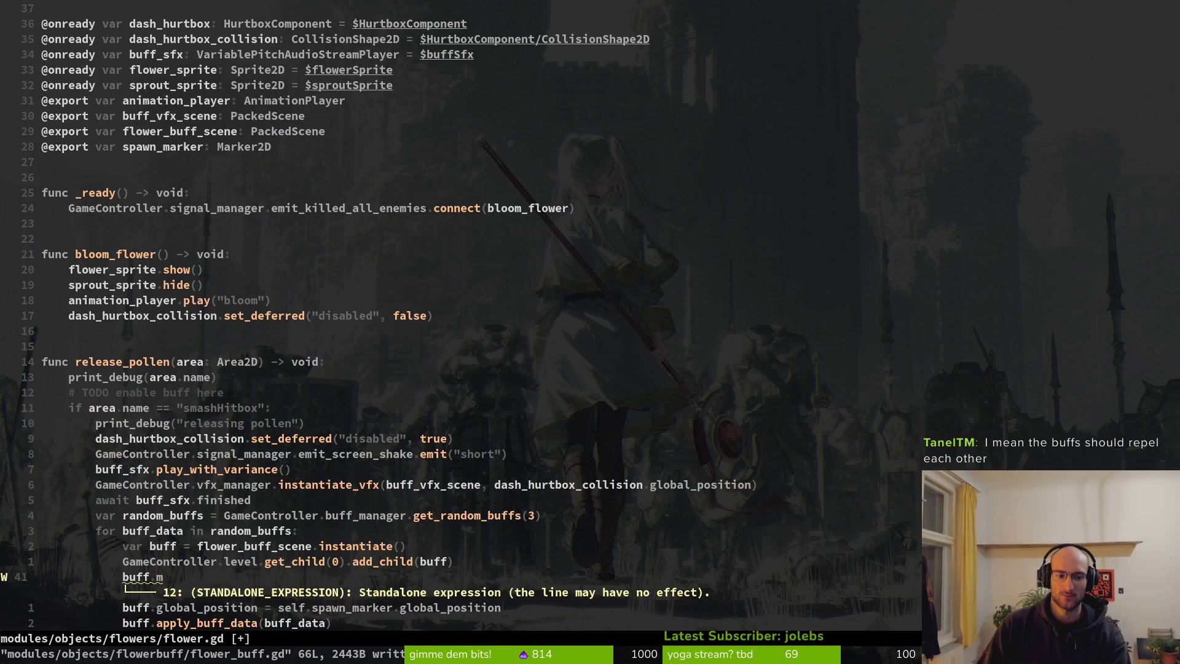
pyautogui.press('A')
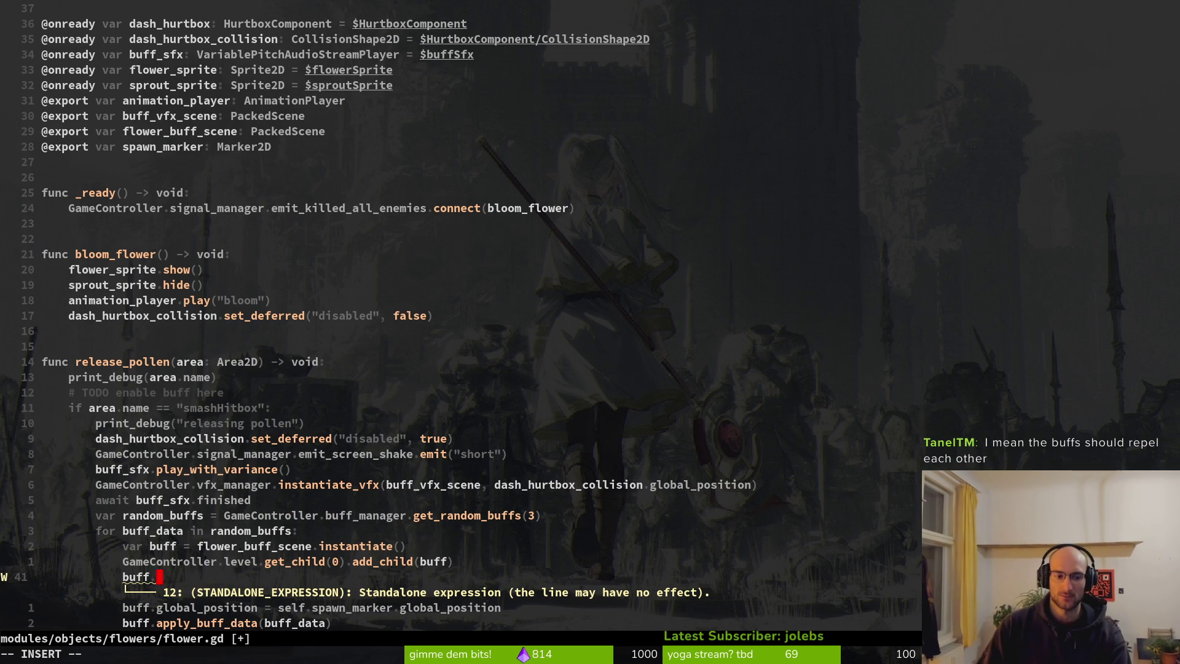
pyautogui.hotkey('ctrl', 'space')
pyautogui.write('angle ')
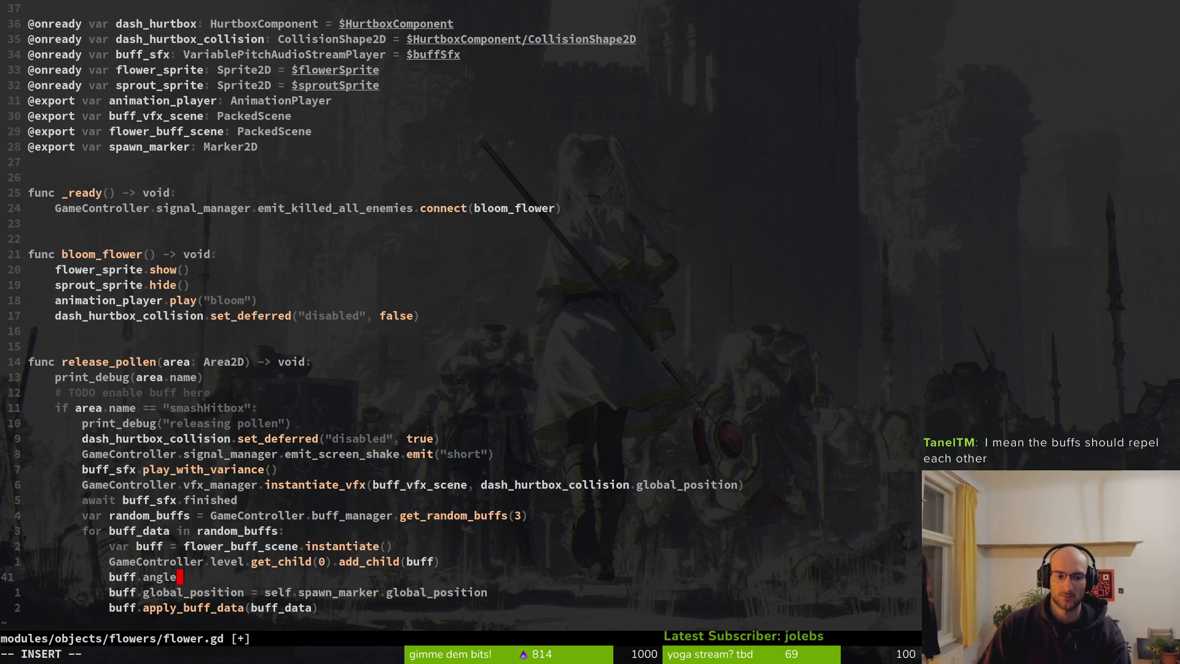
pyautogui.write('= ')
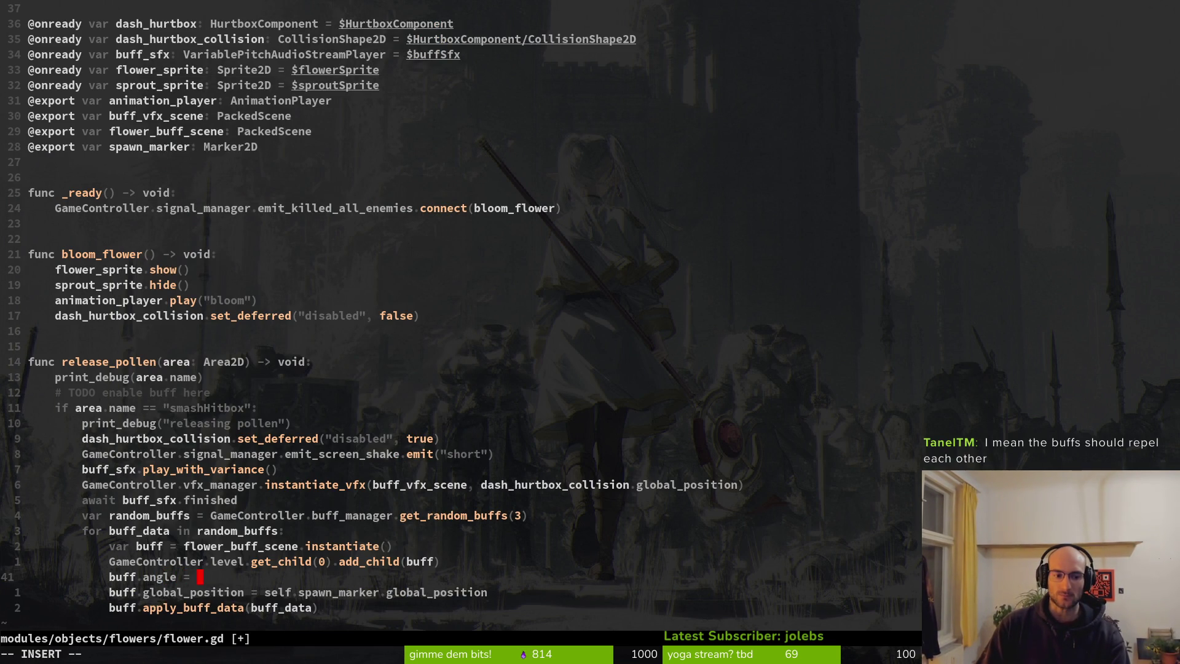
pyautogui.write('bu')
pyautogui.hotkey('ctrl', 'n')
pyautogui.hotkey('ctrl', 'n')
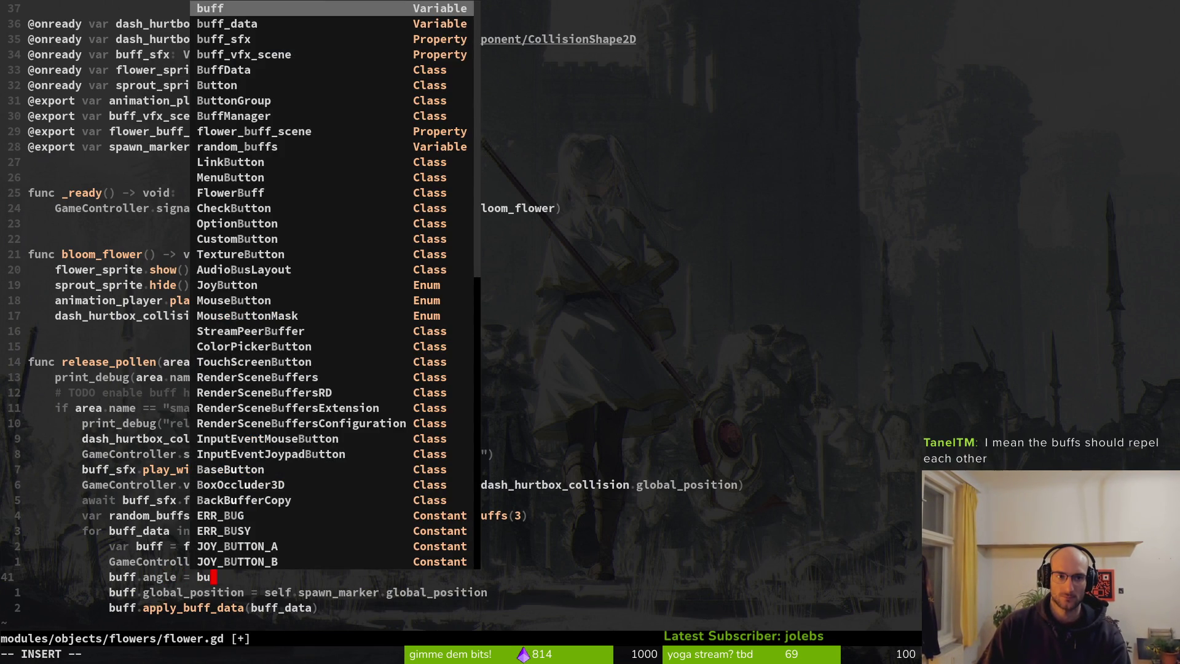
pyautogui.press('Return')
pyautogui.write('.in')
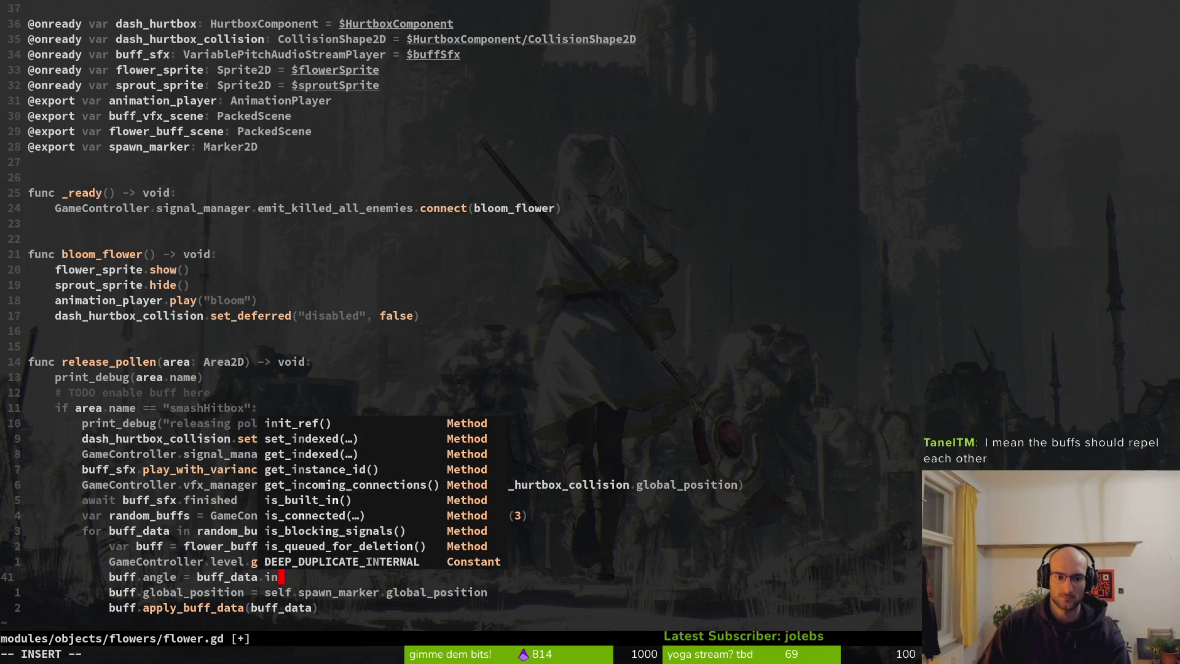
pyautogui.press('Escape')
# Step: Delete the unfinished buff.angle line, save flower.gd, and undo the angle edit in flower_buff.gd
pyautogui.press('d')
pyautogui.press('d')
pyautogui.write(':w')
pyautogui.press('Return')
pyautogui.press('k')
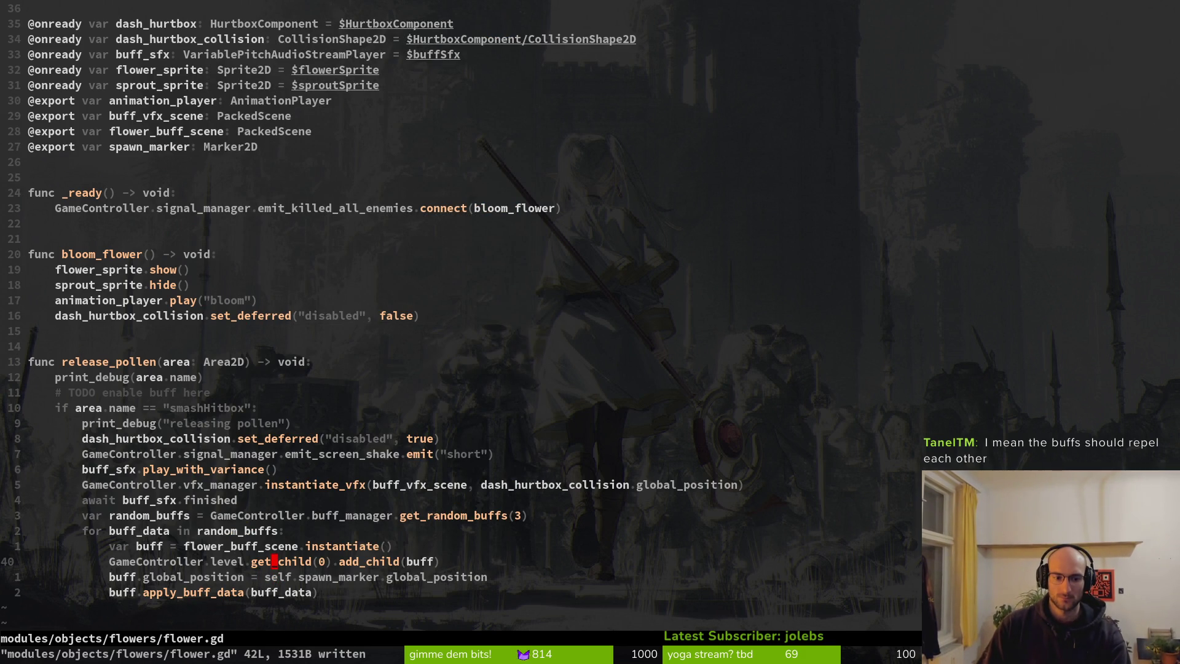
pyautogui.hotkey('ctrl', 'o')
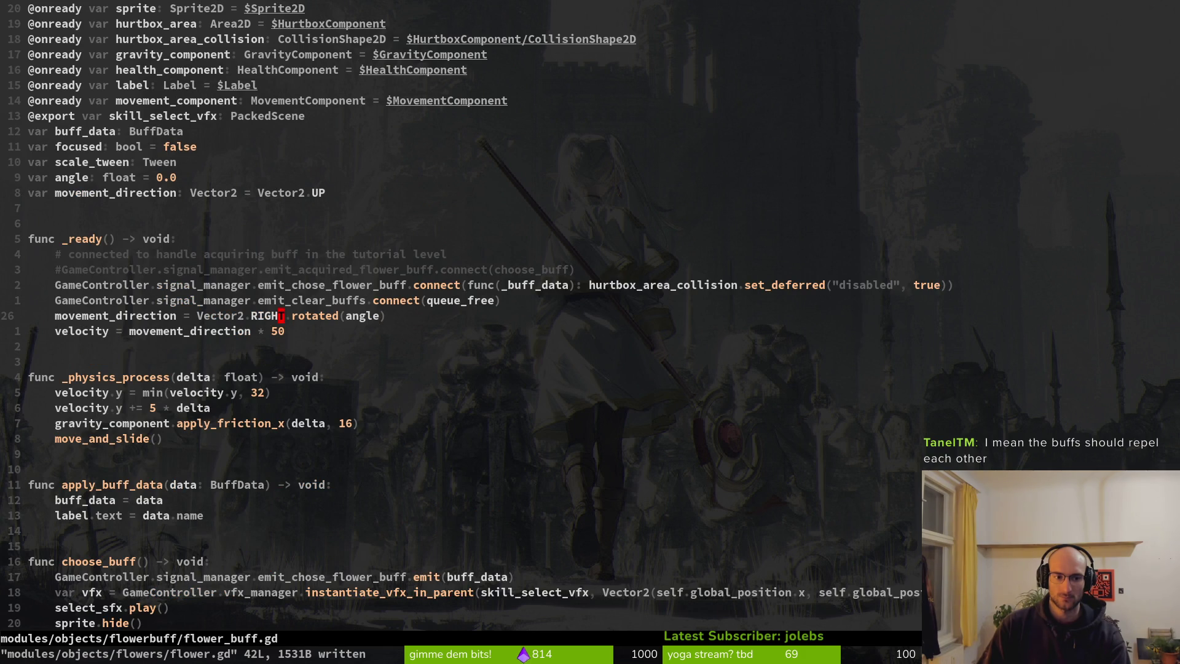
pyautogui.press('u')
pyautogui.press('u')
pyautogui.press('u')
pyautogui.press('u')
# Step: Write flower_buff.gd with its randf_range(-PI, 0) random_angle launch restored
pyautogui.write('ug(buff_data.name')
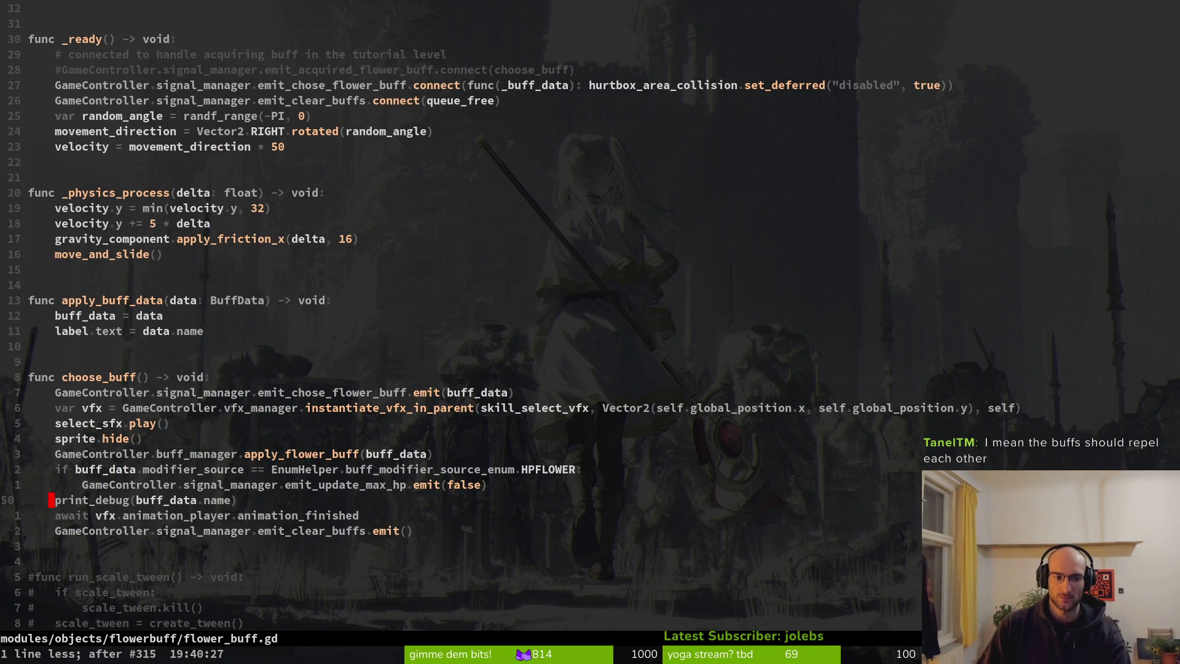
pyautogui.write(':w')
pyautogui.press('Return')
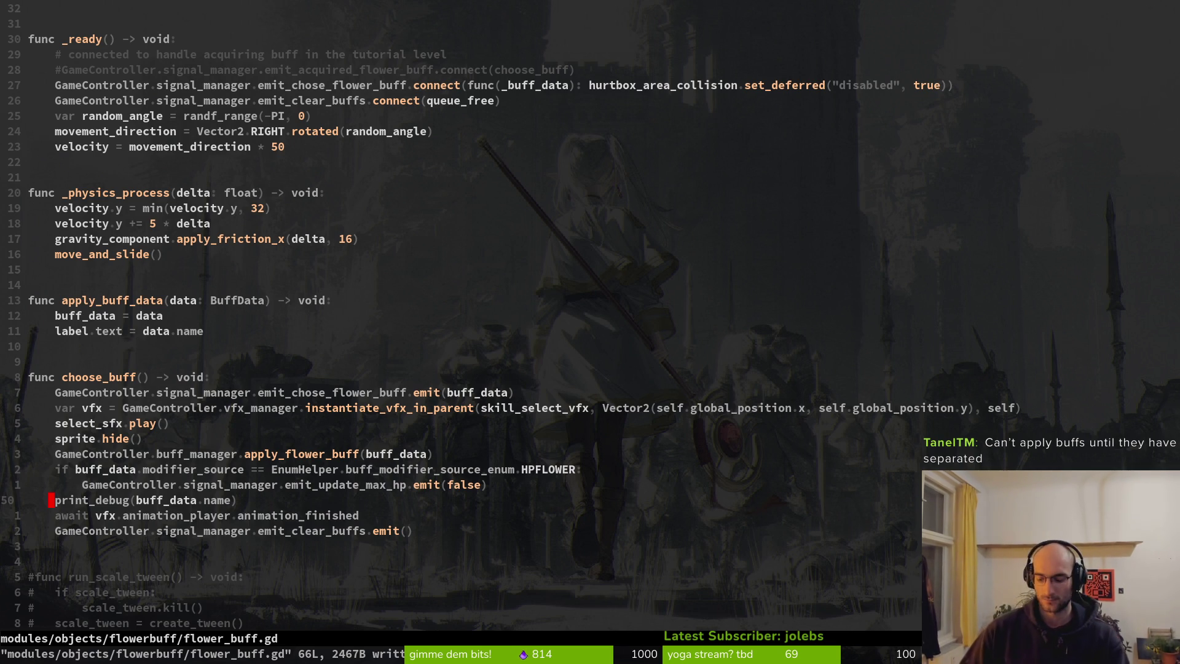
pyautogui.hotkey('ctrl', '6')
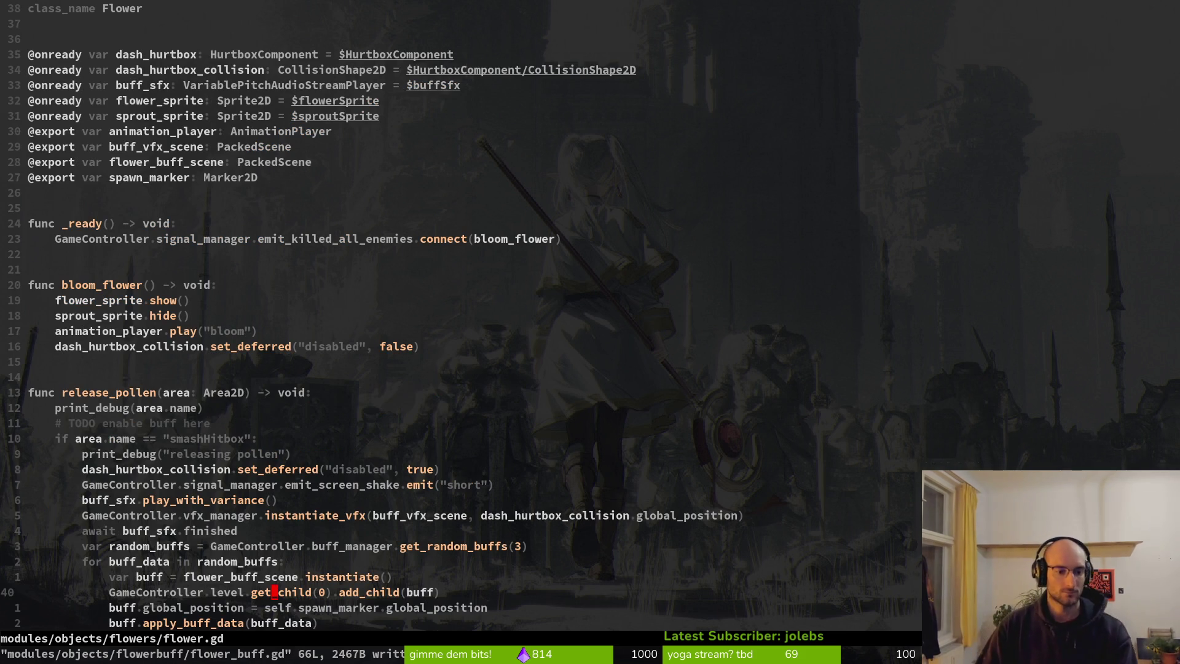
# Step: In flower_buff.gd, redo the angle variable edits and save the script
pyautogui.press('j')
pyautogui.press('j')
pyautogui.press('j')
pyautogui.press('k')
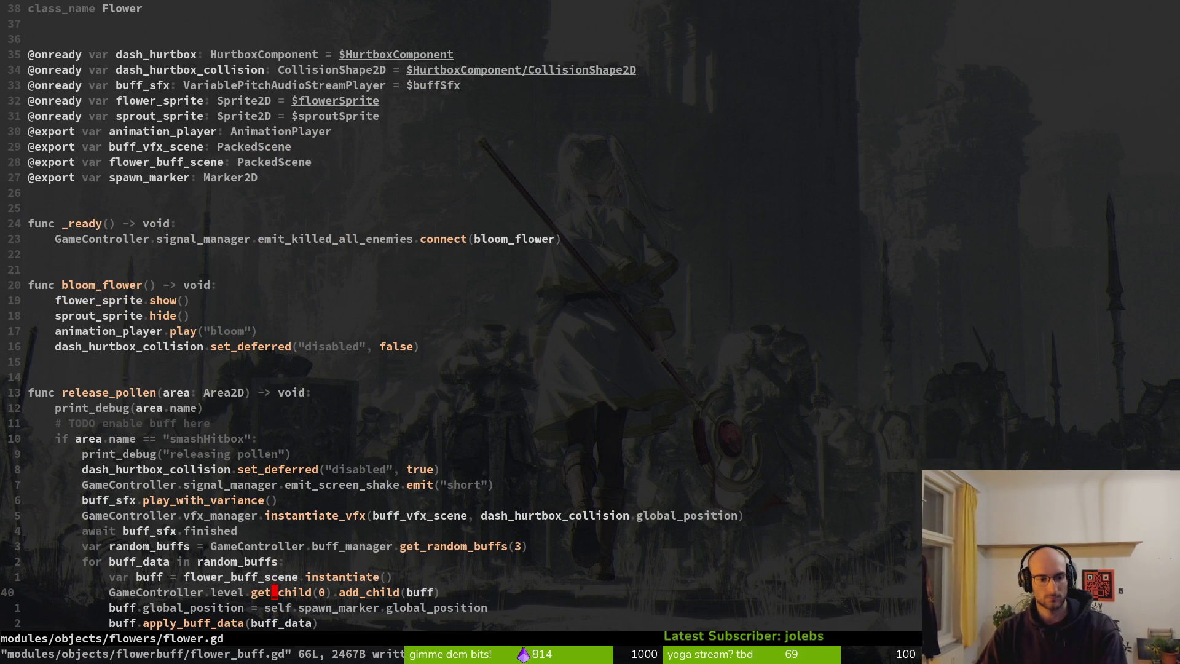
pyautogui.hotkey('ctrl', '6')
pyautogui.hotkey('ctrl', 'u')
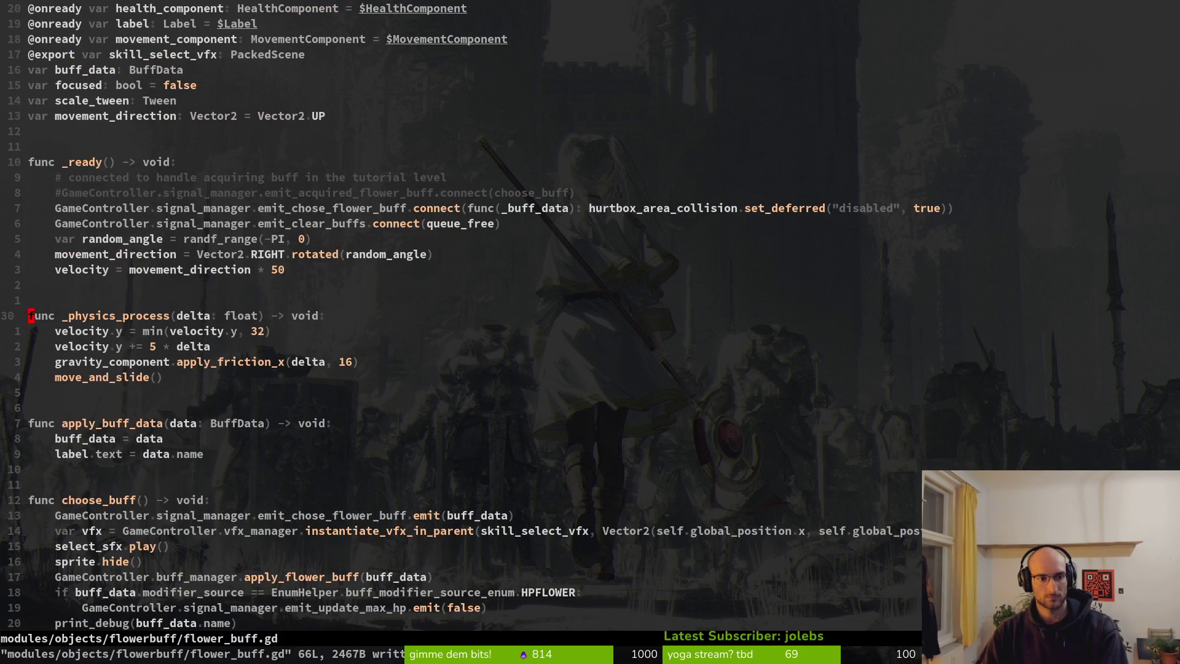
pyautogui.press('k')
pyautogui.press('k')
pyautogui.press('k')
pyautogui.press('u')
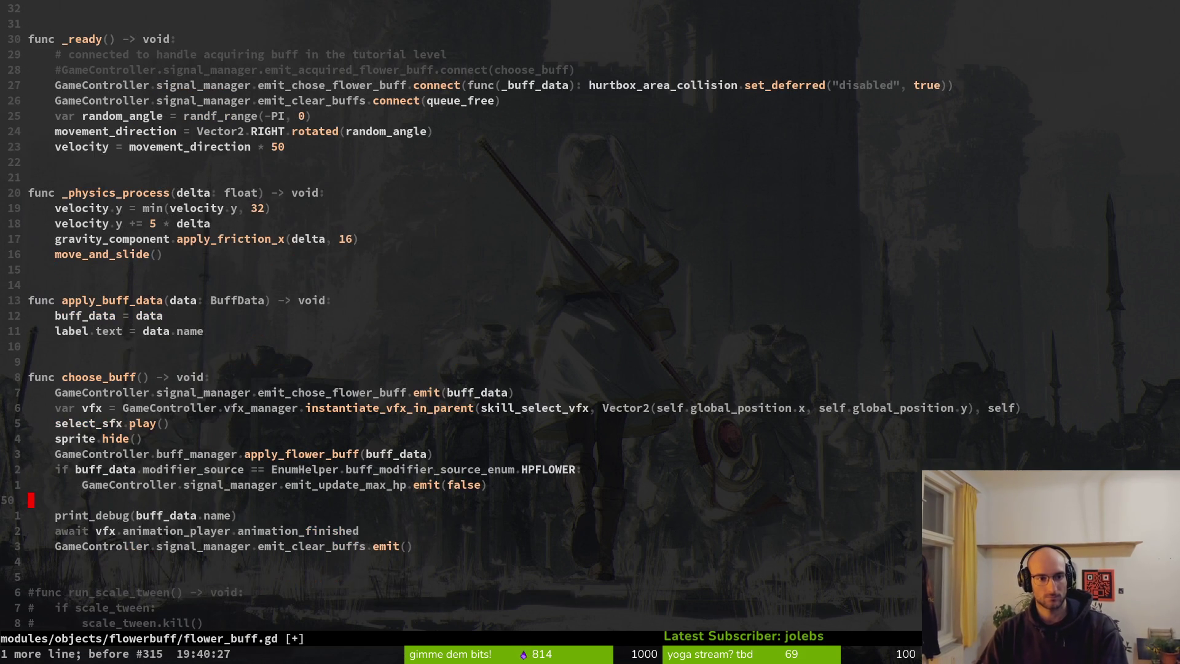
pyautogui.hotkey('ctrl', 'r')
pyautogui.hotkey('ctrl', 'r')
pyautogui.hotkey('ctrl', 'r')
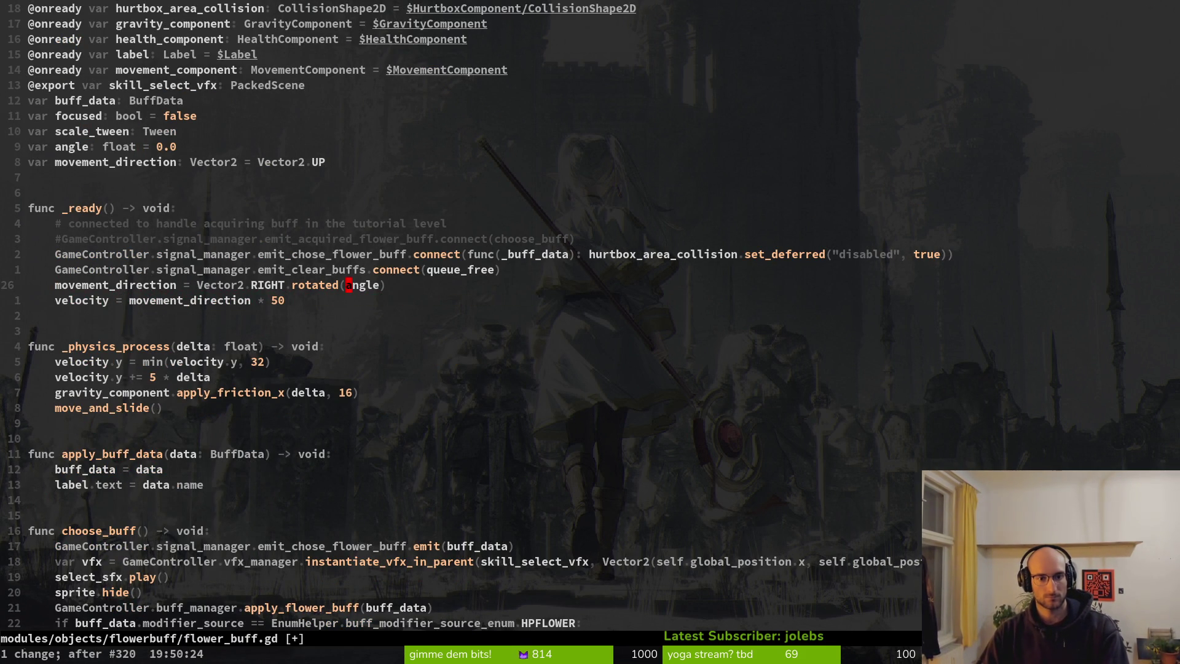
pyautogui.write(':w')
pyautogui.press('Return')
# Step: Save flower.gd with no extra line below the add_child call
pyautogui.hotkey('ctrl', '6')
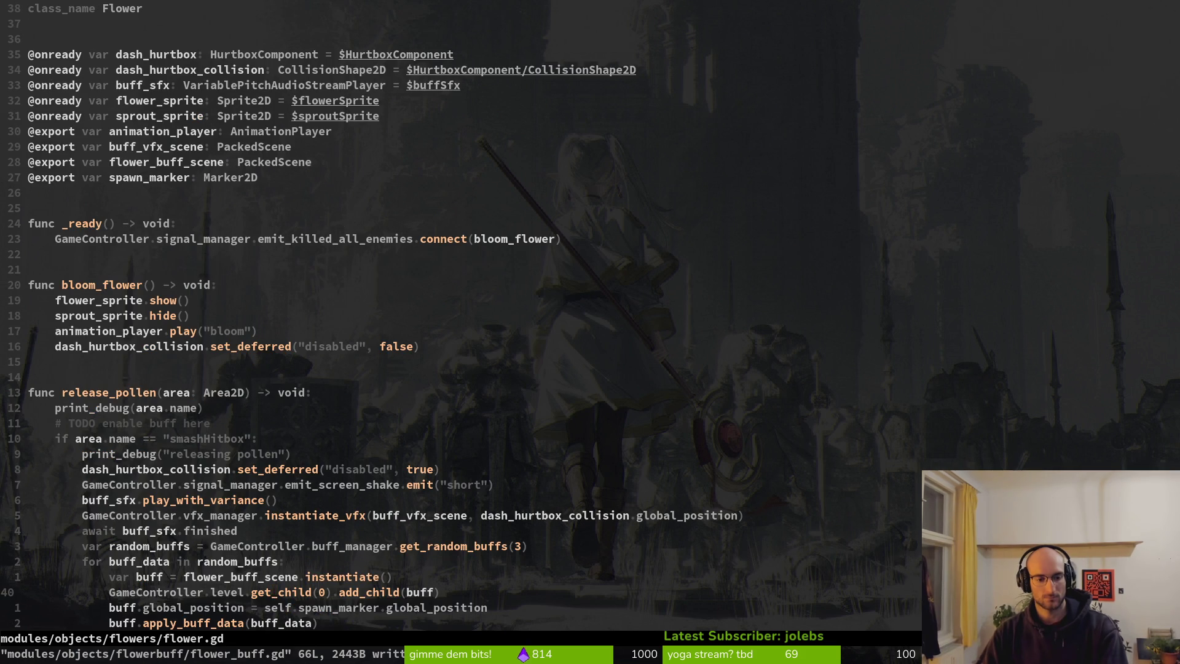
pyautogui.press('o')
pyautogui.press('Escape')
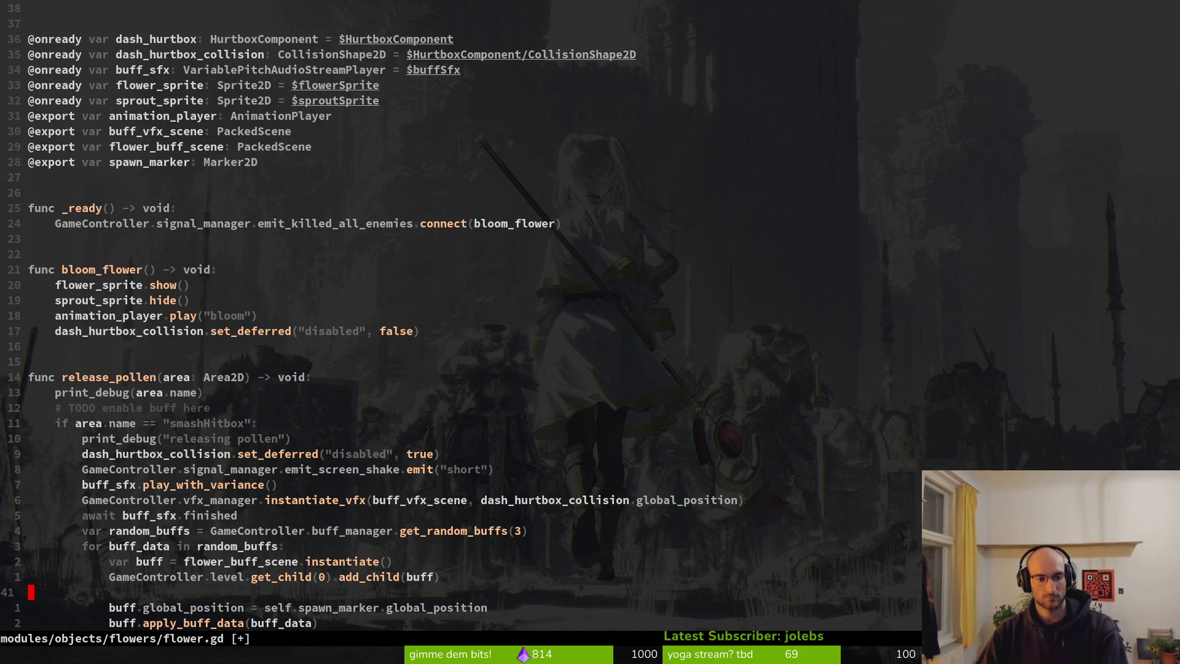
pyautogui.press('d')
pyautogui.press('d')
pyautogui.write(':w')
pyautogui.press('Return')
pyautogui.press('k')
pyautogui.press('k')
pyautogui.press('k')
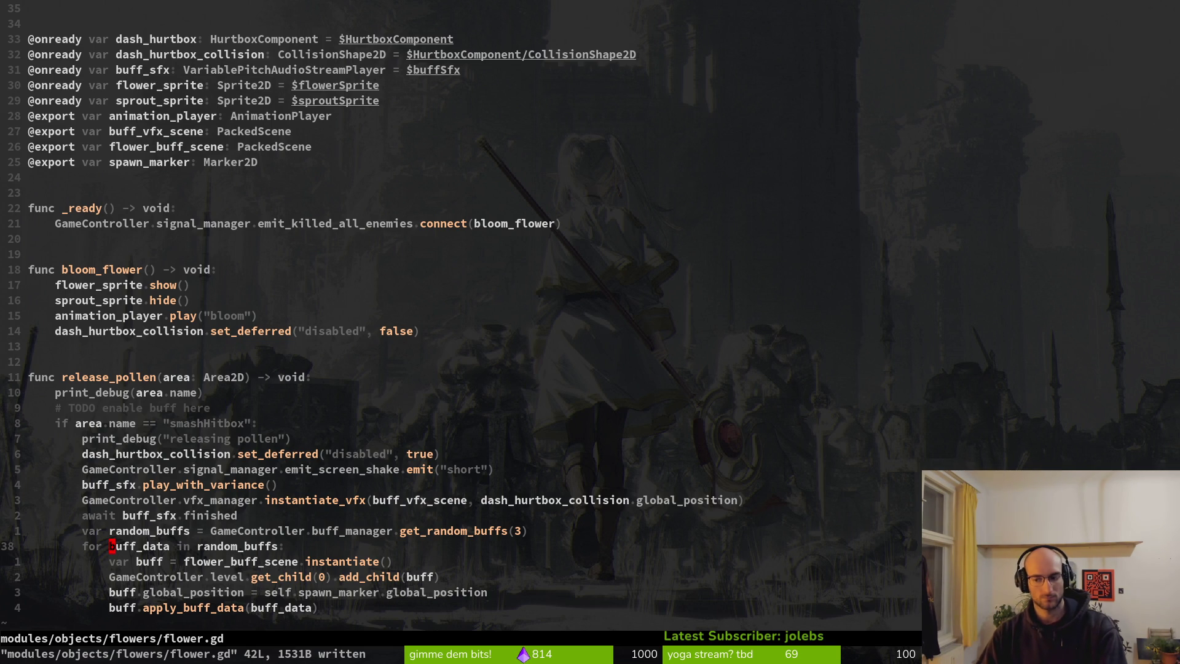
# Step: Undo flower_buff.gd back to random_angle, removing the angle variable, and save it
pyautogui.hotkey('ctrl', 'o')
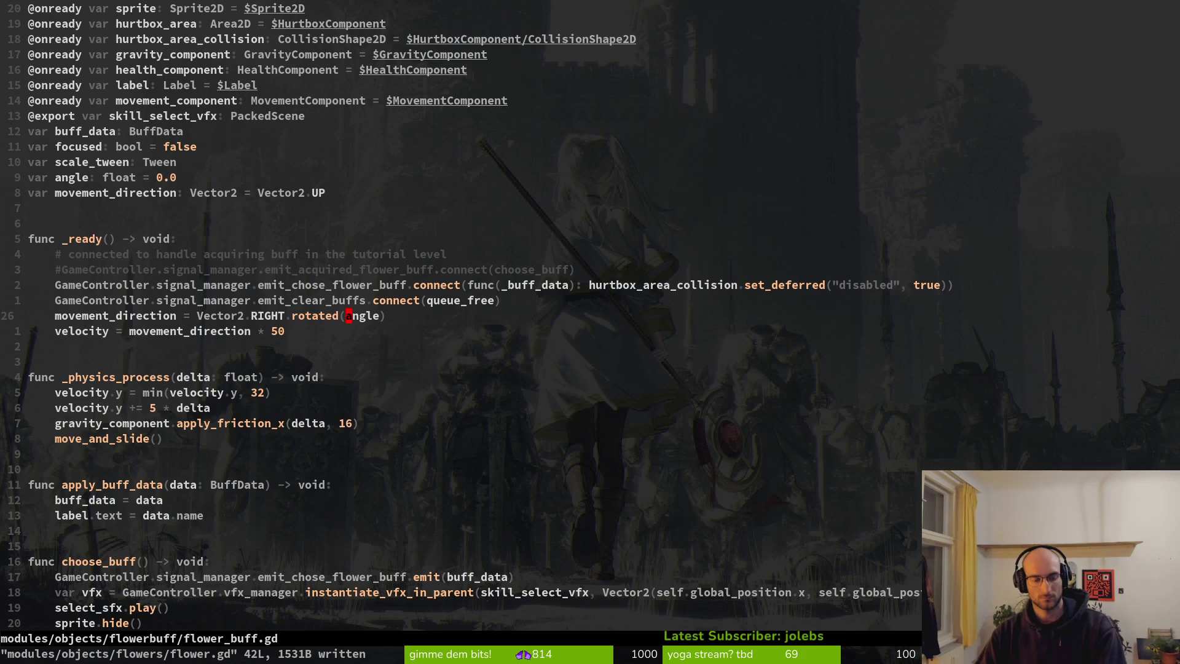
pyautogui.press('u')
pyautogui.press('u')
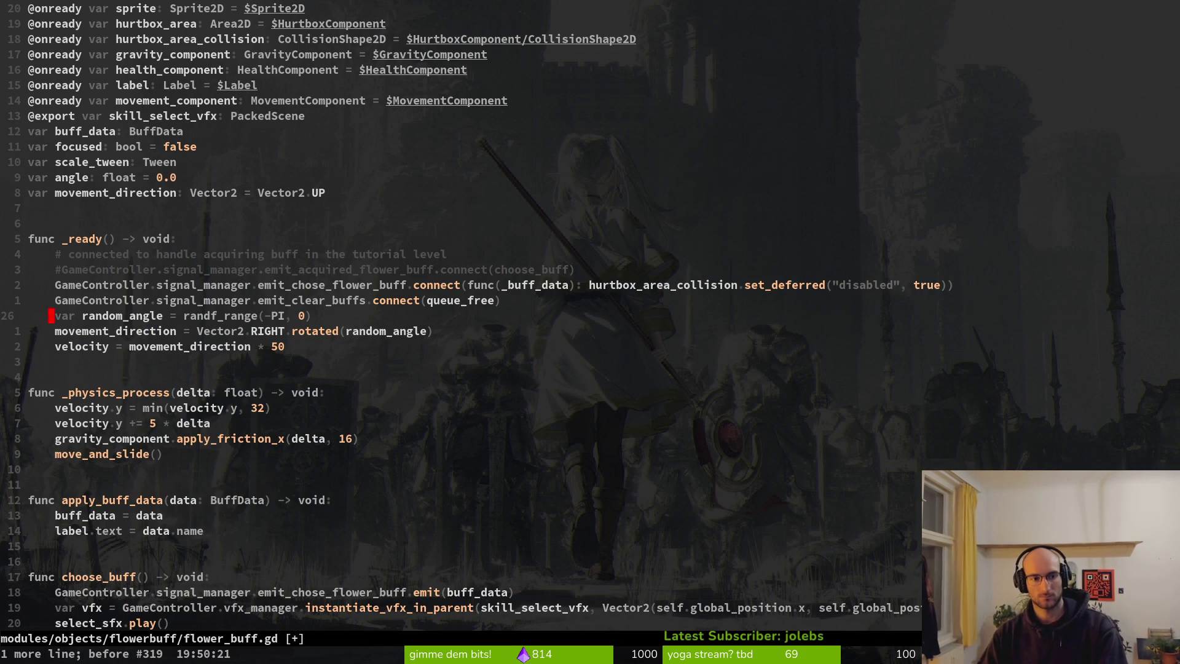
pyautogui.press('u')
pyautogui.press('u')
pyautogui.write(':w')
pyautogui.press('Return')
pyautogui.press('j')
pyautogui.press('j')
pyautogui.press('j')
pyautogui.press('j')
pyautogui.press('j')
pyautogui.press('j')
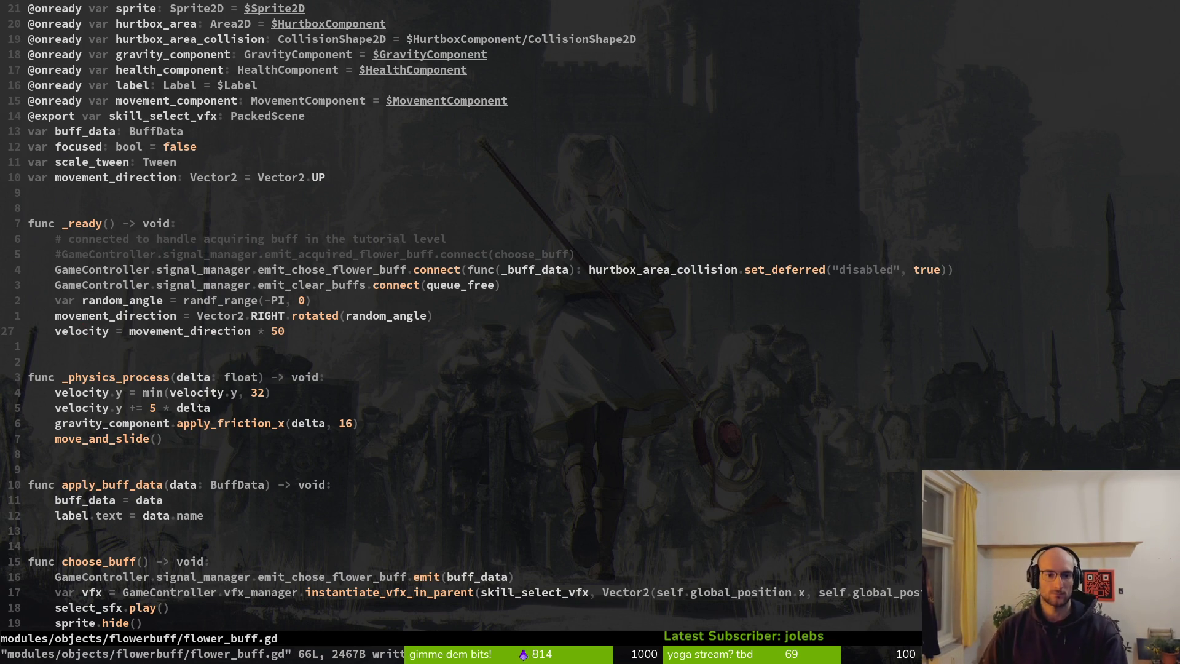
pyautogui.press('k')
pyautogui.press('k')
pyautogui.press('k')
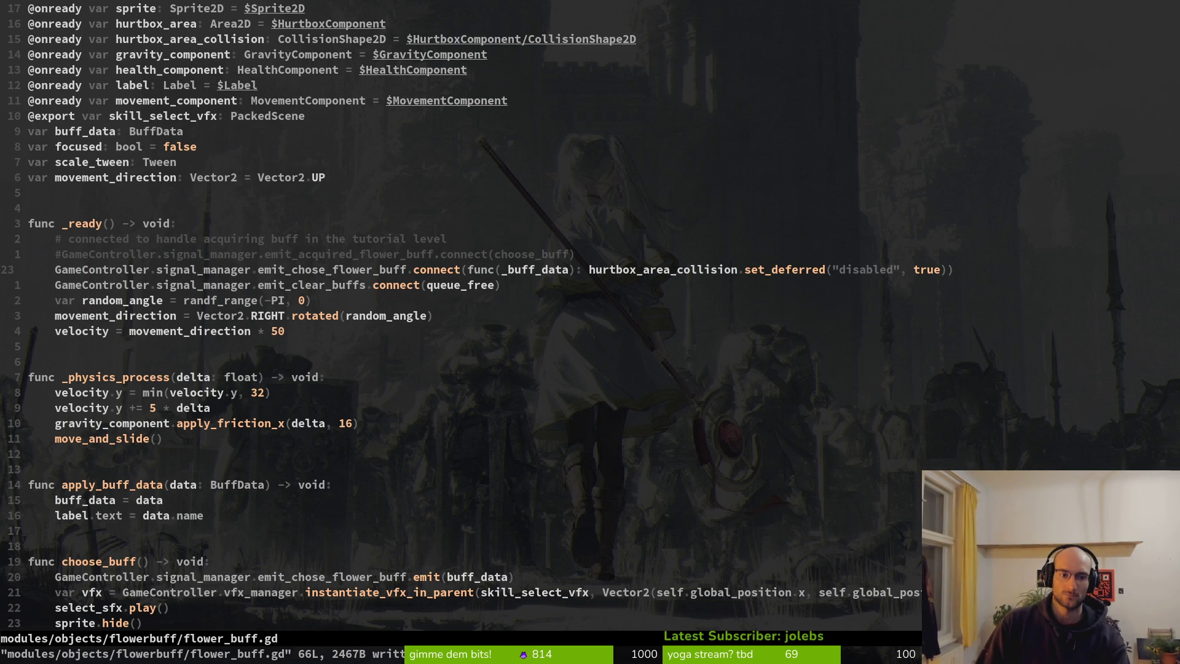
# Step: Quit and relaunch vim, reopen flower_buff.gd via file finder, then select Sprite2D in Godot
pyautogui.write(':q')
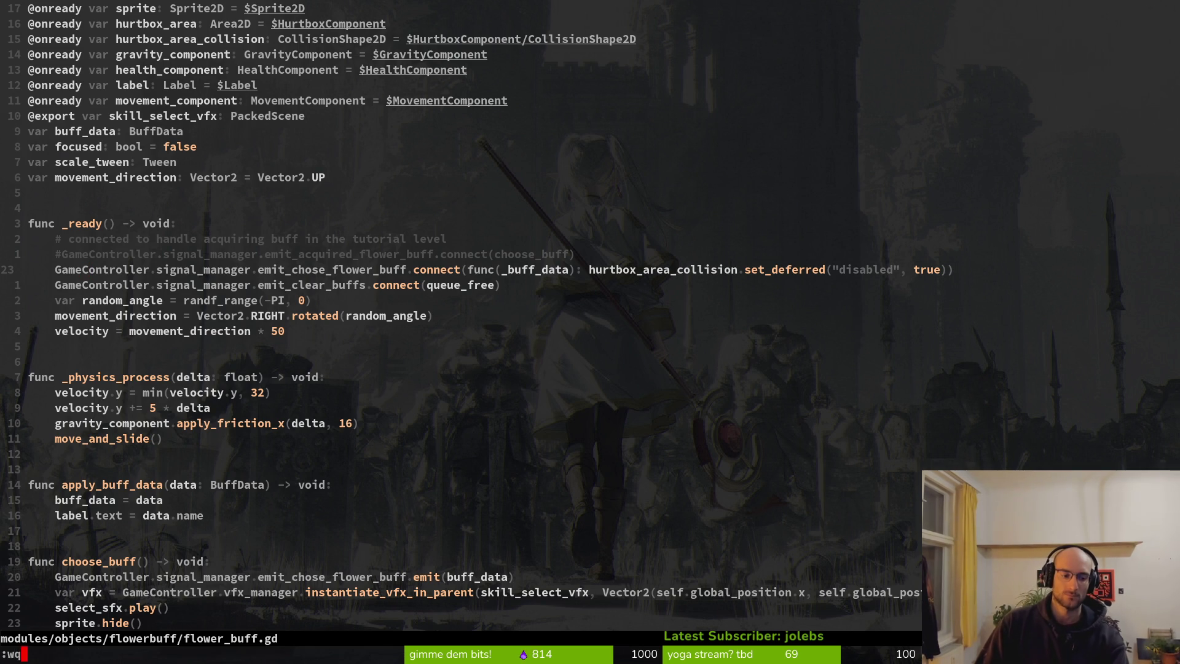
pyautogui.press('Return')
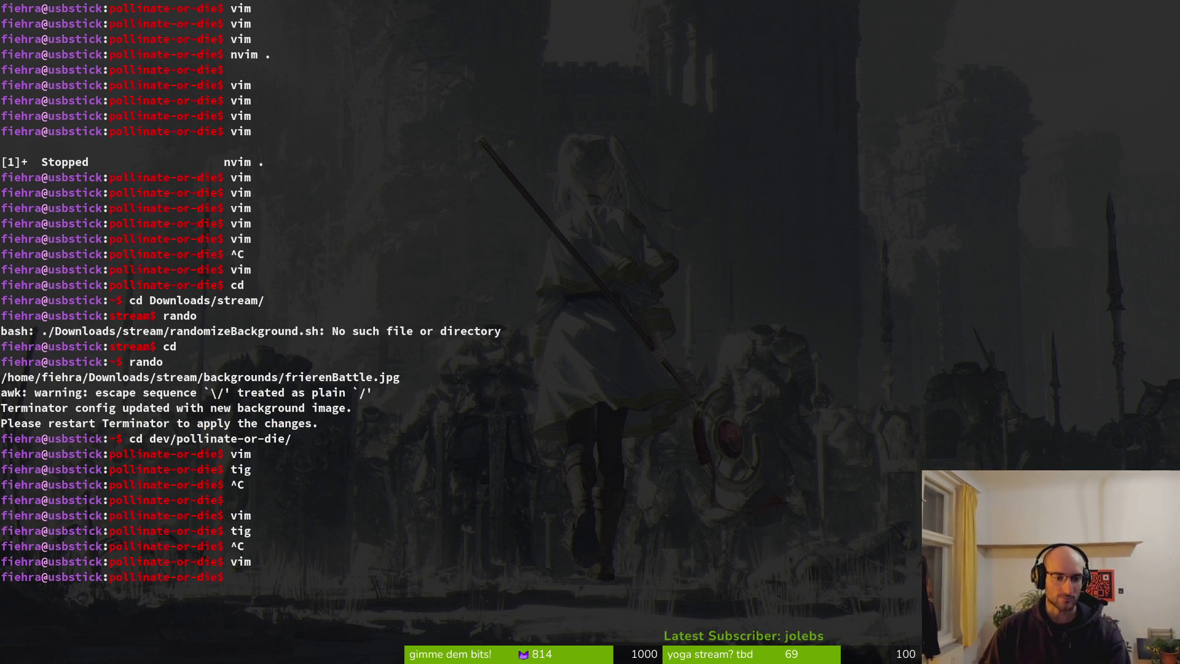
pyautogui.write('vim')
pyautogui.press('Return')
pyautogui.press('space')
pyautogui.press('f')
pyautogui.press('f')
pyautogui.write('flower')
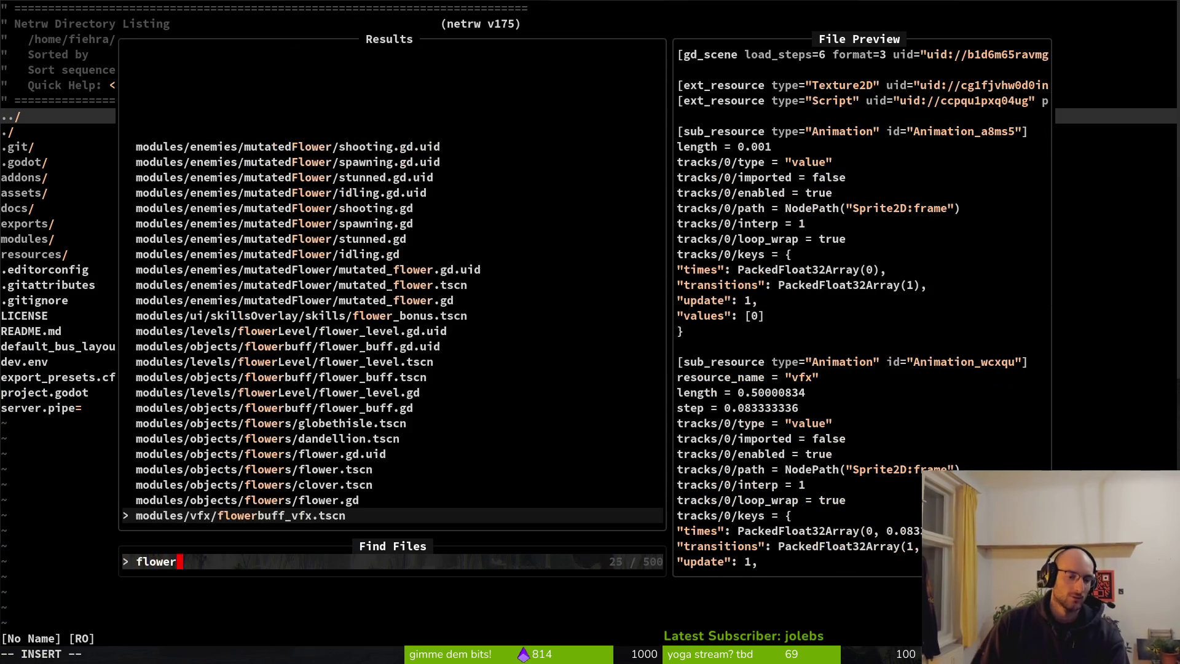
pyautogui.write('bu')
pyautogui.press('Up')
pyautogui.press('Return')
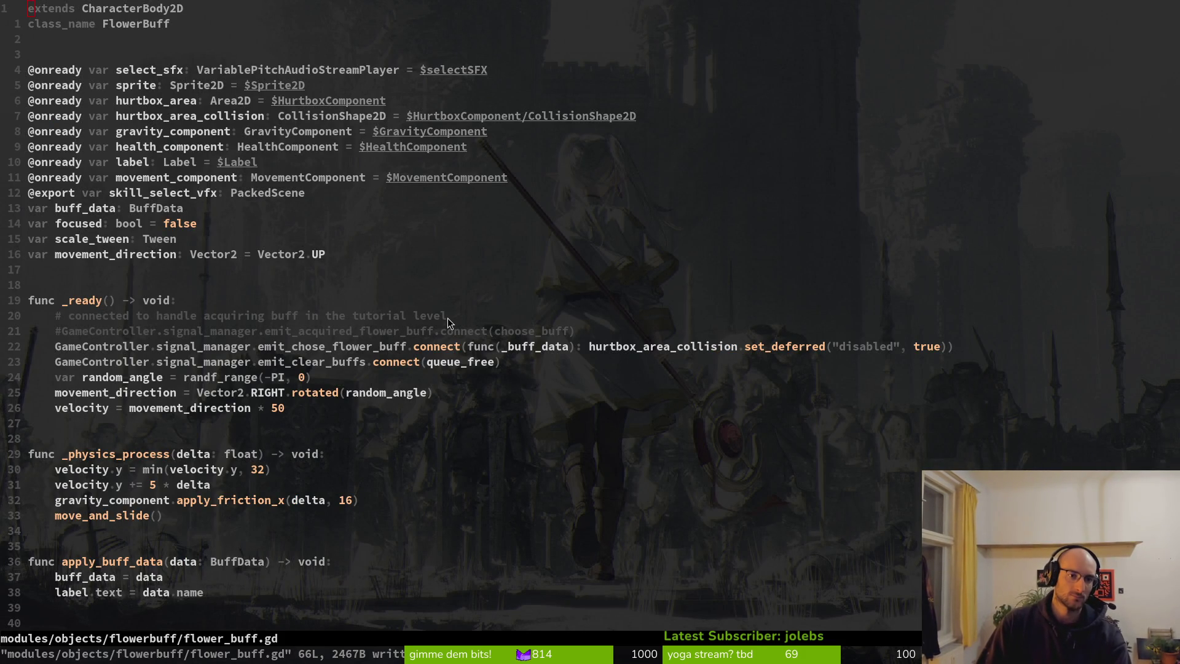
pyautogui.hotkey('alt', 'Tab')
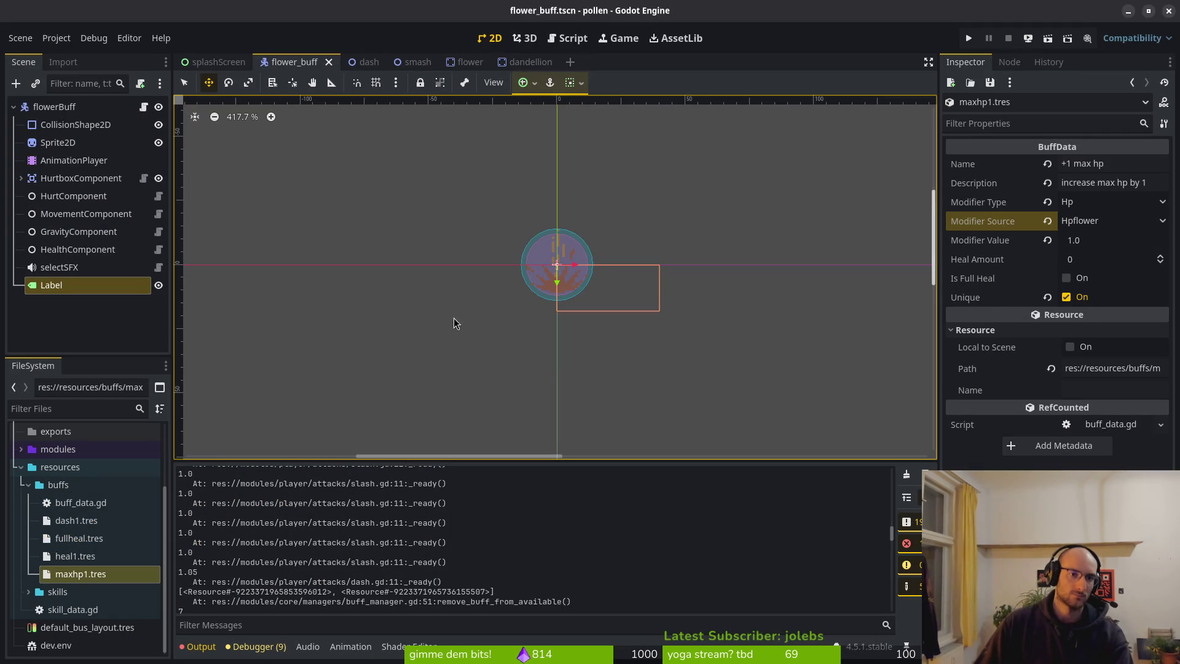
pyautogui.click(58, 142)
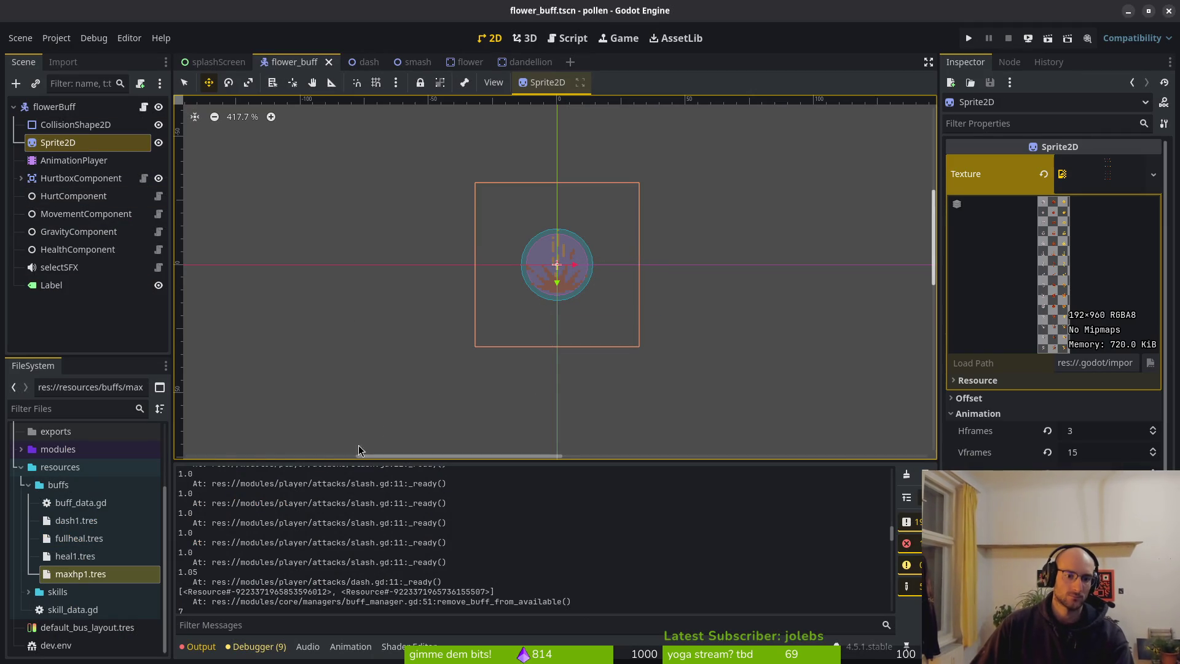
# Step: Create a new animation named 'spawn' in the flower buff's AnimationPlayer
pyautogui.click(72, 160)
pyautogui.click(362, 477)
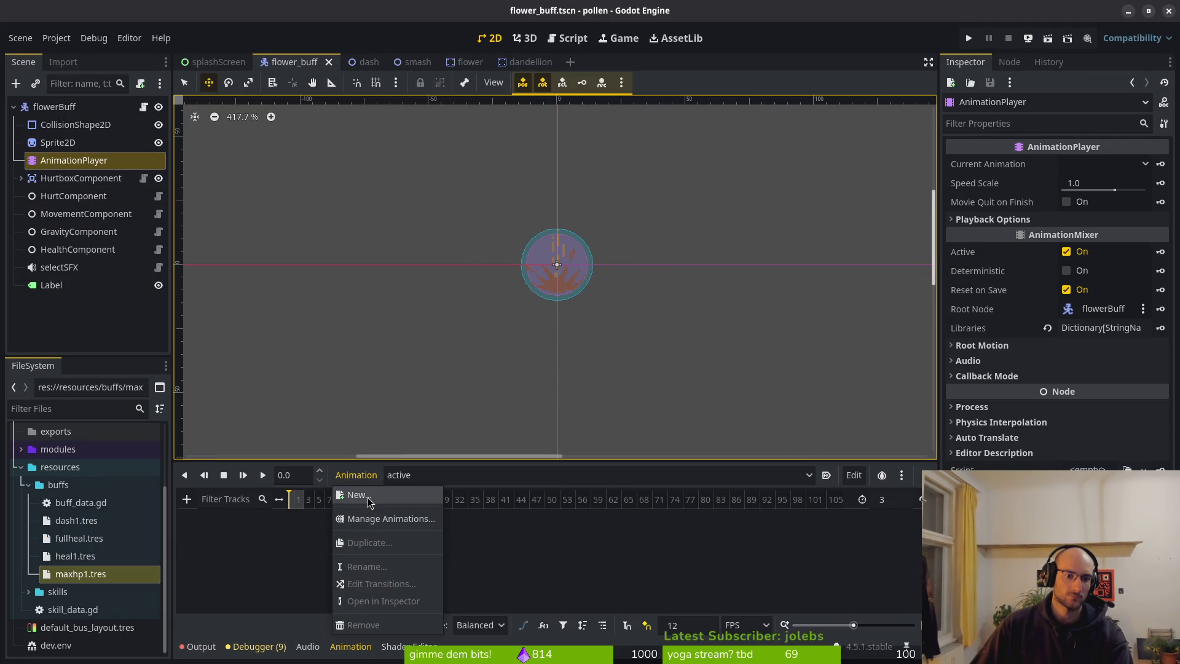
pyautogui.click(317, 530)
pyautogui.click(57, 142)
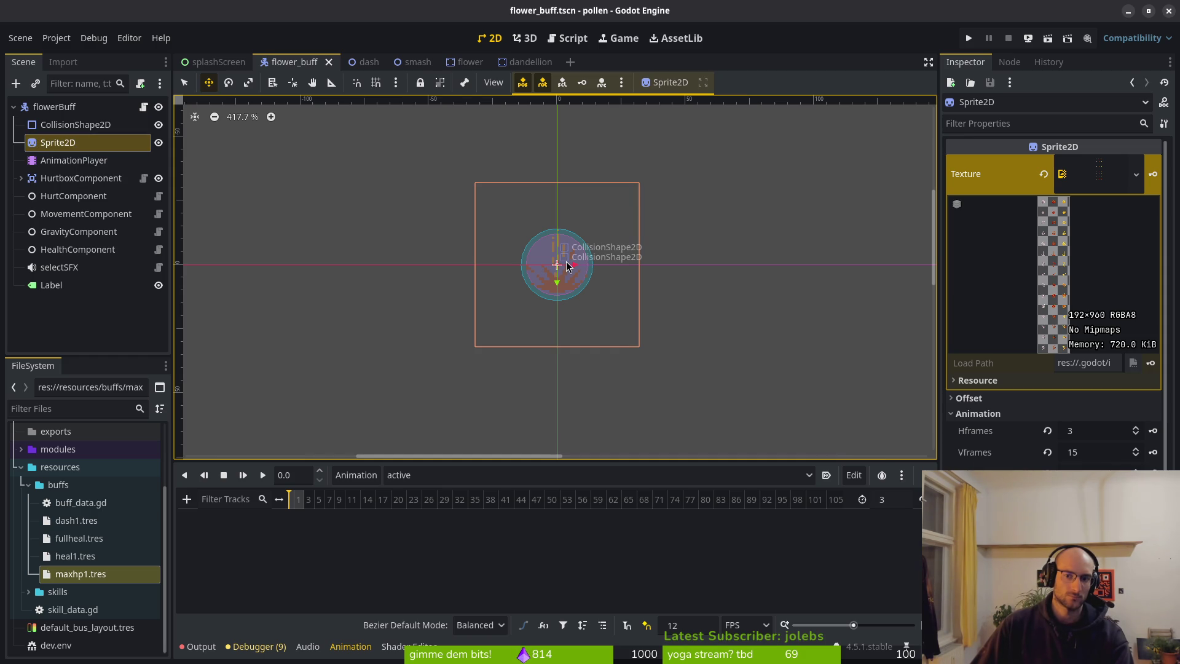
pyautogui.click(356, 475)
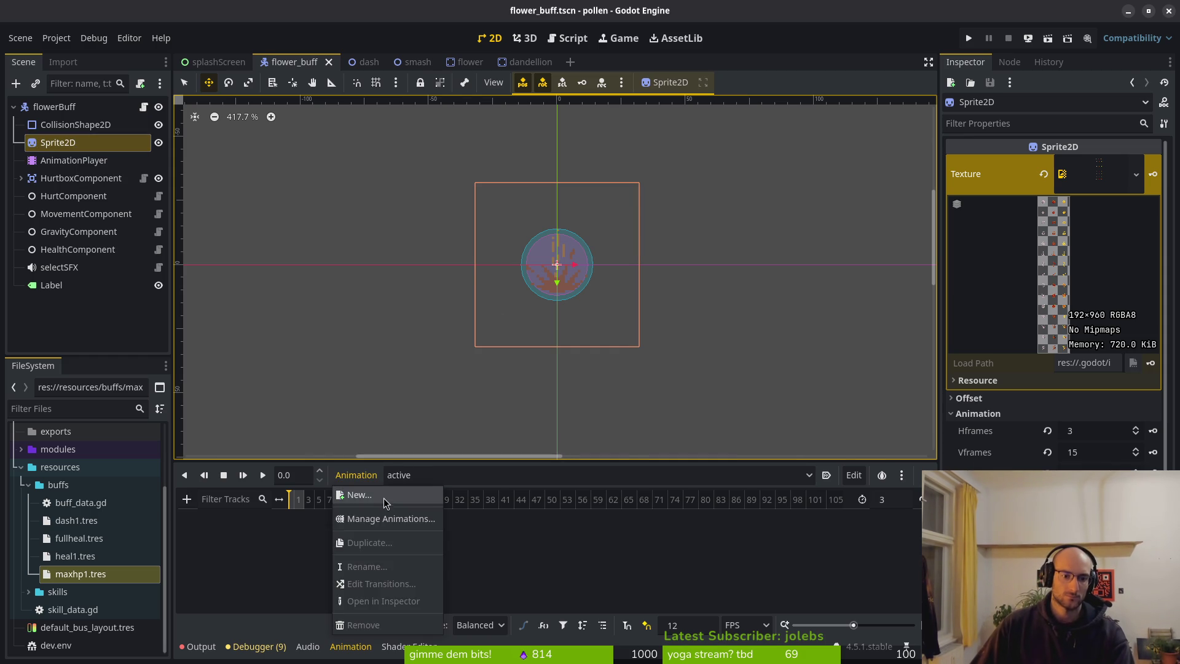
pyautogui.click(354, 492)
pyautogui.write('sp')
pyautogui.press('Return')
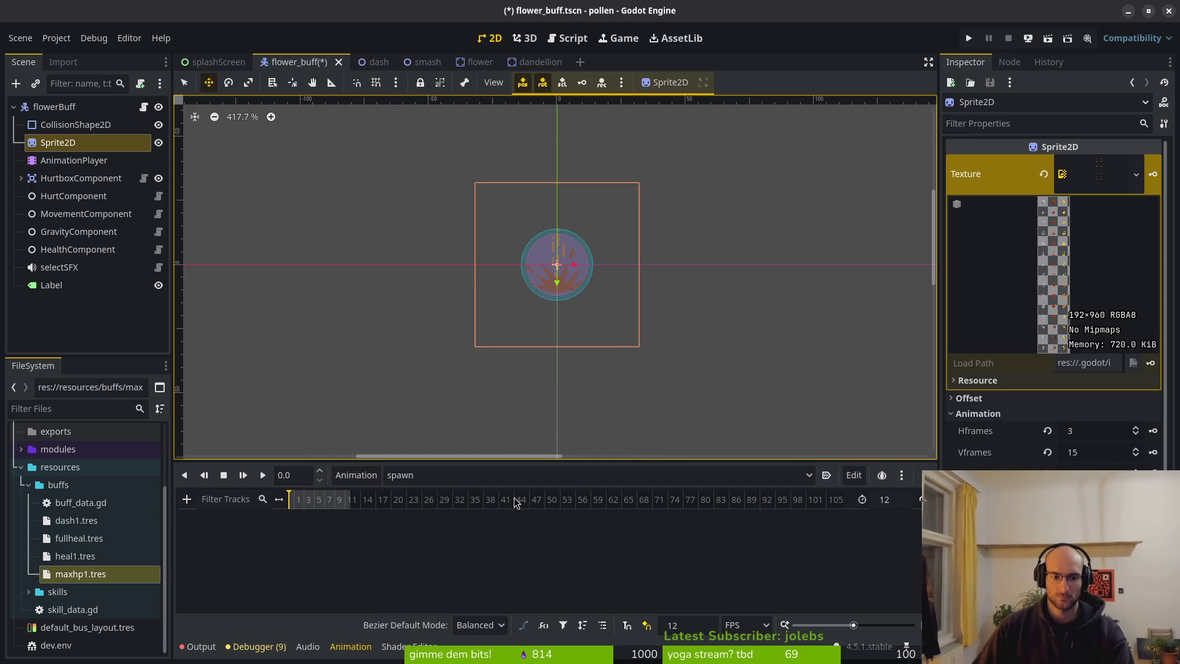
# Step: Set the spawn animation length to 3, enable Autoplay on Load, and save the scene
pyautogui.click(907, 503)
pyautogui.write('3')
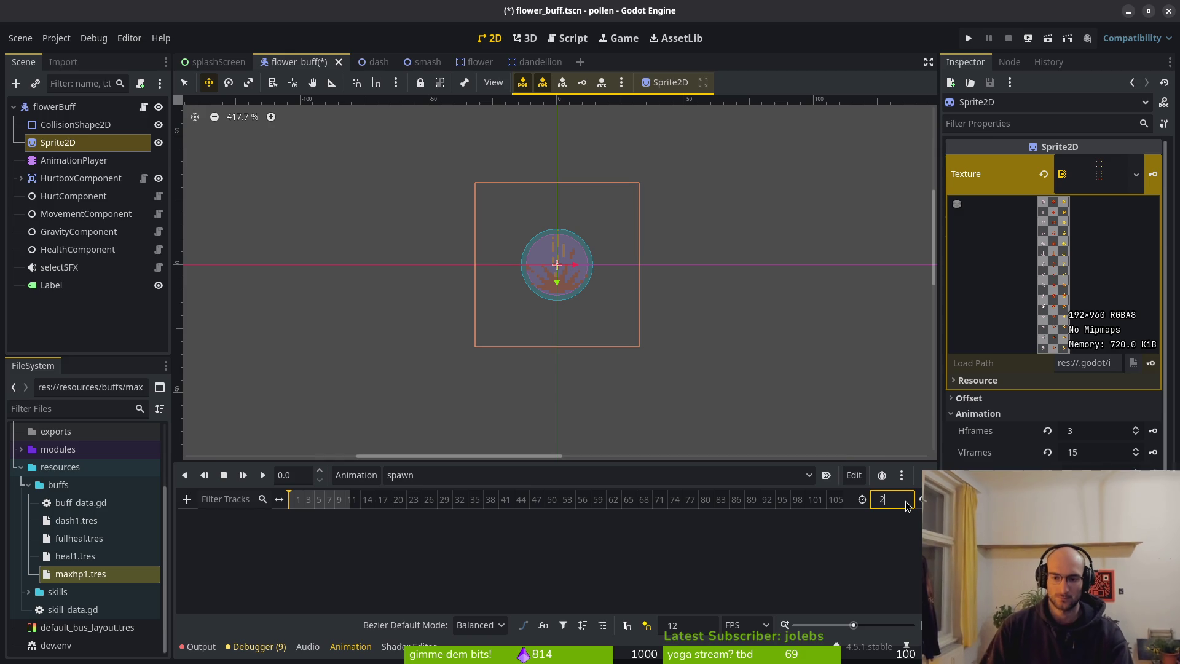
pyautogui.press('Return')
pyautogui.hotkey('ctrl', 's')
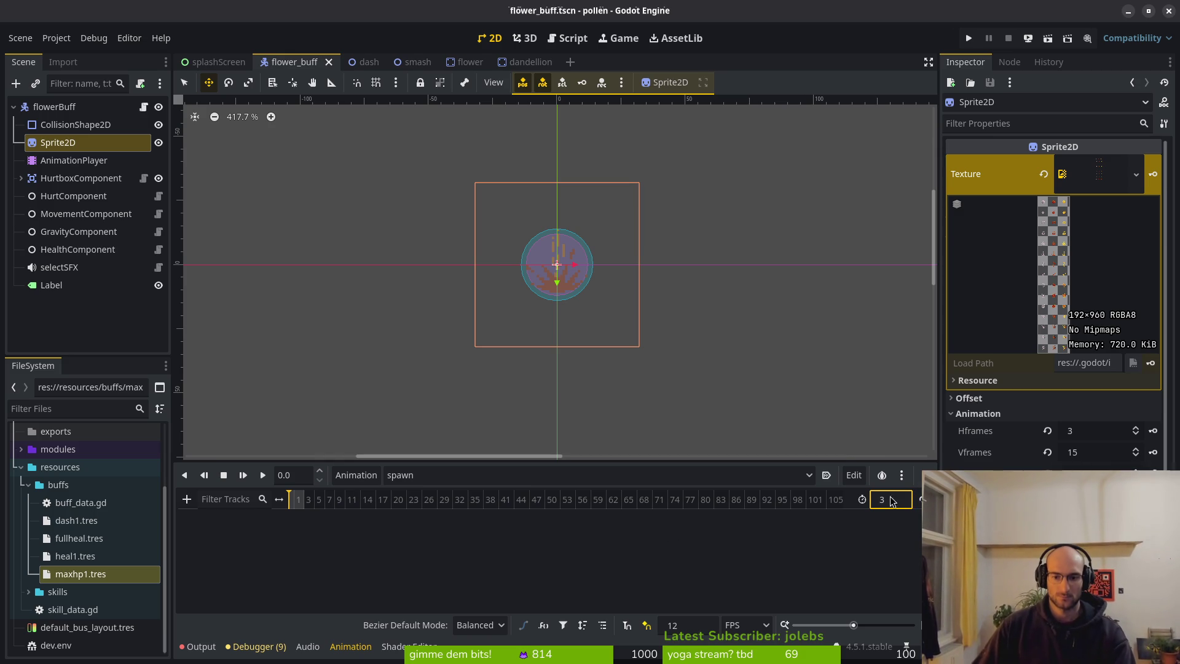
pyautogui.click(826, 475)
pyautogui.hotkey('ctrl', 's')
pyautogui.scroll(5, 302, 521)
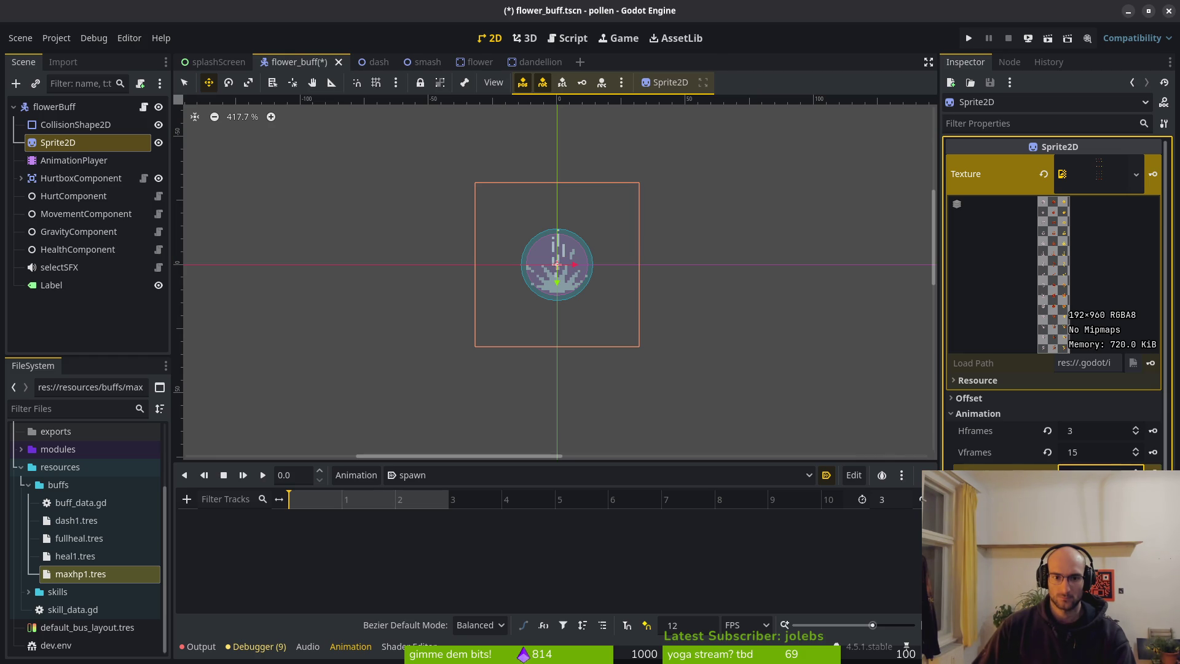
# Step: Key the Sprite2D frame property at frames 0, 1 and 2, then save the scene
pyautogui.click(1153, 473)
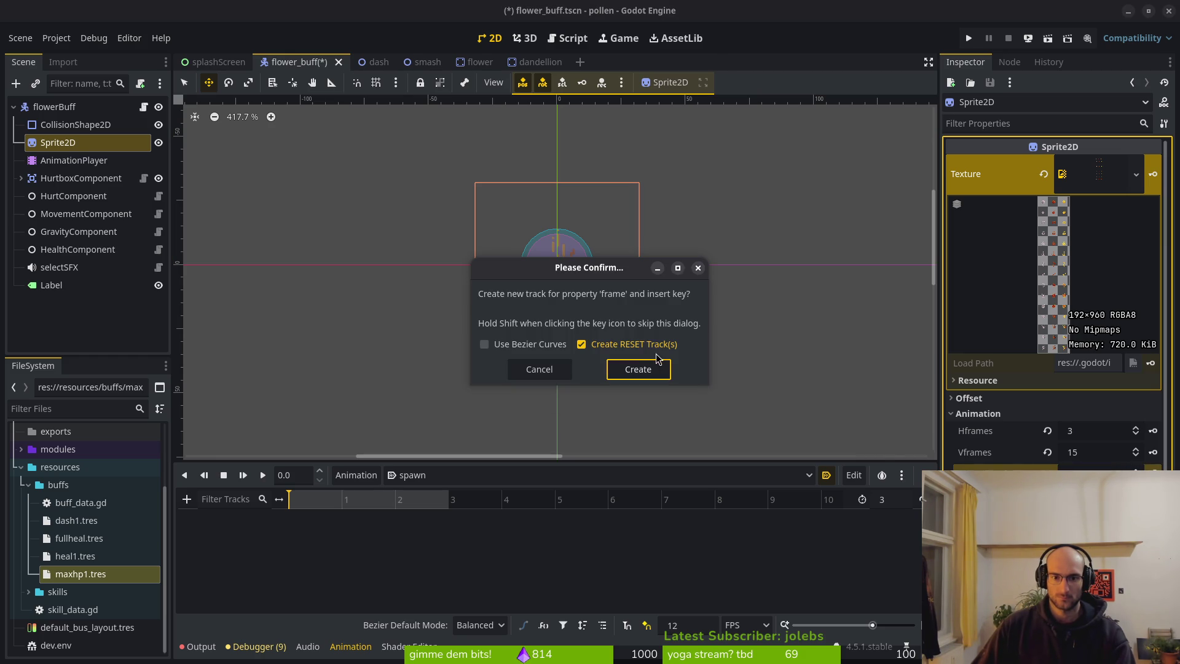
pyautogui.click(642, 369)
pyautogui.click(346, 501)
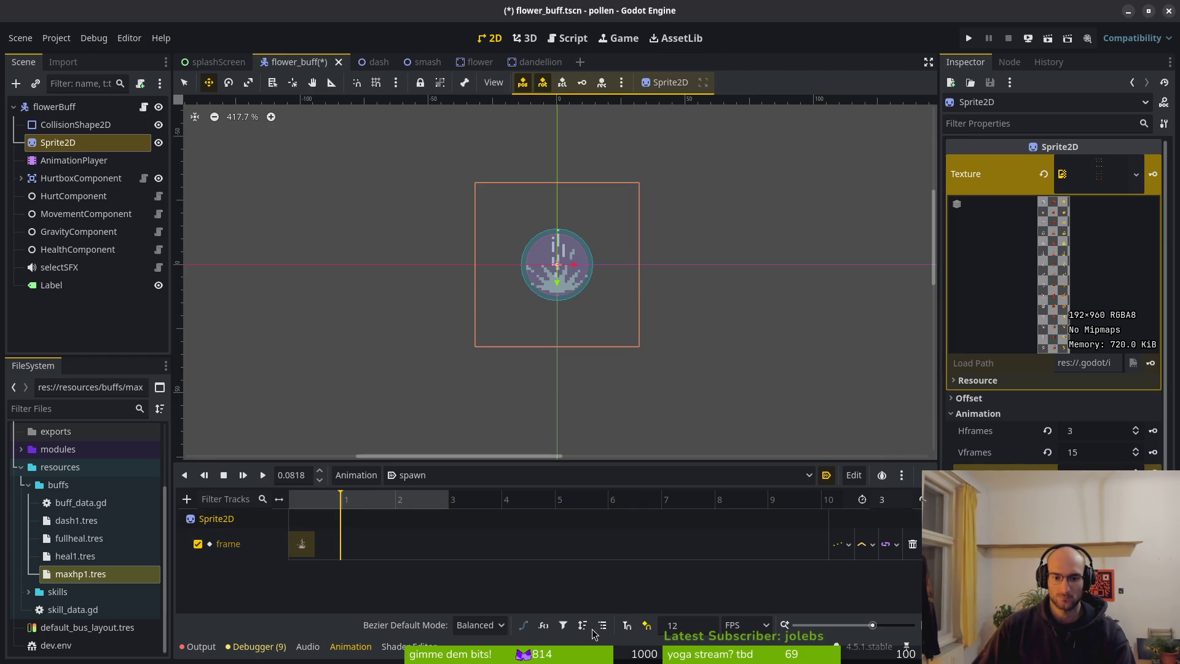
pyautogui.hotkey('ctrl', '.')
pyautogui.click(354, 508)
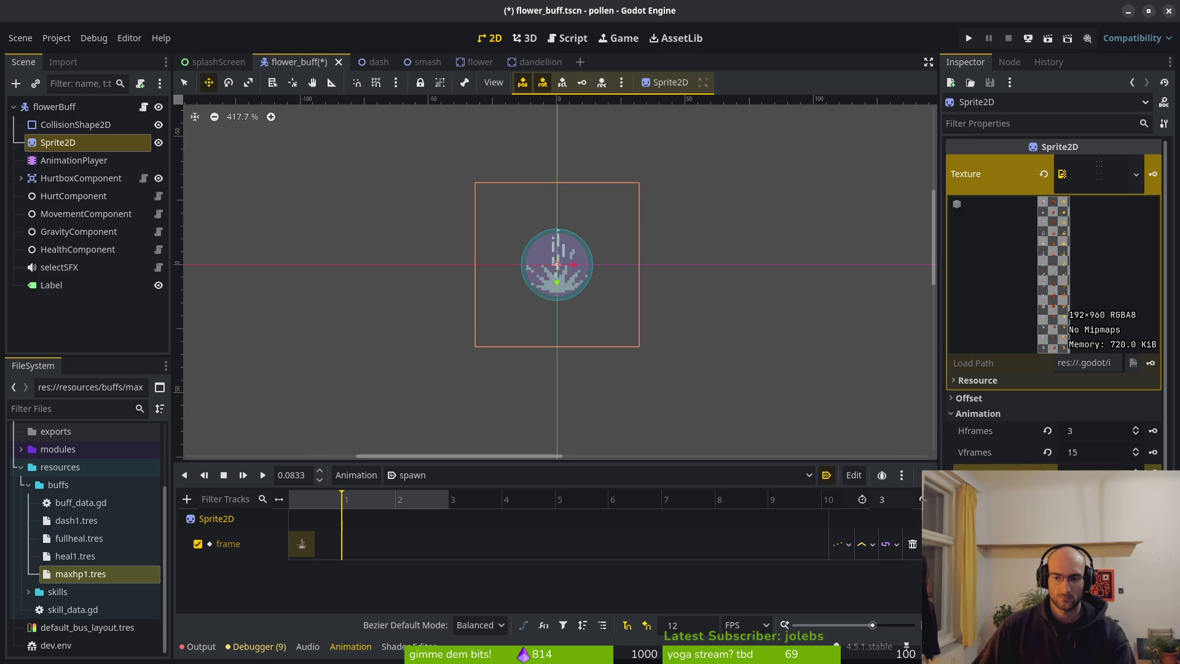
pyautogui.click(1153, 474)
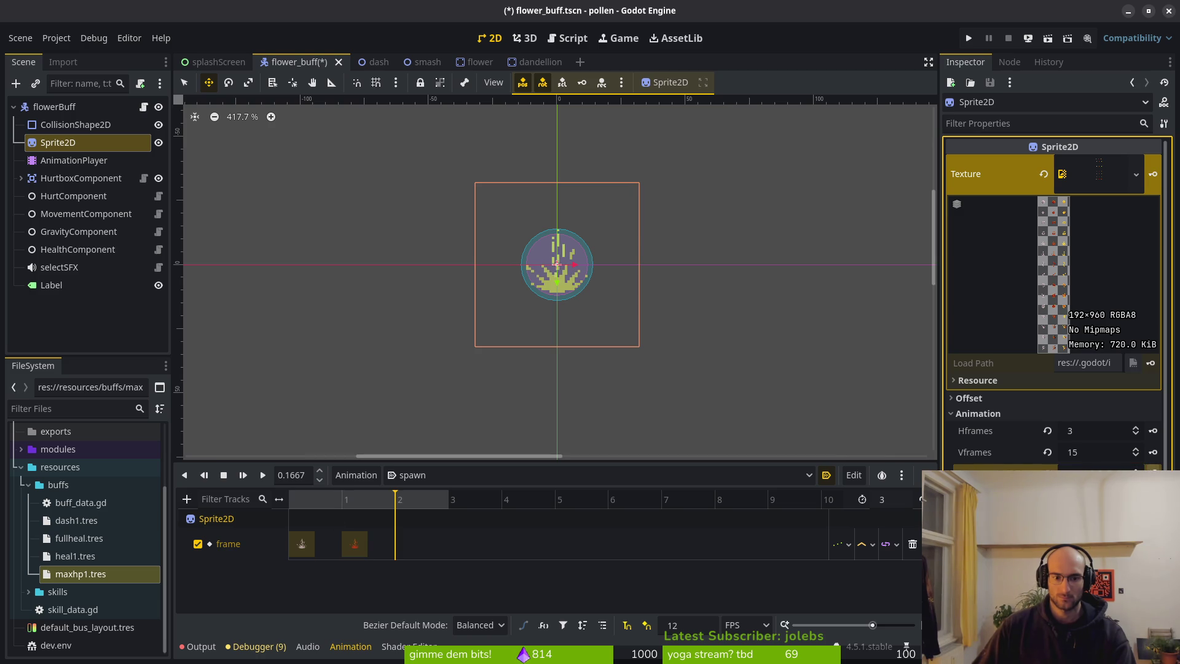
pyautogui.click(1153, 473)
pyautogui.hotkey('ctrl', 's')
# Step: Reselect the spawn animation from the animation list and close the animation options
pyautogui.click(436, 475)
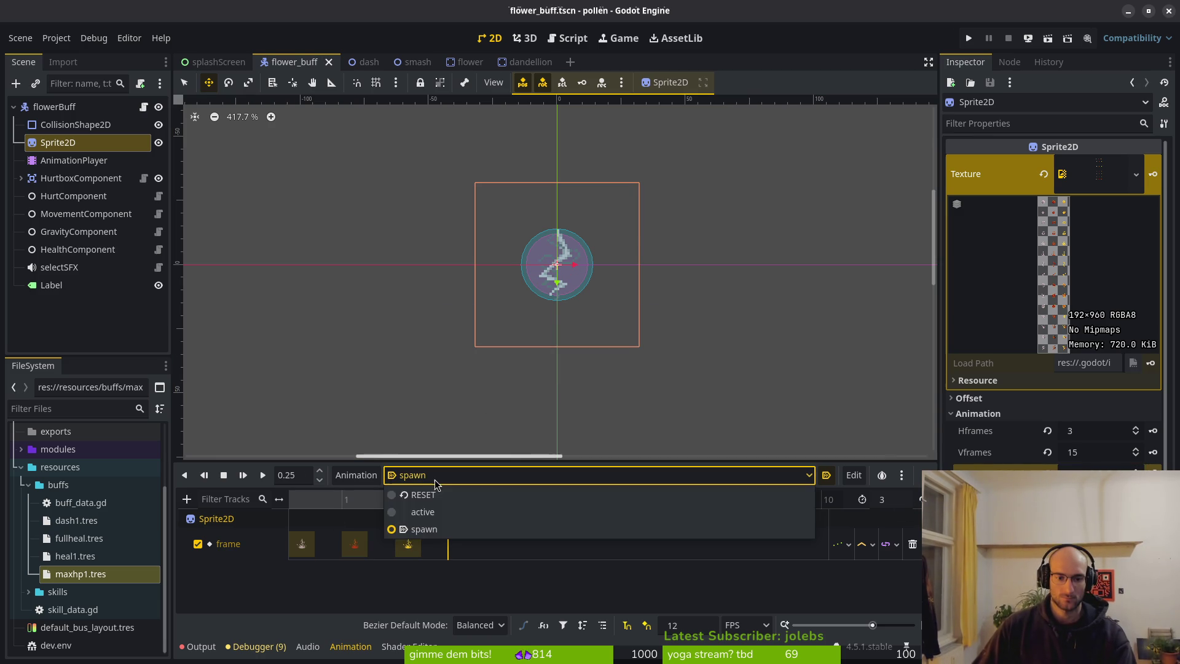
pyautogui.click(423, 512)
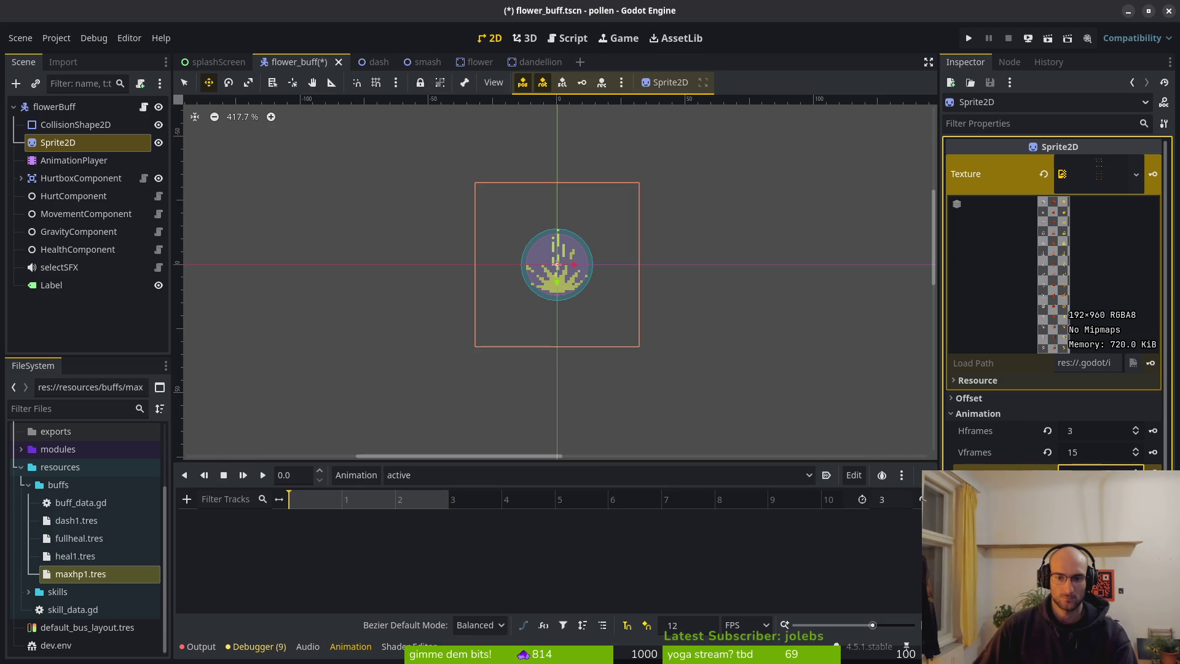
pyautogui.click(371, 475)
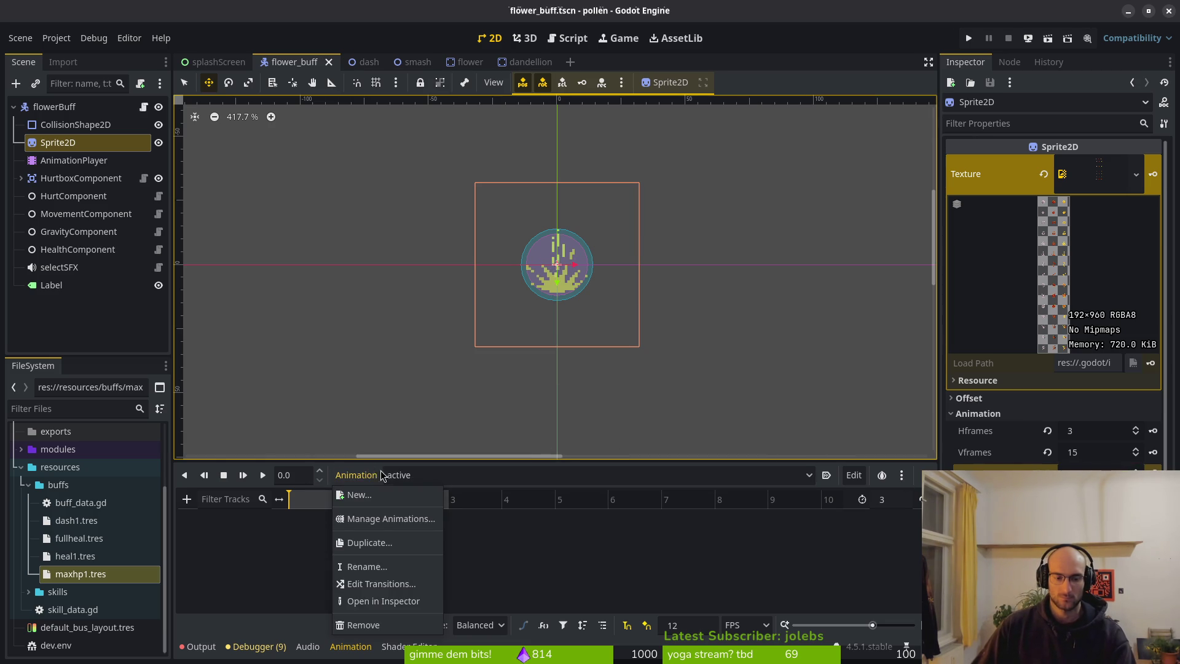
pyautogui.click(531, 562)
pyautogui.hotkey('alt', 'Tab')
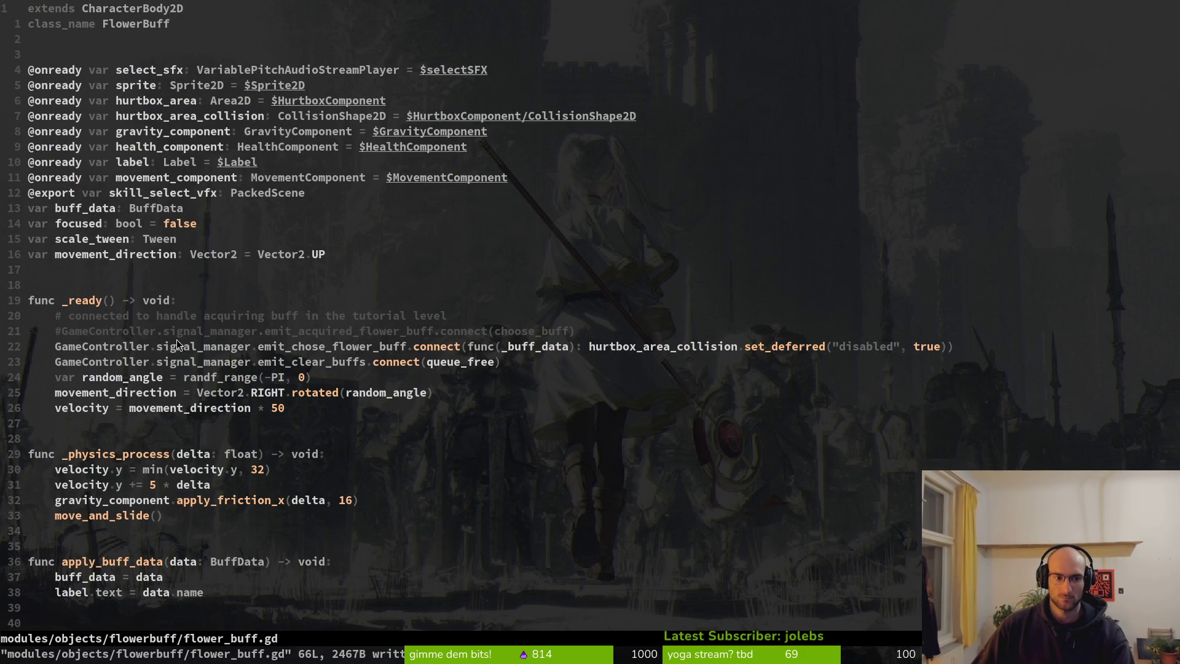
# Step: Begin an 'await anim…' line in _ready below the clear_buffs connection
pyautogui.click(215, 362)
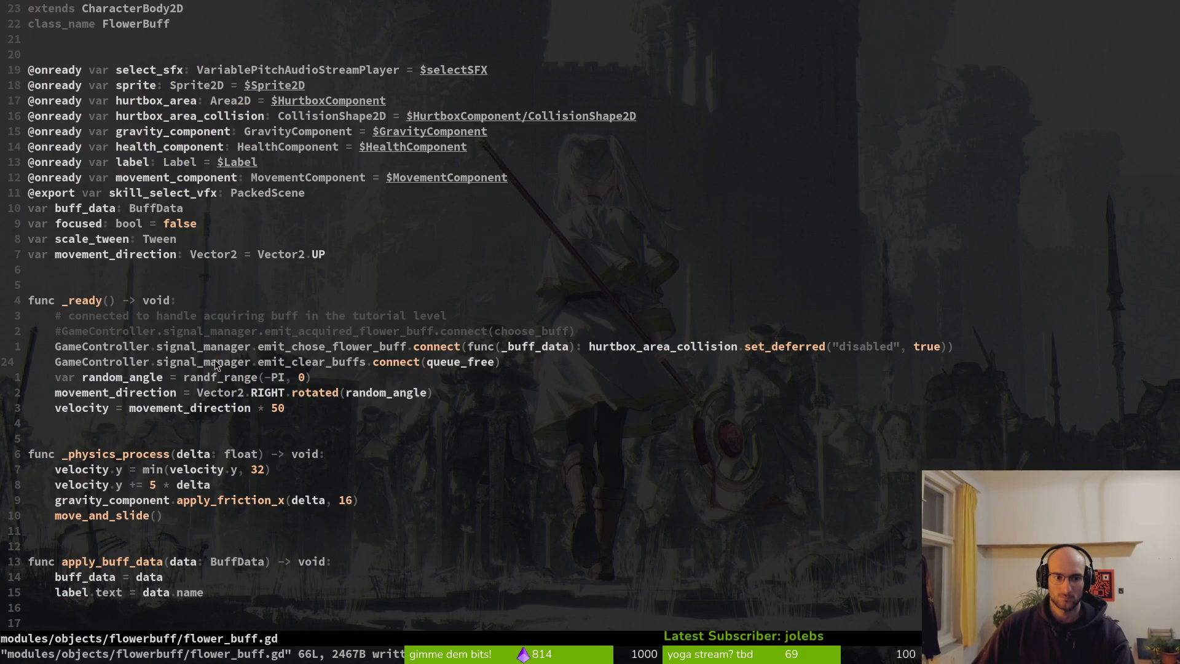
pyautogui.write('oawawit')
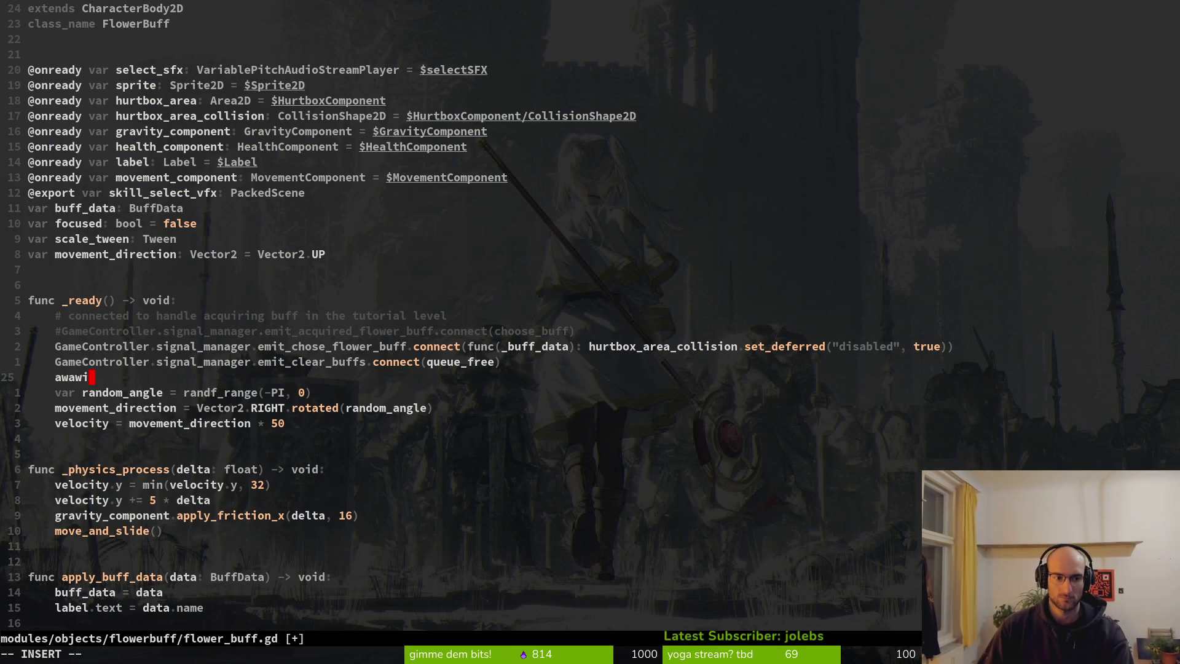
pyautogui.press('BackSpace')
pyautogui.press('BackSpace')
pyautogui.press('BackSpace')
pyautogui.write('ait anim')
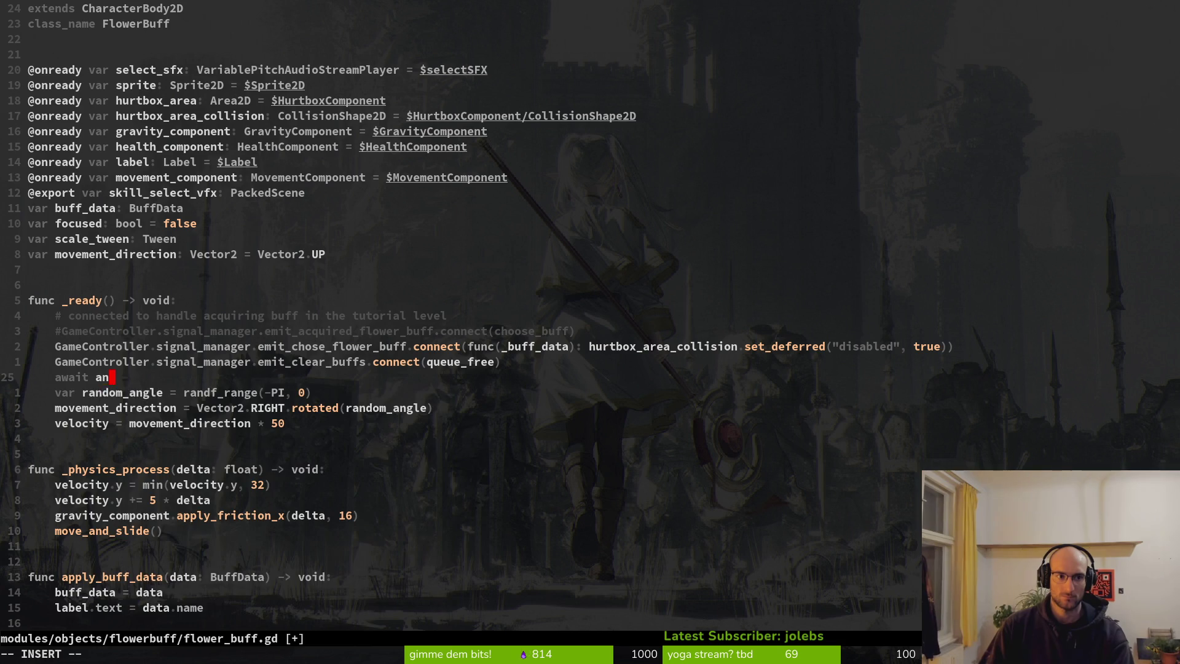
pyautogui.press('Escape')
# Step: Duplicate the movement_component declaration and rename the copy to animation_player
pyautogui.write('12kk')
pyautogui.hotkey('shift', 'v')
pyautogui.write('yp')
pyautogui.press('w')
pyautogui.press('w')
pyautogui.press('w')
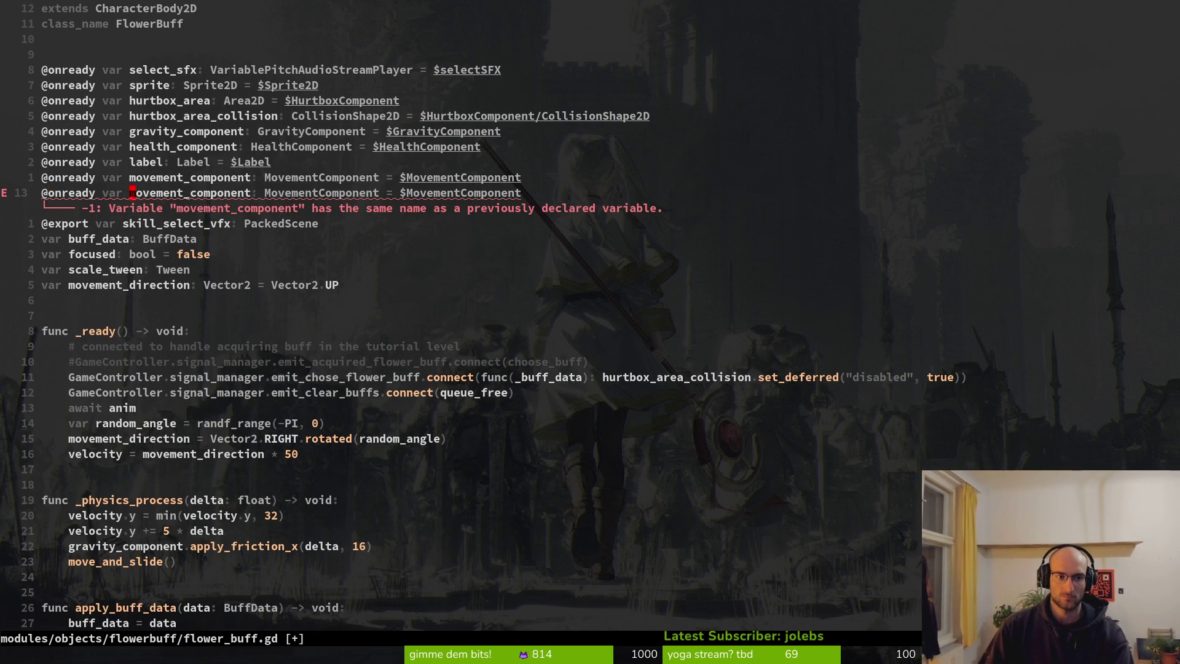
pyautogui.write('cwanimation')
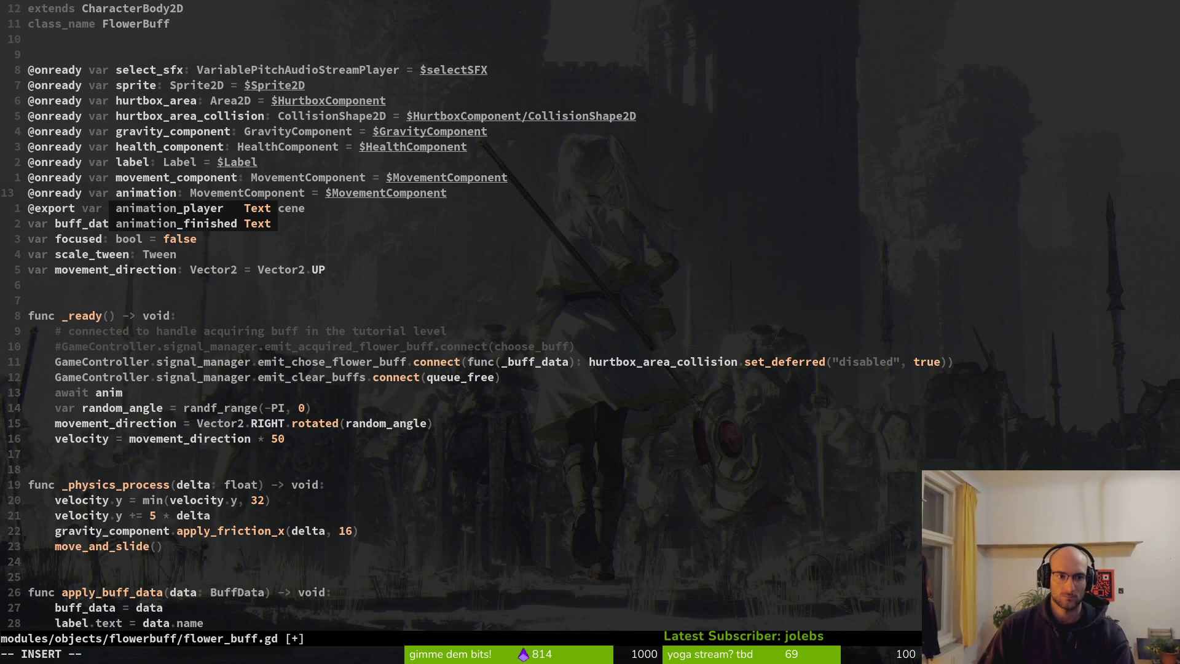
pyautogui.write('_p')
pyautogui.press('Tab')
pyautogui.press('Return')
pyautogui.press('Escape')
# Step: Type animation_player as AnimationPlayer, point it at the AnimationPlayer node, and save
pyautogui.write('wcwAnimp')
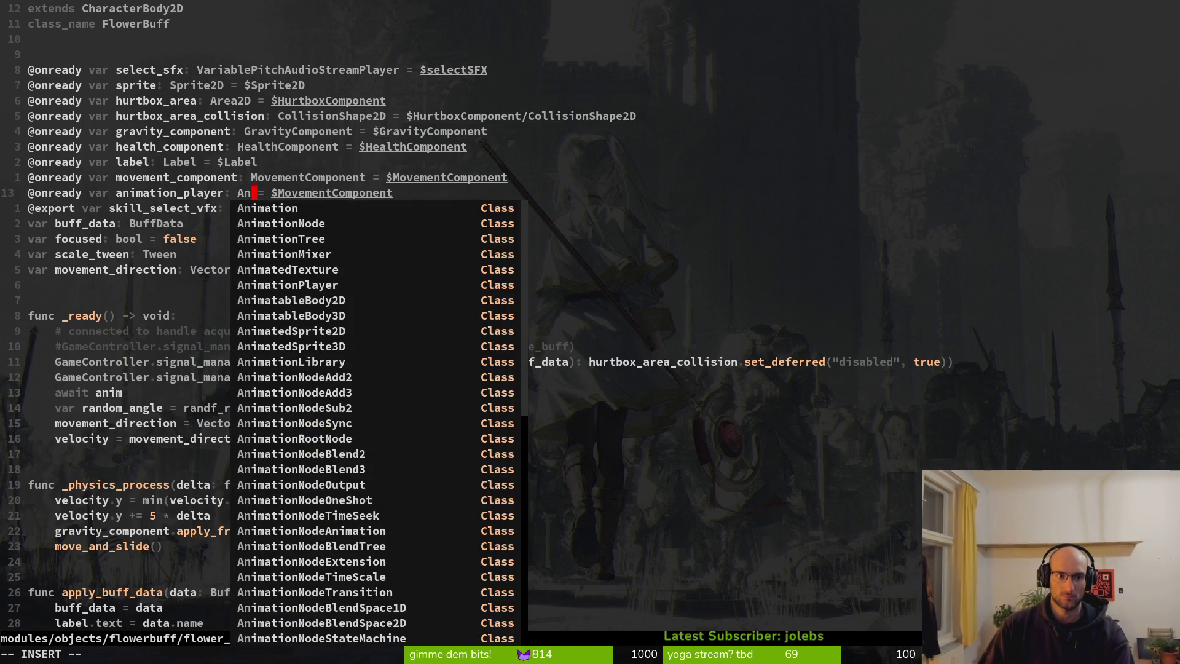
pyautogui.press('Tab')
pyautogui.press('Escape')
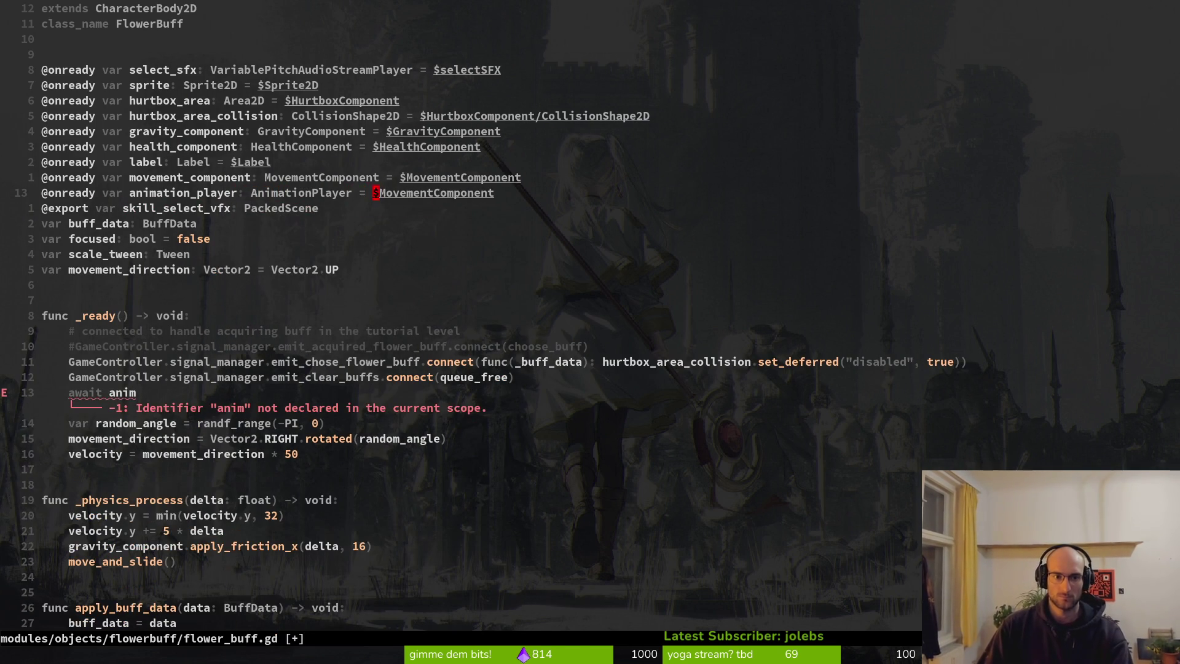
pyautogui.write('cwAnim')
pyautogui.press('Tab')
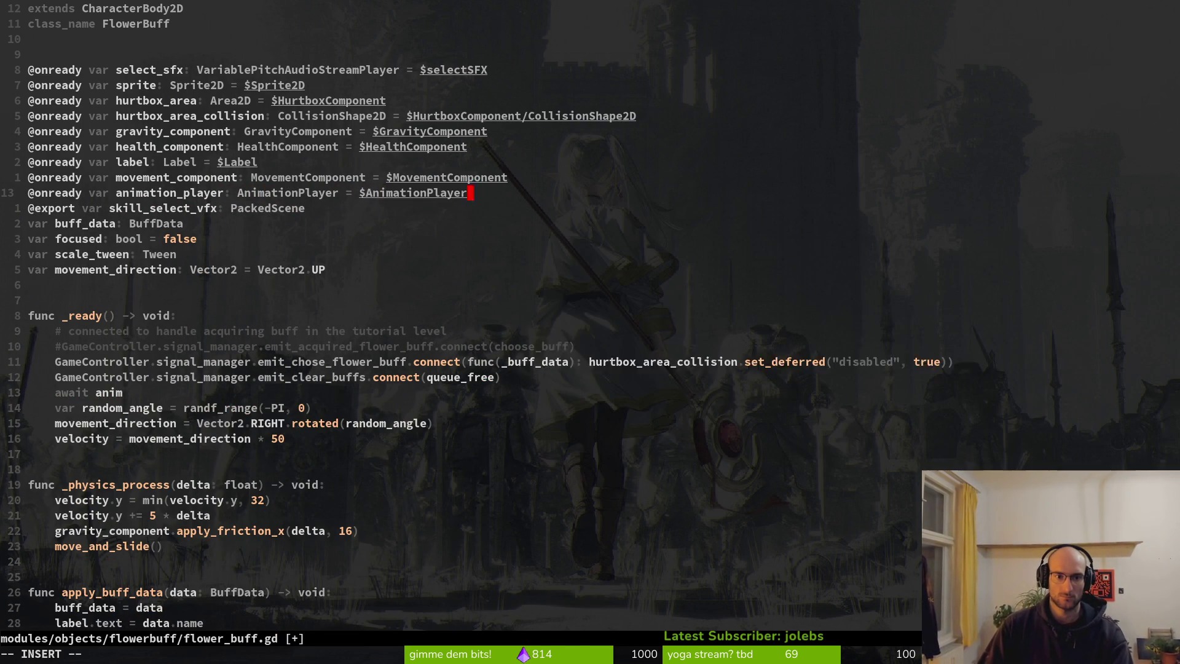
pyautogui.press('Escape')
pyautogui.write(':w')
pyautogui.press('Return')
# Step: Complete the line as 'await animation_player.animation_finished' and save the script
pyautogui.write('13j')
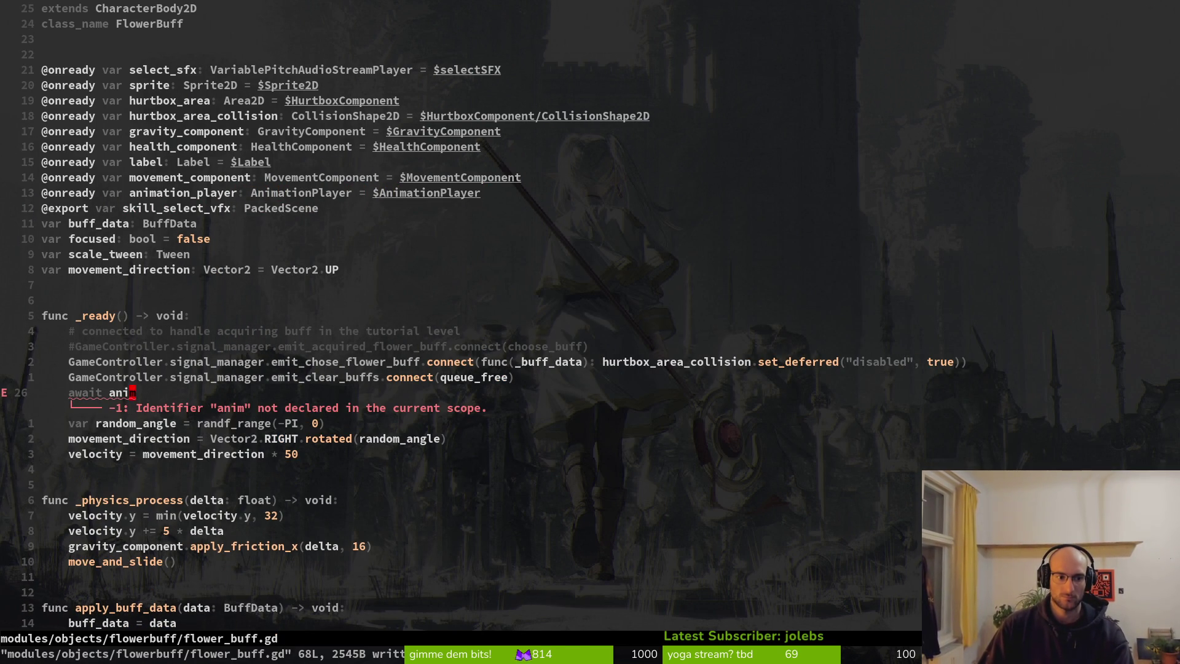
pyautogui.write('Aa')
pyautogui.press('Tab')
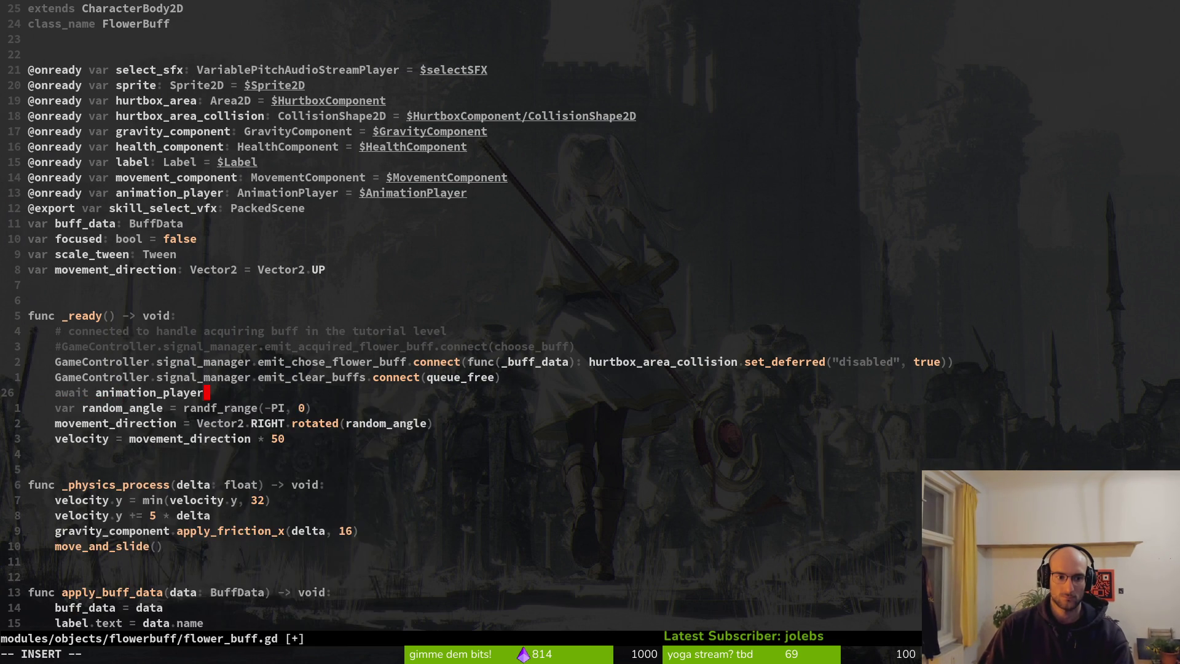
pyautogui.write('.a')
pyautogui.write('fin')
pyautogui.press('Tab')
pyautogui.press('Escape')
pyautogui.write(':w')
pyautogui.press('Return')
# Step: Move the await line below the velocity line and save
pyautogui.hotkey('alt', 'j')
pyautogui.hotkey('alt', 'j')
pyautogui.hotkey('alt', 'j')
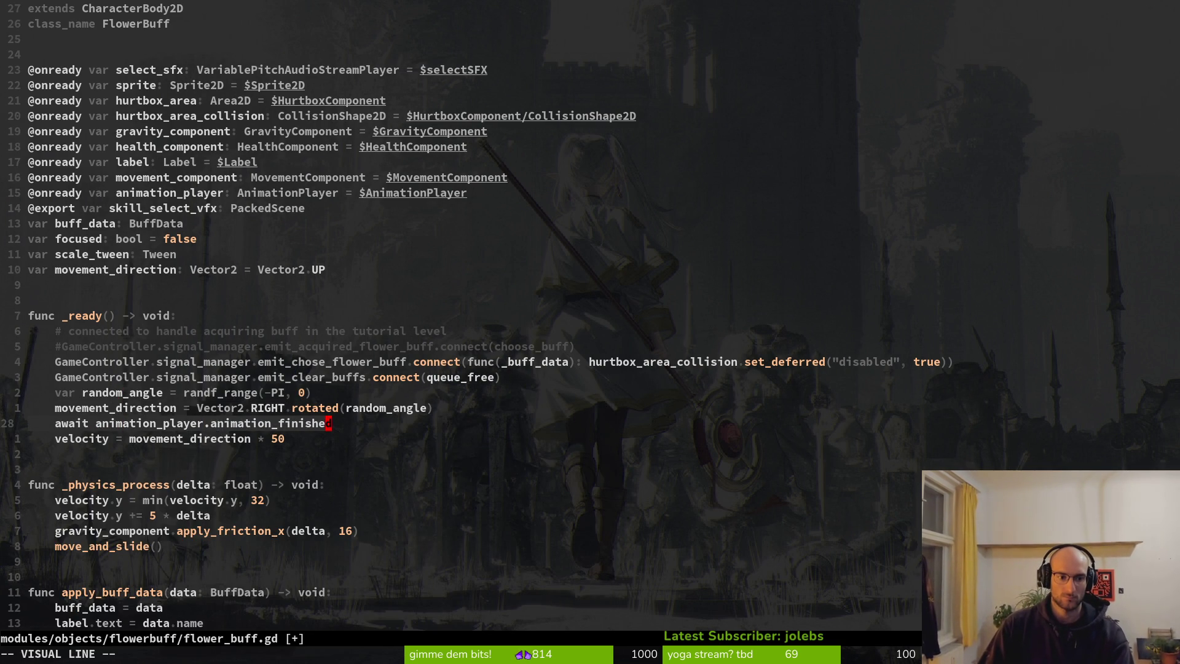
pyautogui.write(':w')
pyautogui.press('Return')
pyautogui.press('k')
pyautogui.press('k')
pyautogui.press('k')
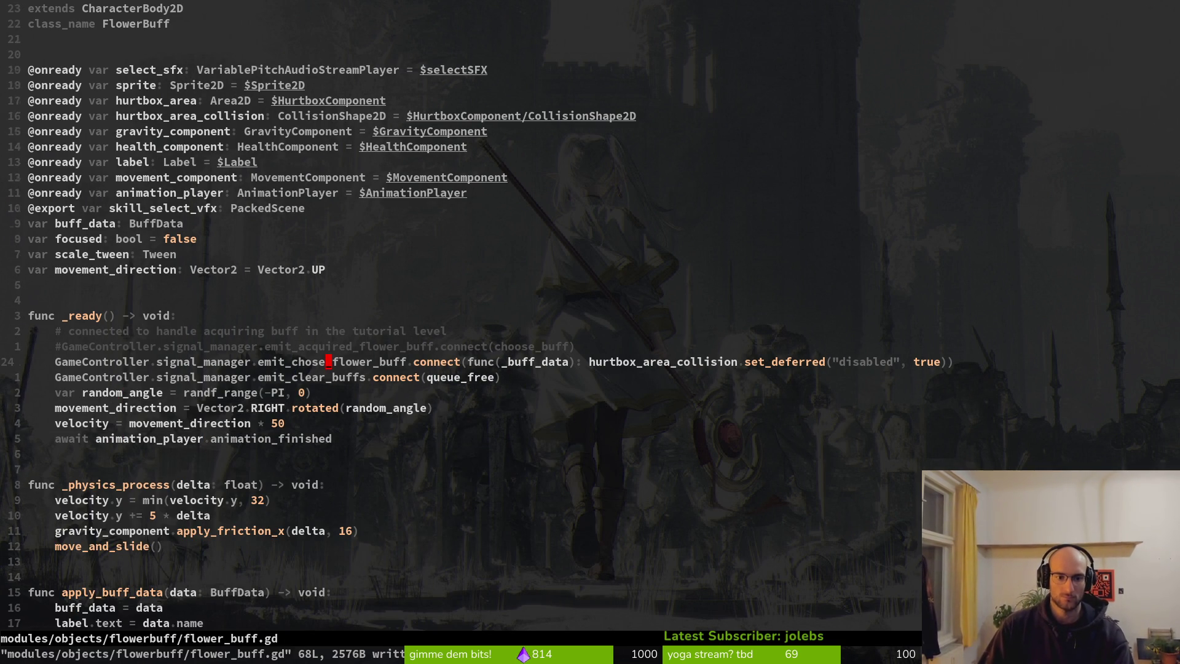
pyautogui.press('j')
pyautogui.press('j')
pyautogui.press('j')
pyautogui.press('j')
pyautogui.press('j')
# Step: Add hurtbox_area_collision.set_deferred("disabled", false) after the await, save, and return to Godot
pyautogui.write('o')
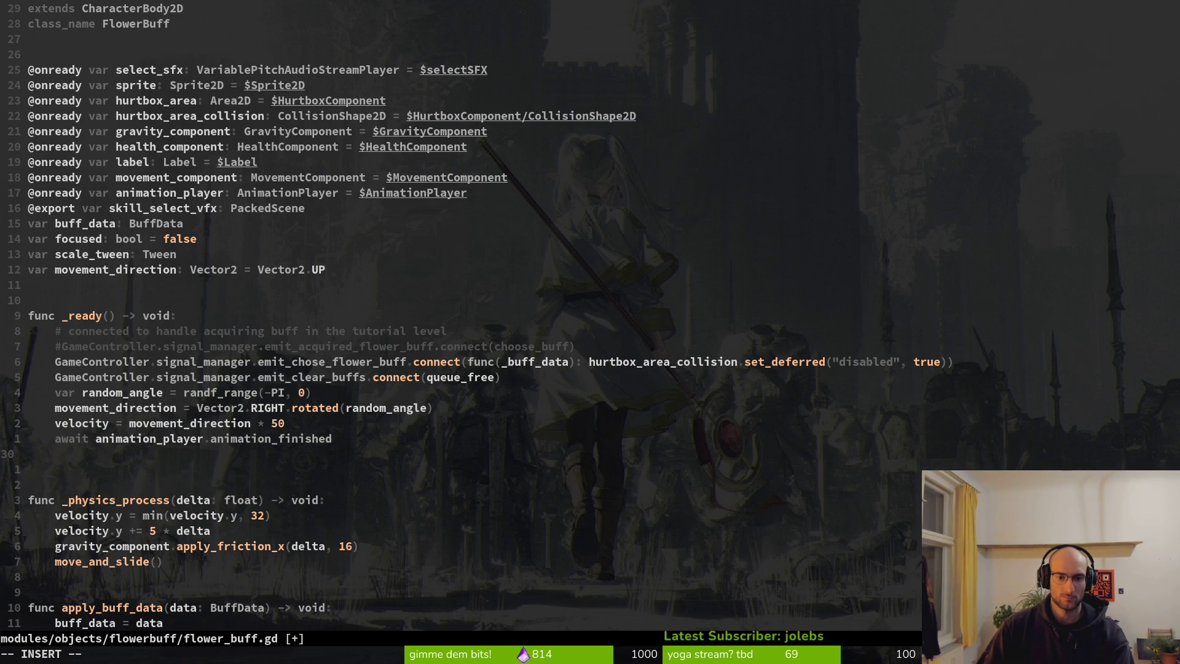
pyautogui.write('hurtbox_area_collision.setd')
pyautogui.press('Return')
pyautogui.write('"disabled')
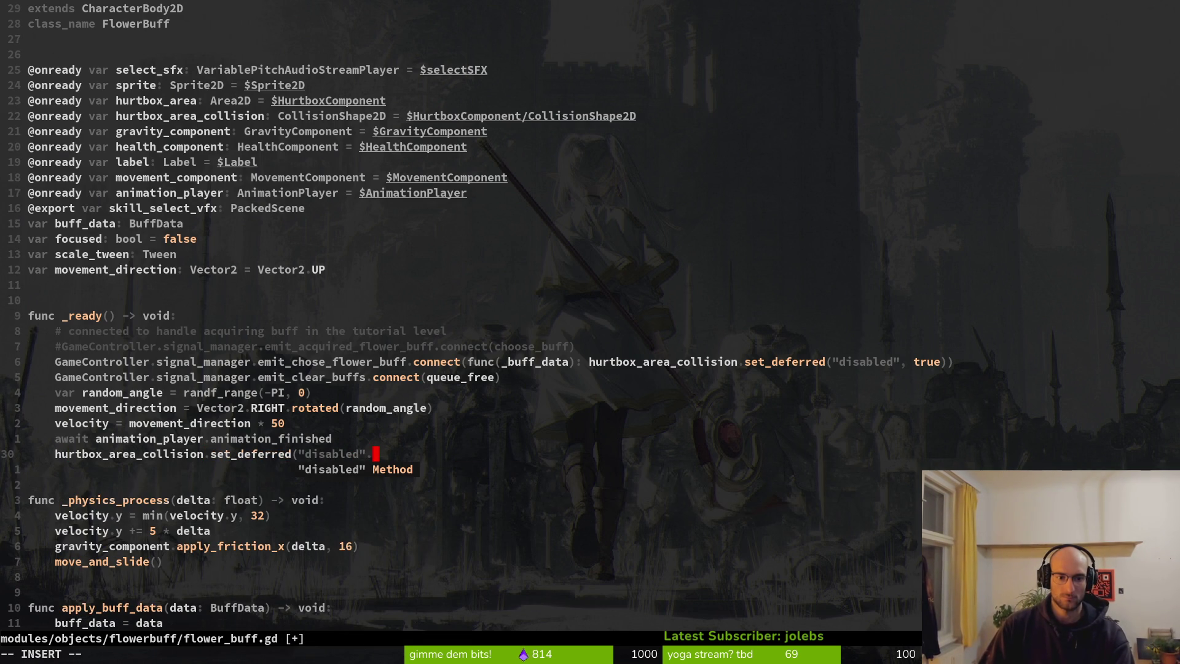
pyautogui.write('", false')
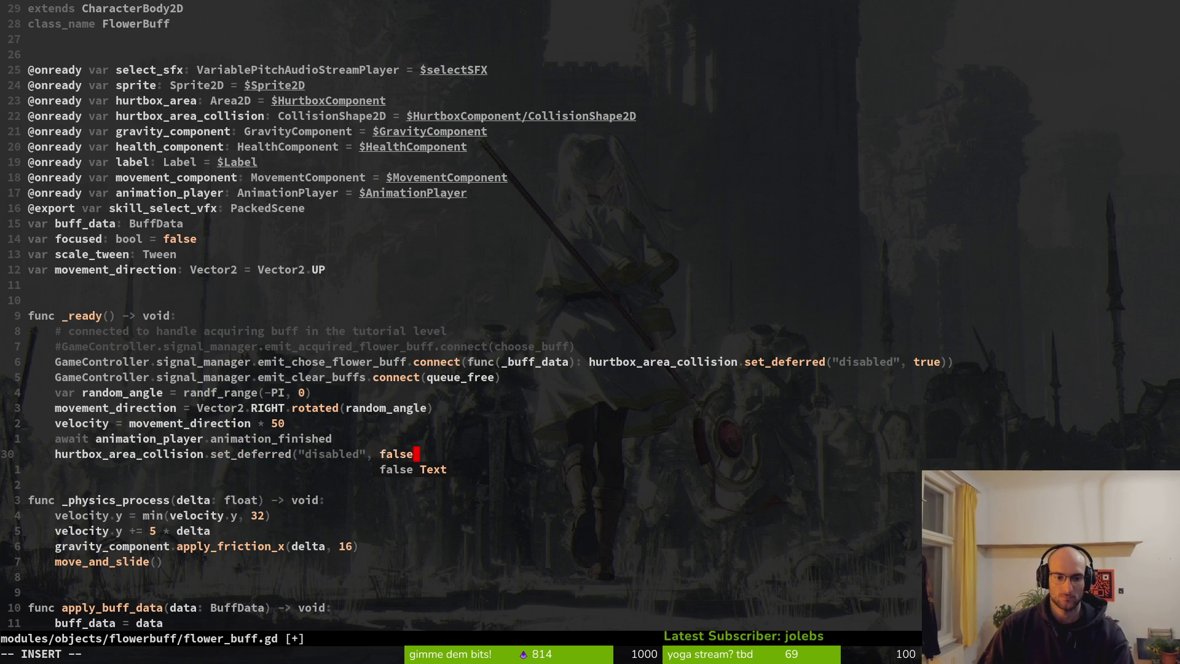
pyautogui.press('Escape')
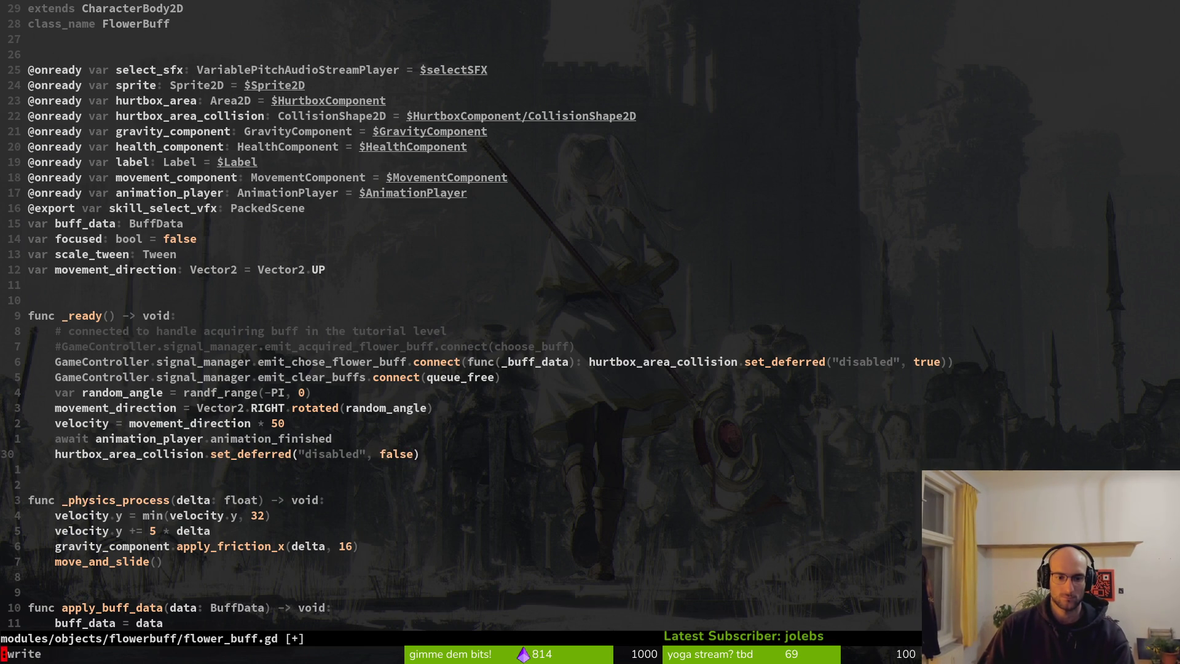
pyautogui.write(':w')
pyautogui.press('Return')
pyautogui.hotkey('alt', 'Tab')
pyautogui.click(21, 178)
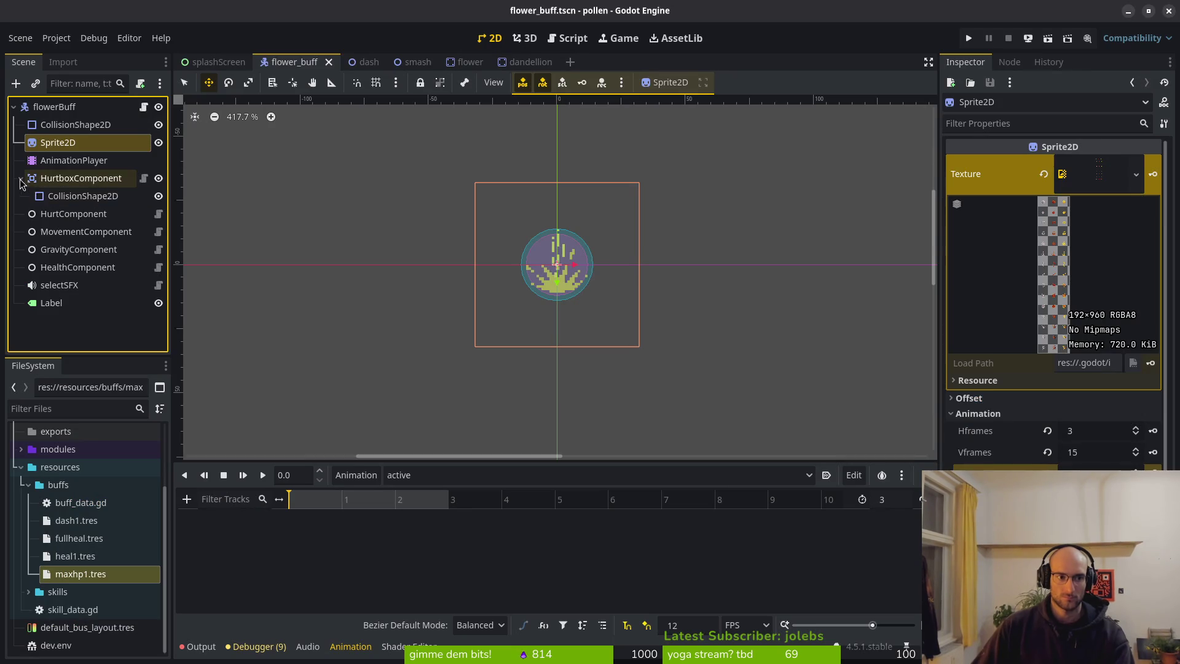
# Step: Tick Disabled on HurtboxComponent's CollisionShape2D and save the flowerBuff scene
pyautogui.click(82, 195)
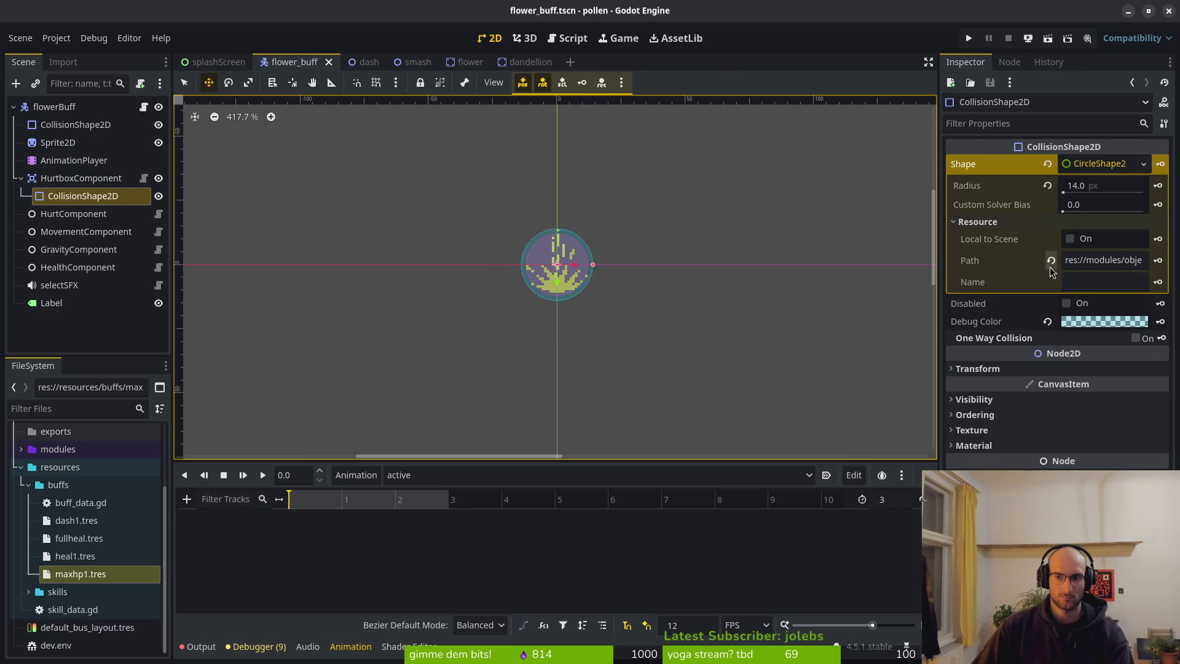
pyautogui.click(1081, 304)
pyautogui.click(633, 308)
pyautogui.hotkey('ctrl', 's')
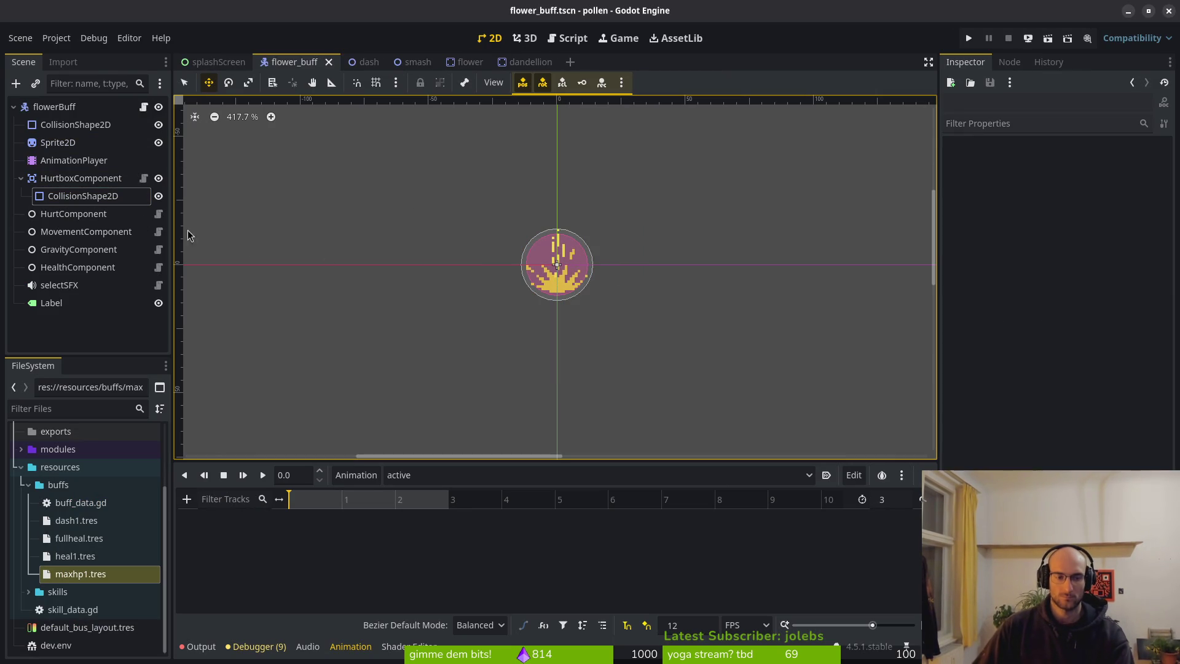
pyautogui.click(21, 177)
pyautogui.click(51, 108)
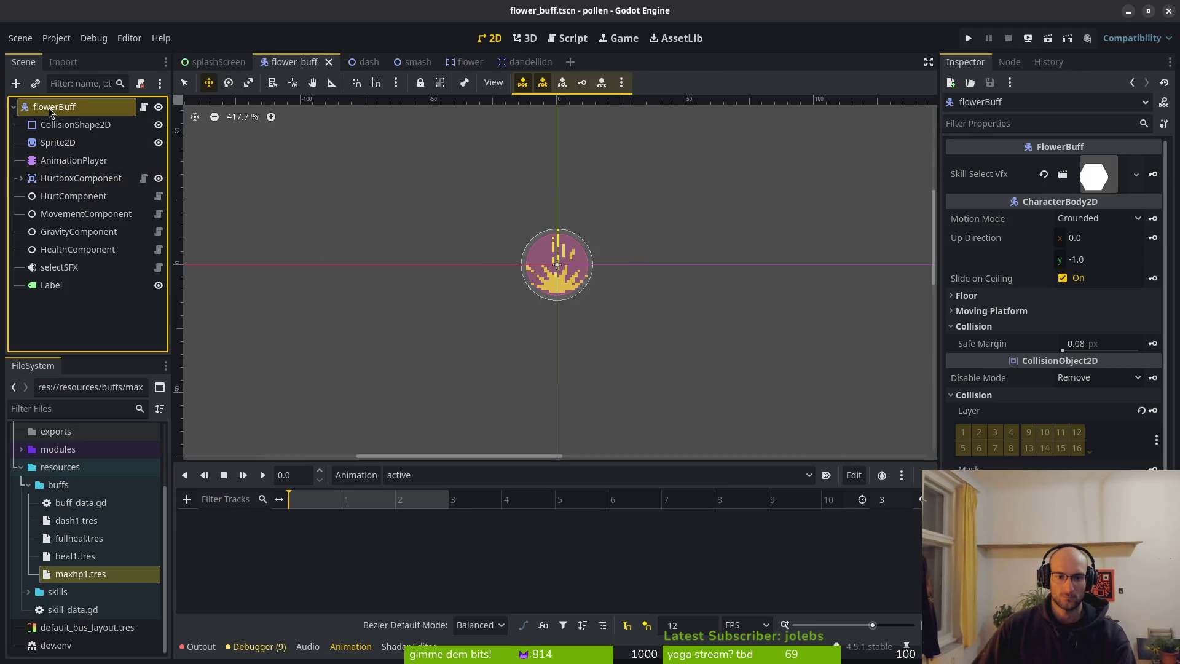
# Step: Compare the "disabled" set_deferred line on line 30 with the scene, ending in Neovim
pyautogui.hotkey('alt', 'Tab')
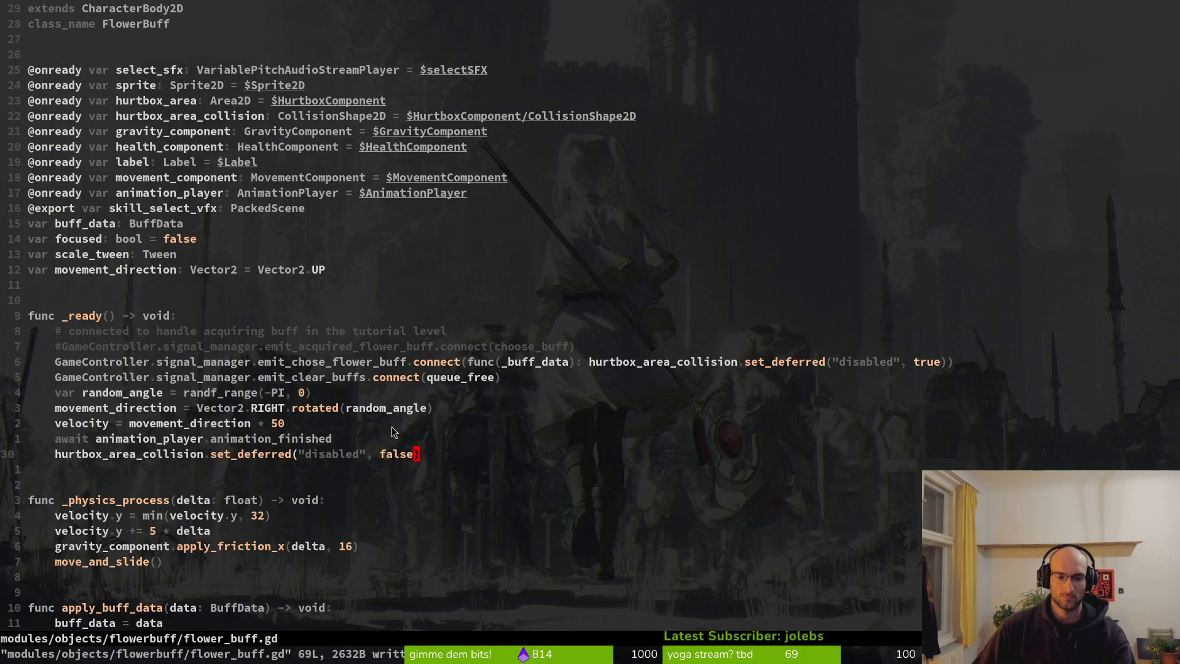
pyautogui.click(356, 455)
pyautogui.hotkey('alt', 'Tab')
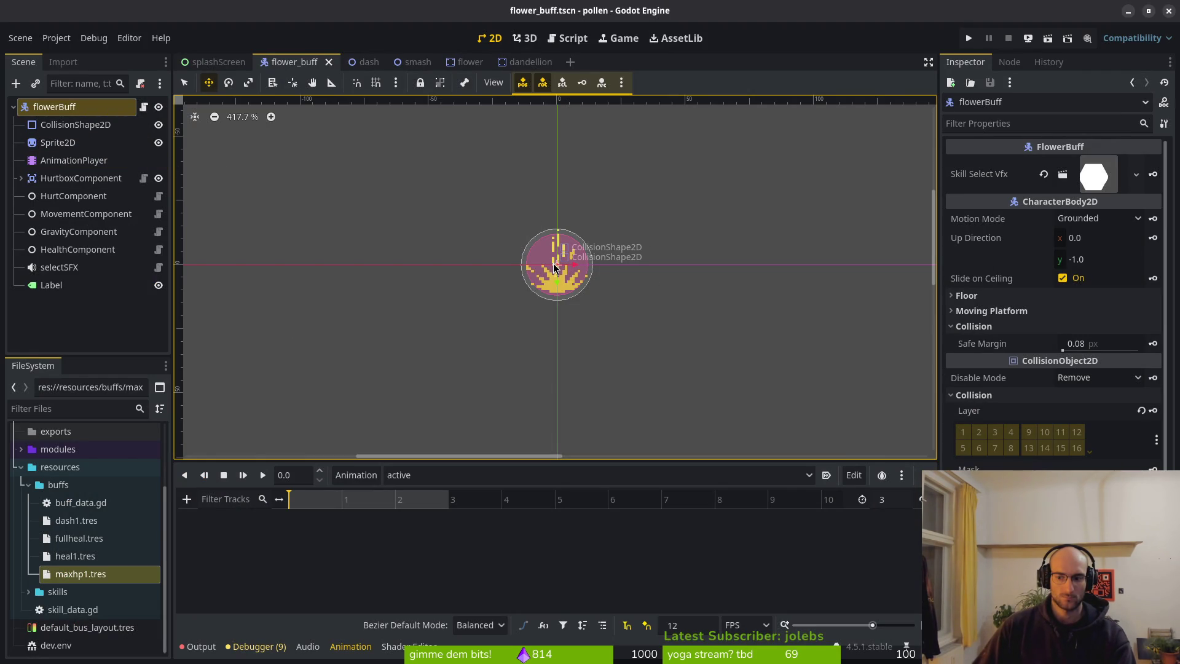
pyautogui.hotkey('alt', 'Tab')
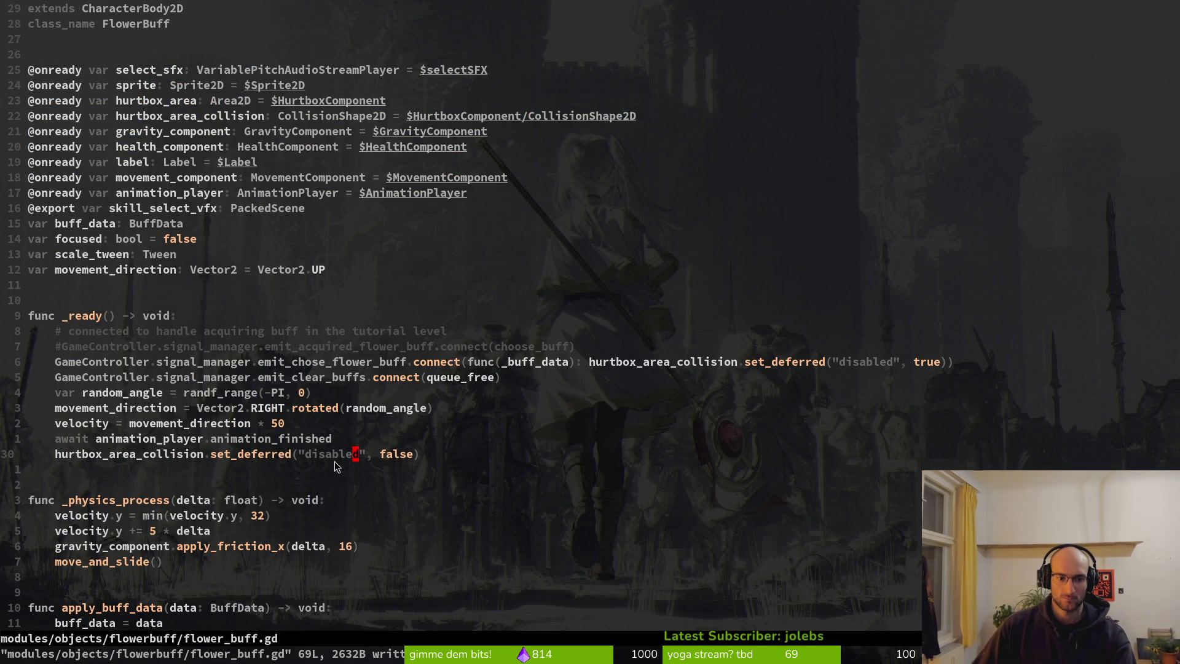
# Step: Move the random_angle declaration out of _ready up among the member variables
pyautogui.scroll(-5, 353, 423)
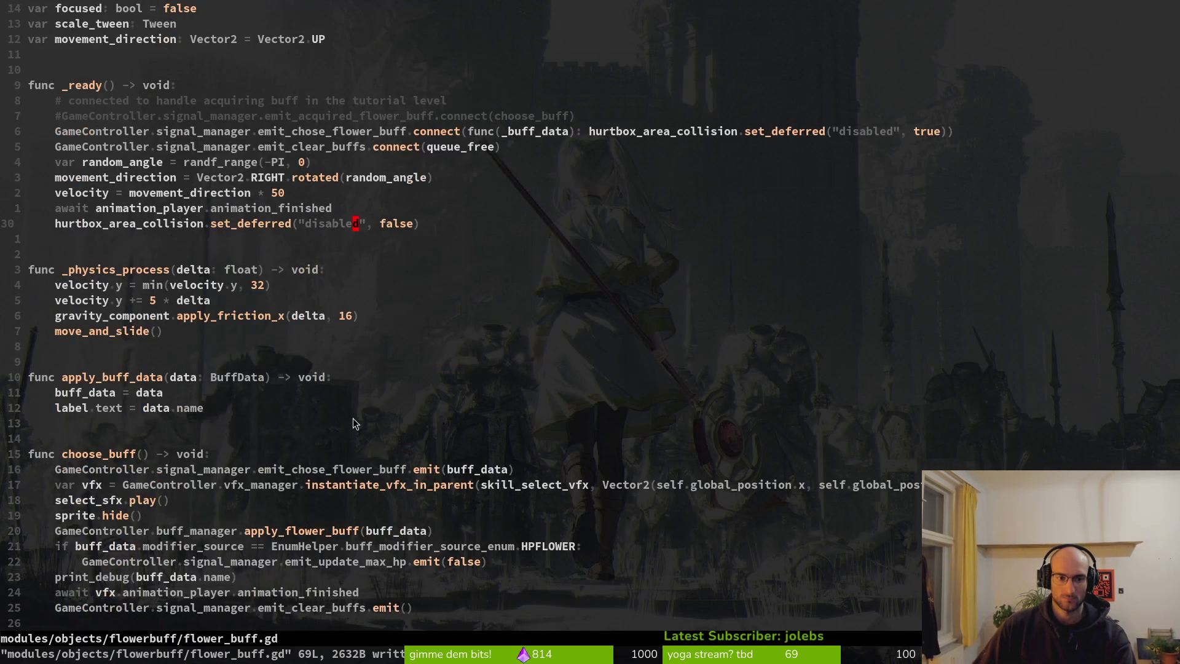
pyautogui.click(242, 207)
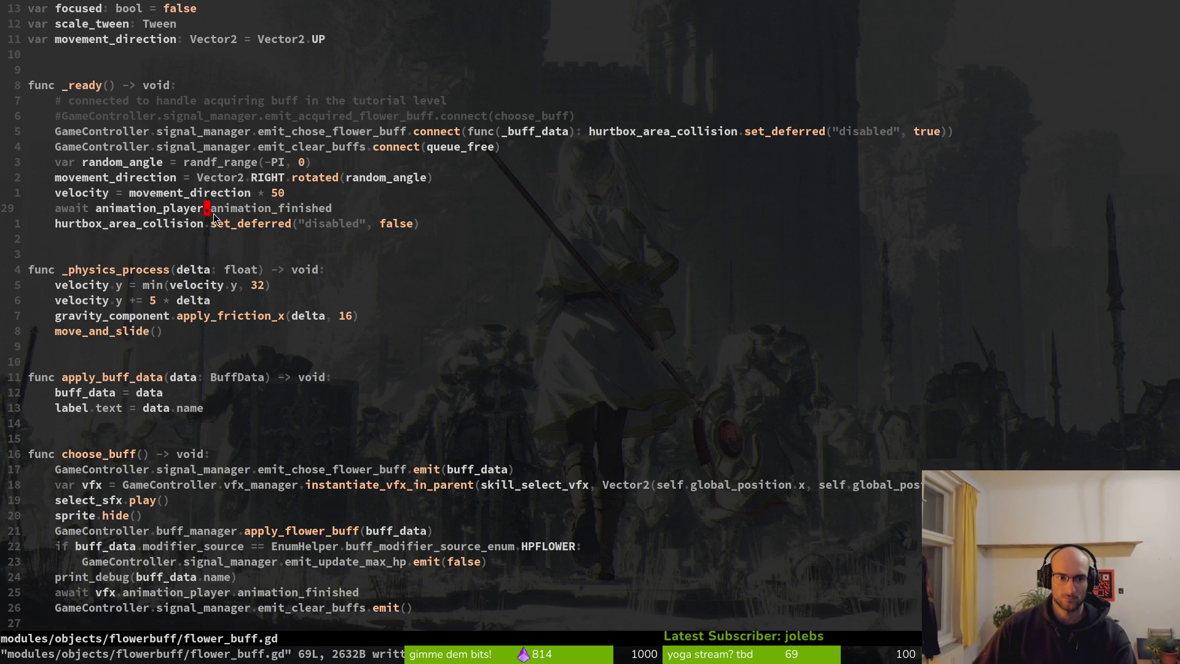
pyautogui.scroll(3, 210, 212)
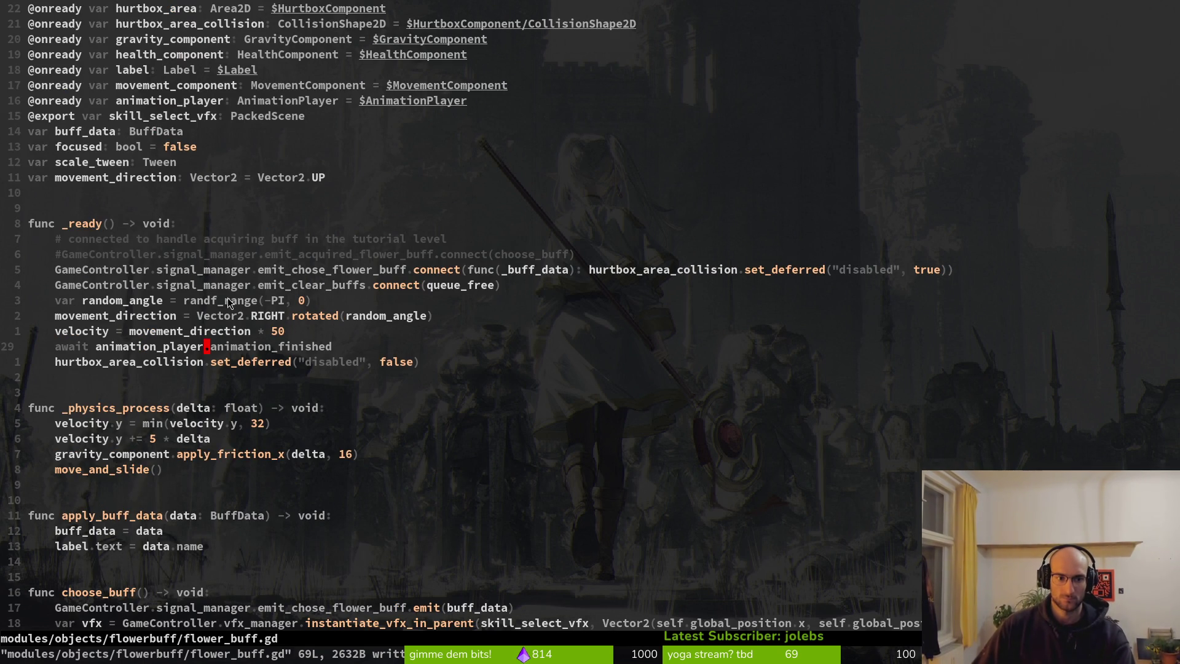
pyautogui.click(152, 301)
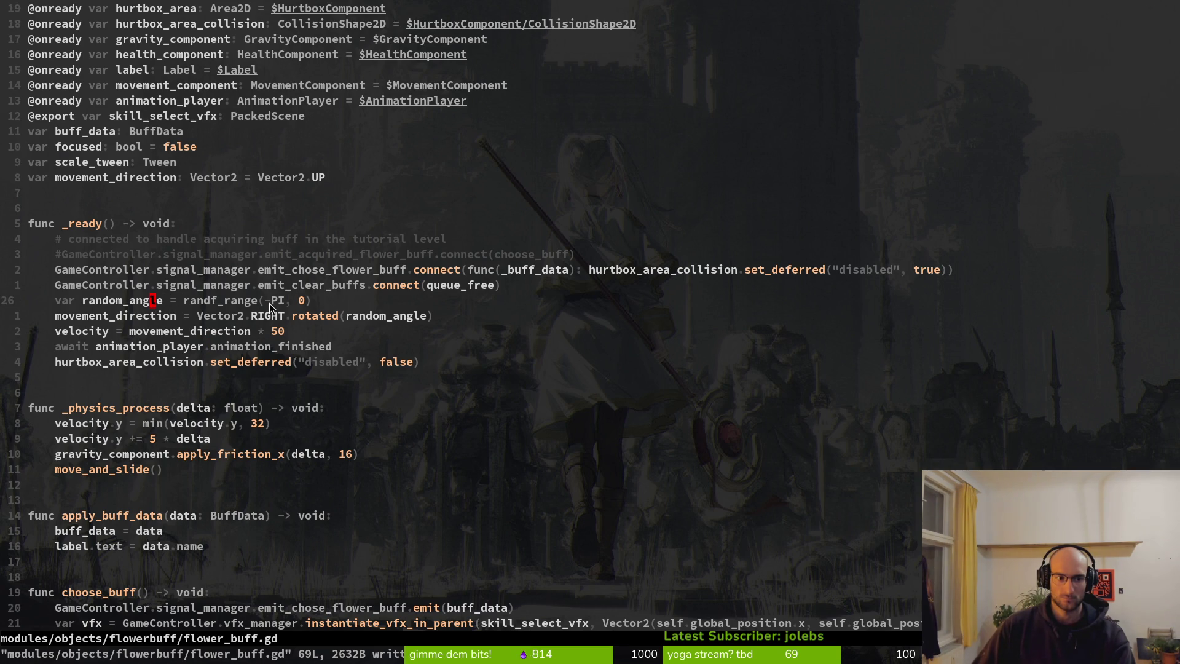
pyautogui.press('d')
pyautogui.press('d')
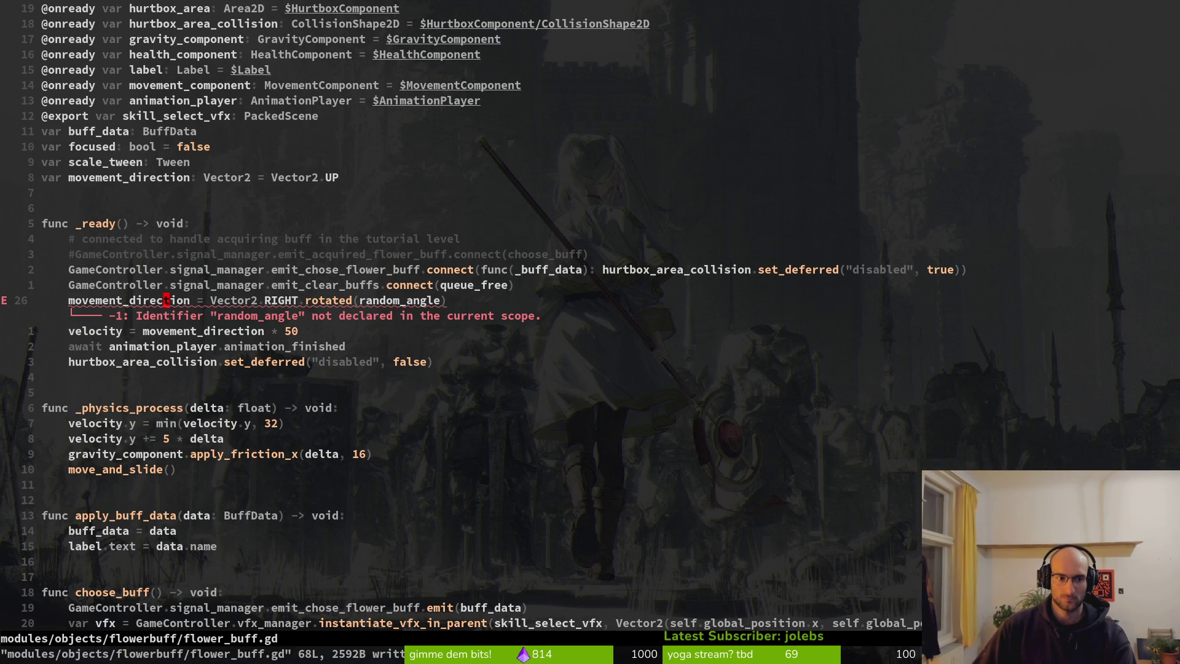
pyautogui.click(99, 157)
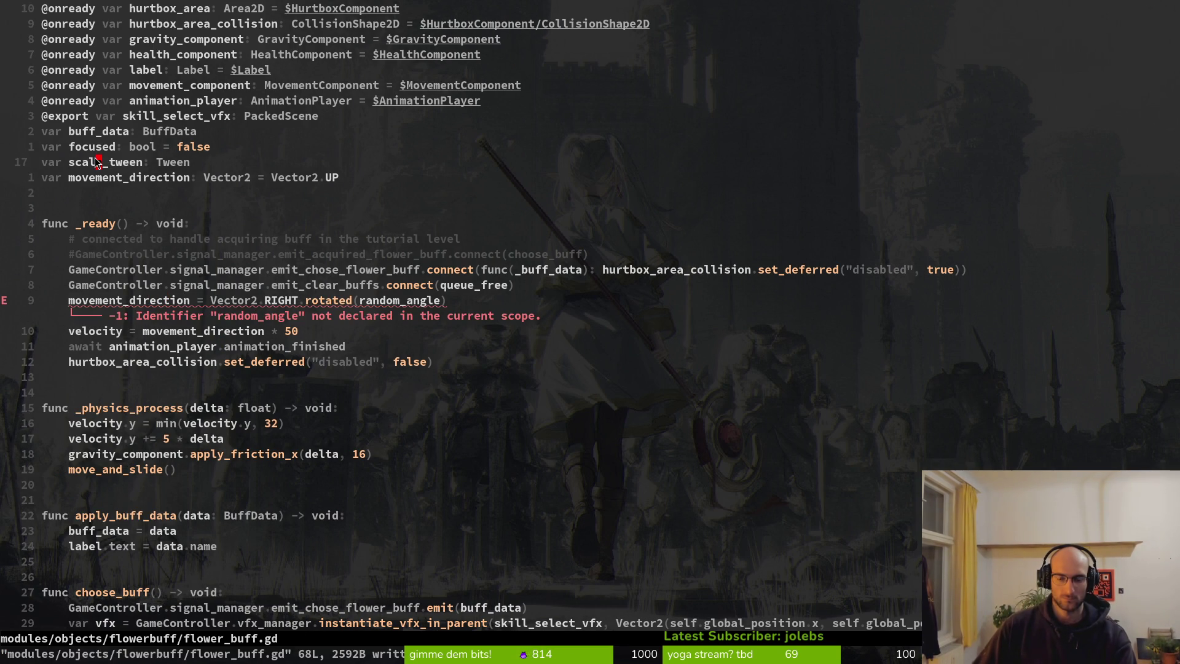
pyautogui.hotkey('shift', 'v')
pyautogui.press('y')
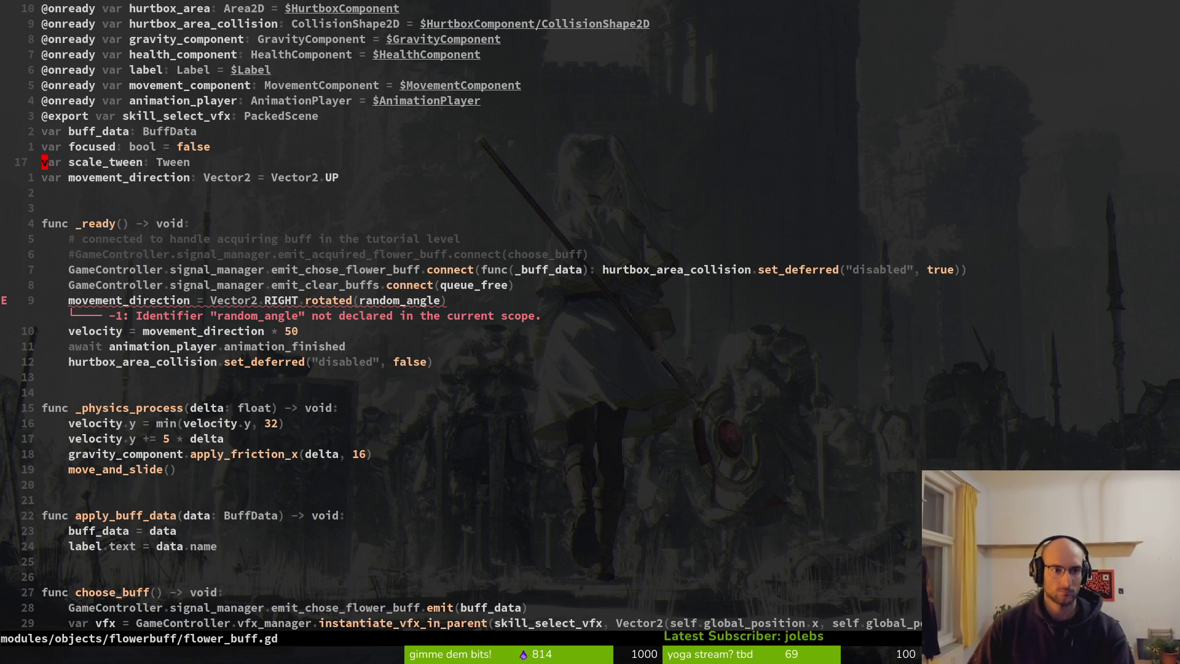
pyautogui.press('u')
pyautogui.press('w')
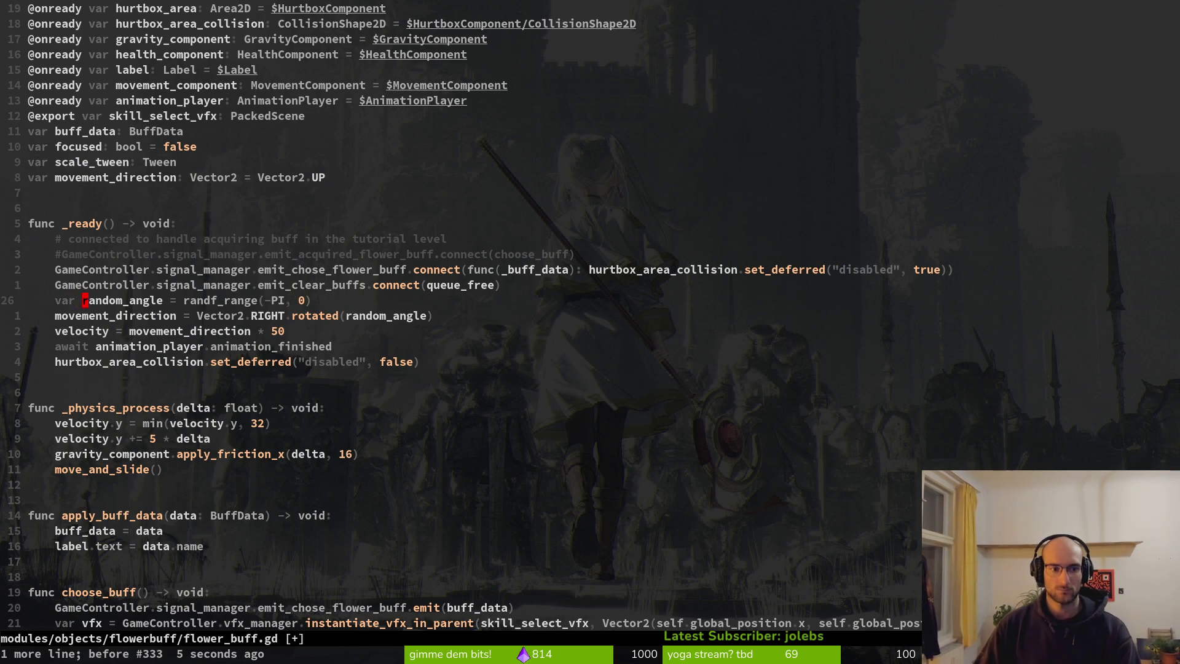
pyautogui.hotkey('alt', 'k')
pyautogui.hotkey('alt', 'k')
pyautogui.hotkey('alt', 'k')
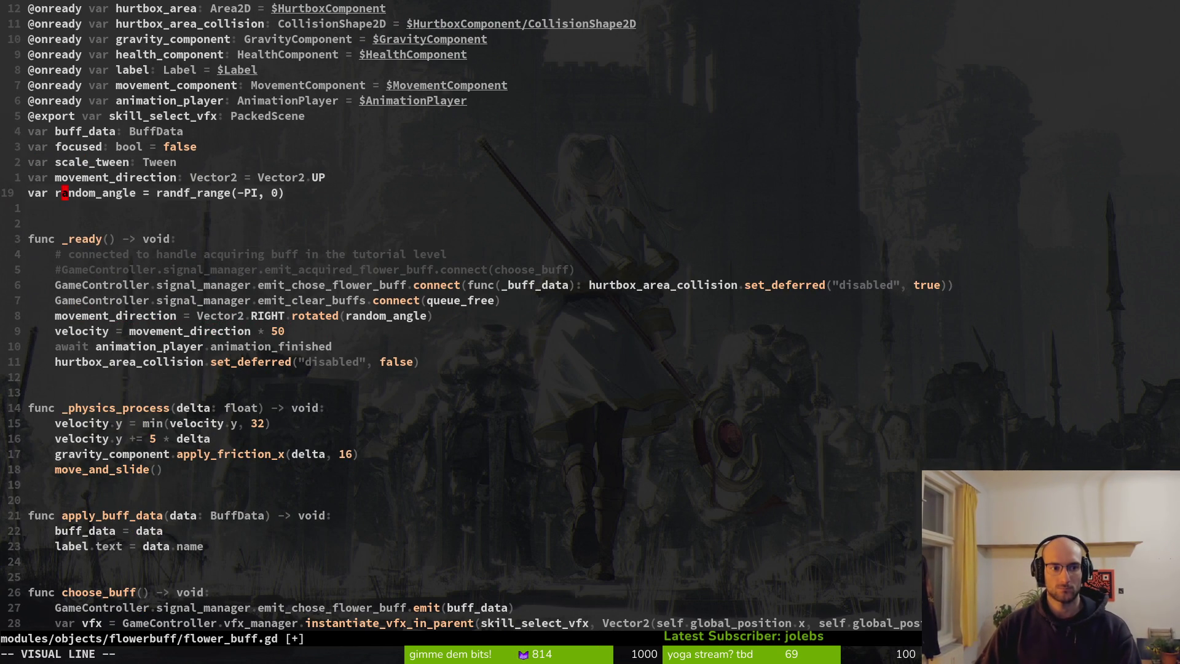
pyautogui.press('j')
# Step: Replace random_angle's randf_range initializer with 0 and save flower_buff.gd
pyautogui.press('8')
pyautogui.press('j')
pyautogui.press('k')
pyautogui.press('k')
pyautogui.press('k')
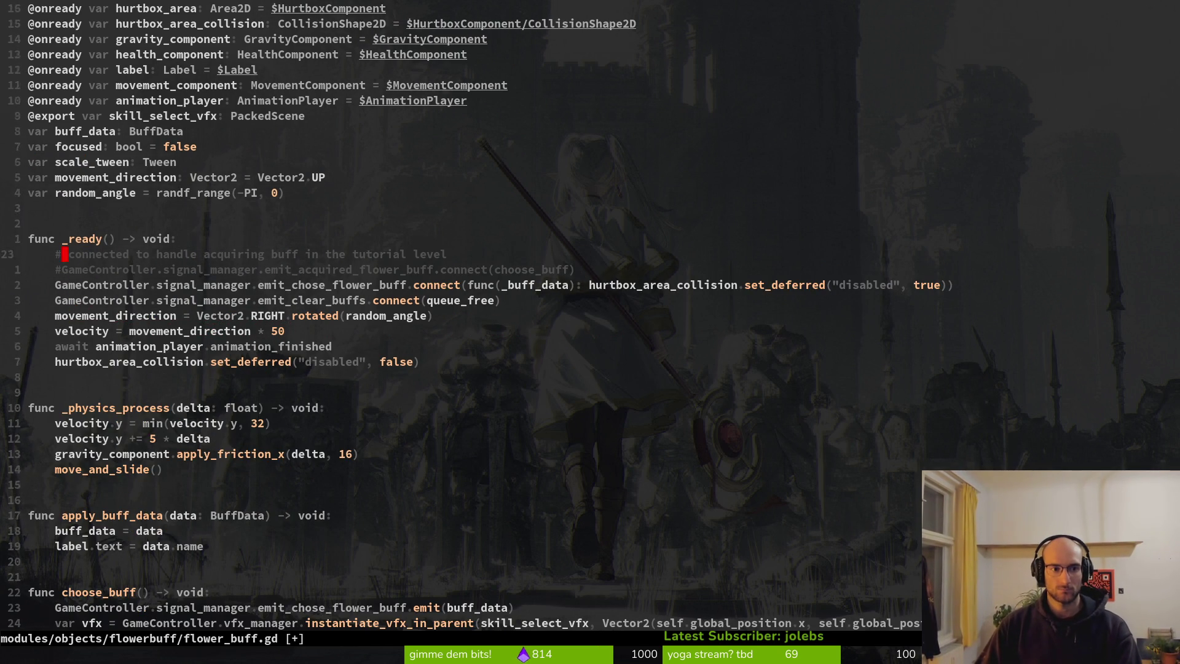
pyautogui.press('k')
pyautogui.press('w')
pyautogui.press('w')
pyautogui.press('w')
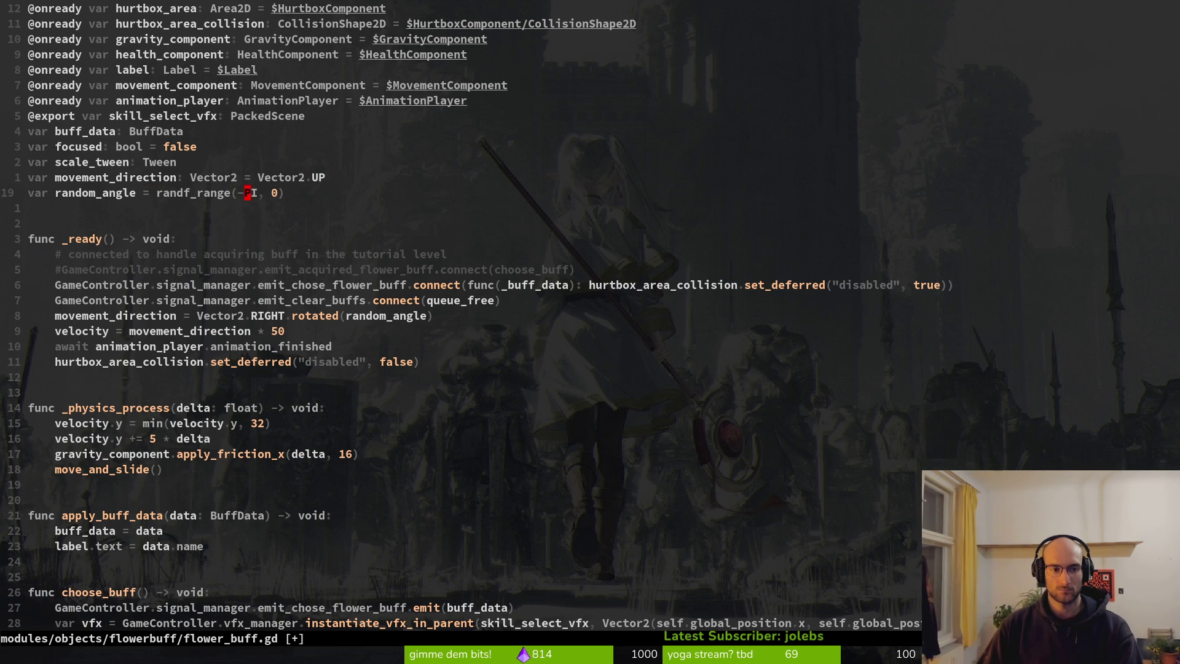
pyautogui.press('A')
pyautogui.hotkey('ctrl', 'w')
pyautogui.hotkey('ctrl', 'w')
pyautogui.hotkey('ctrl', 'w')
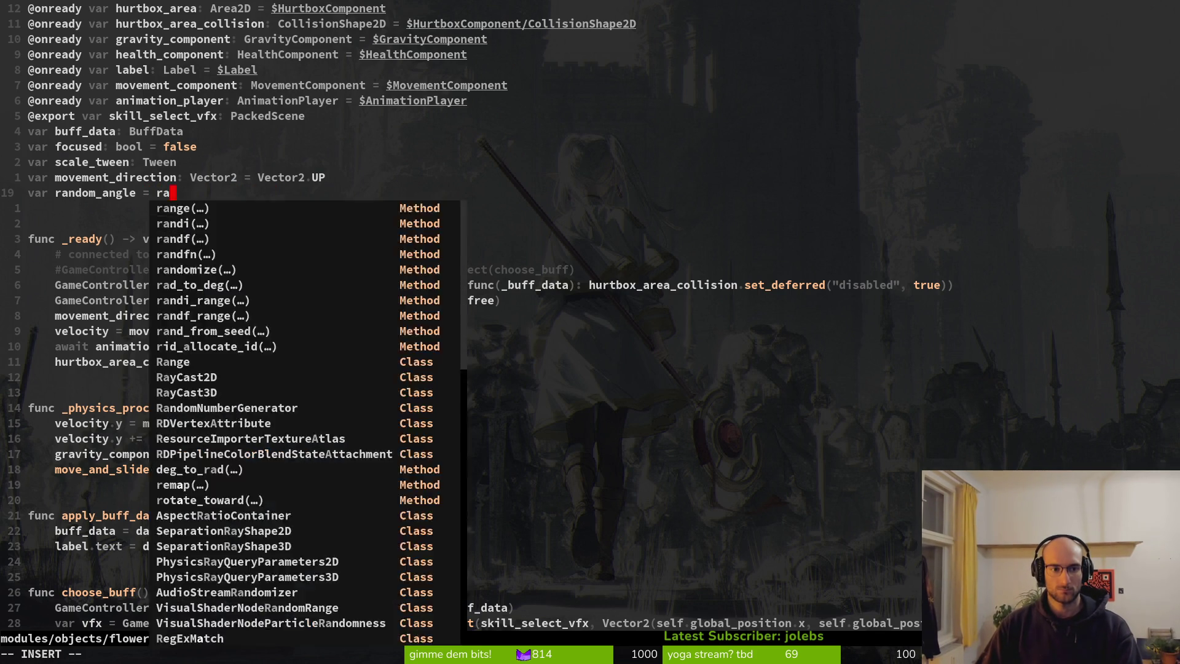
pyautogui.write('0')
pyautogui.press('Escape')
pyautogui.write(':write')
pyautogui.press('Return')
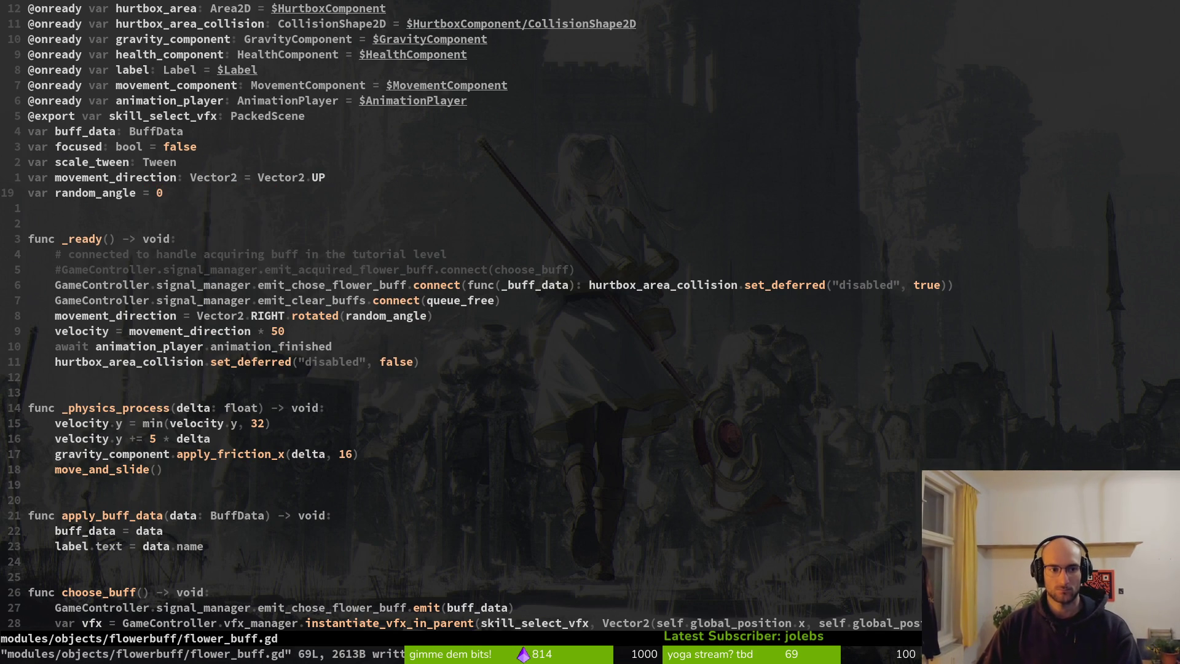
# Step: Open flowers/flower.gd through the file finder
pyautogui.press('space')
pyautogui.press('f')
pyautogui.press('f')
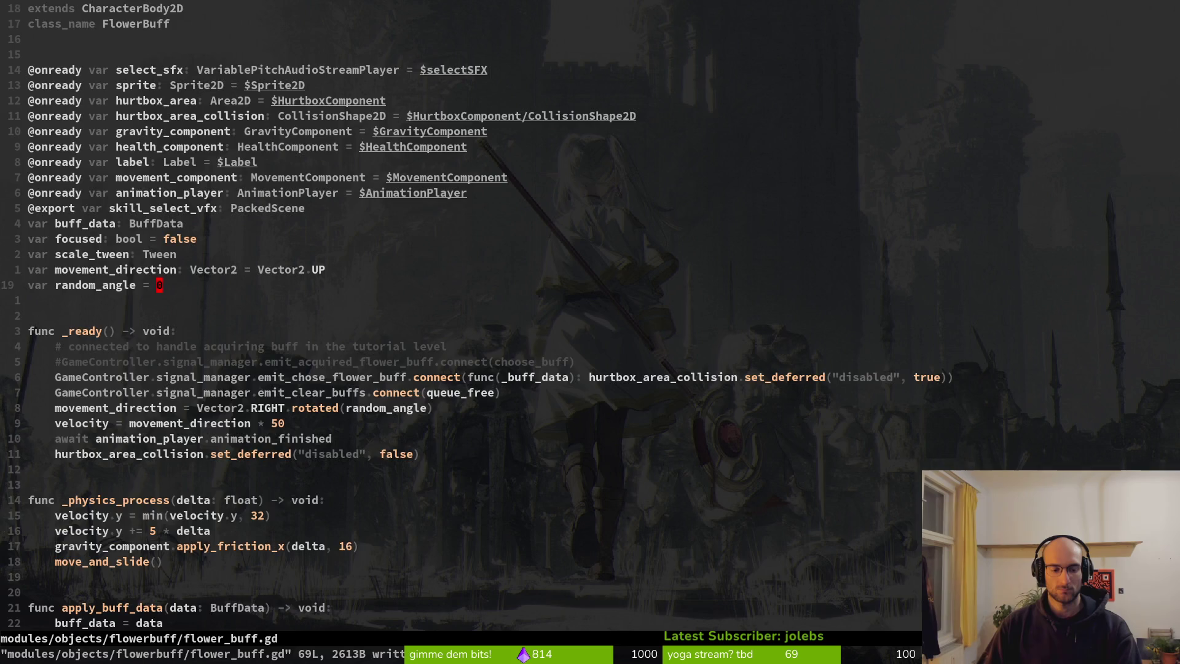
pyautogui.write('flower')
pyautogui.press('Up')
pyautogui.press('Return')
# Step: Go to the buff spawning loop, tidy the line under var buff, and save flower.gd
pyautogui.press('j')
pyautogui.press('j')
pyautogui.press('j')
pyautogui.press('j')
pyautogui.press('j')
pyautogui.press('j')
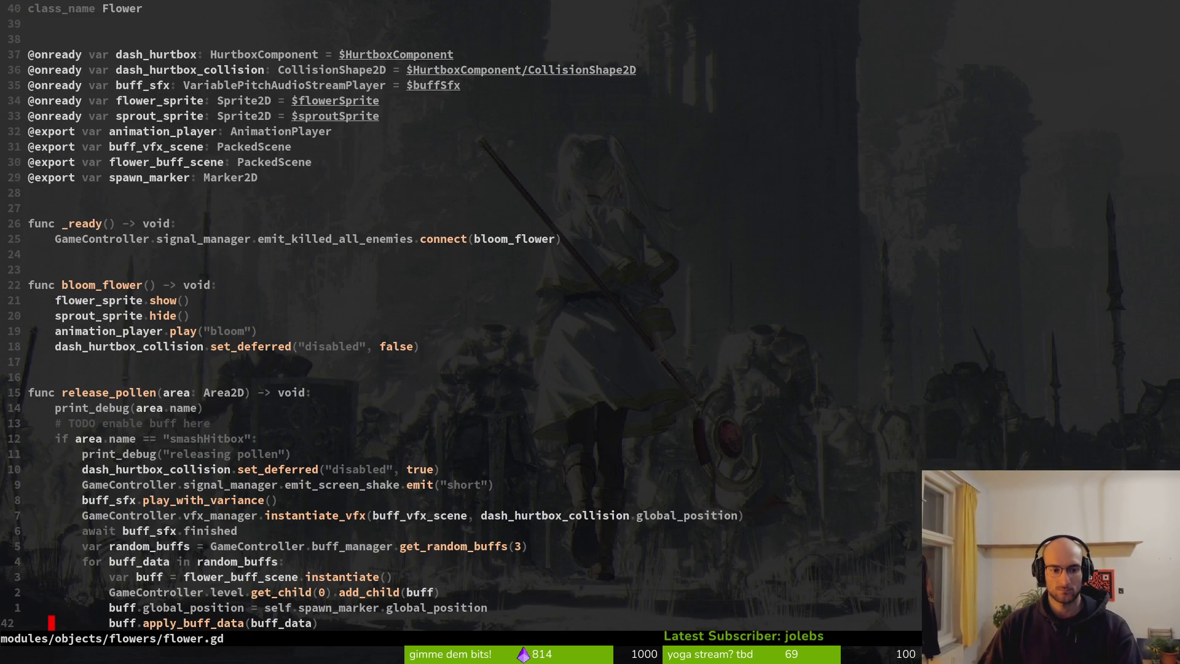
pyautogui.press('w')
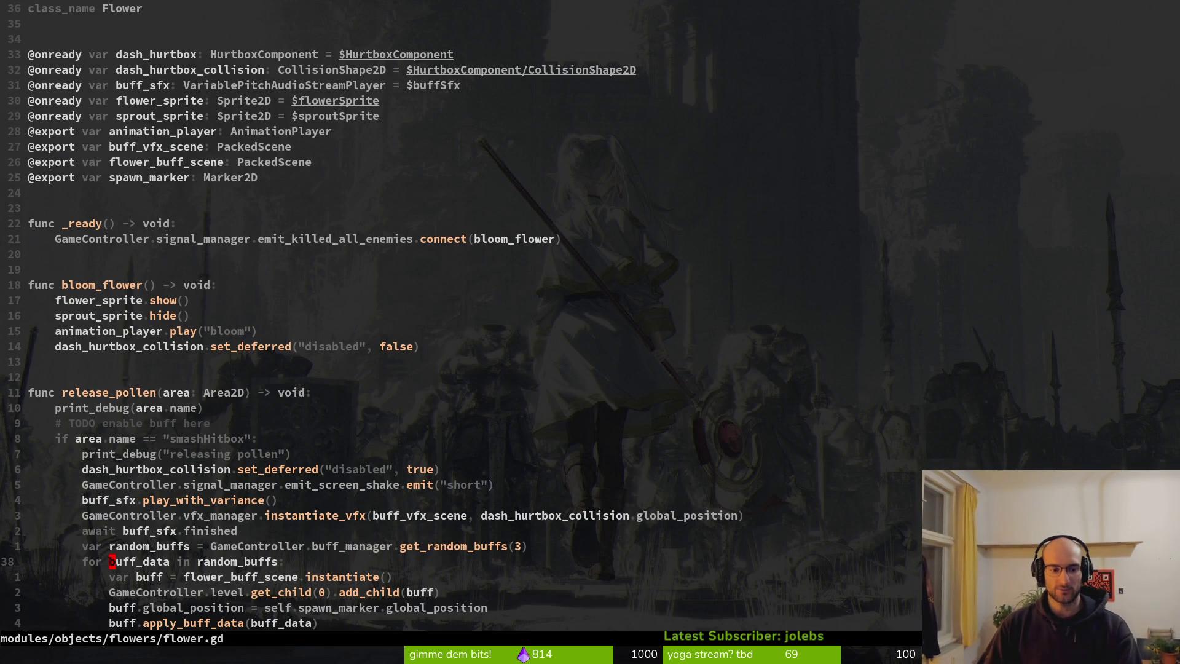
pyautogui.press('j')
pyautogui.press('j')
pyautogui.press('k')
pyautogui.press('o')
pyautogui.press('Escape')
pyautogui.press('k')
pyautogui.press('j')
pyautogui.press('d')
pyautogui.press('d')
pyautogui.write(':w')
pyautogui.press('Return')
pyautogui.press('k')
pyautogui.press('k')
# Step: Copy the four-line buff spawn loop, move up six lines, and save flower.gd
pyautogui.press('v')
pyautogui.press('j')
pyautogui.press('j')
pyautogui.press('j')
pyautogui.press('Escape')
pyautogui.press('k')
pyautogui.press('k')
pyautogui.press('k')
pyautogui.press('k')
pyautogui.press('V')
pyautogui.press('j')
pyautogui.press('j')
pyautogui.press('j')
pyautogui.press('Escape')
pyautogui.press('k')
pyautogui.press('k')
pyautogui.press('V')
pyautogui.press('j')
pyautogui.press('j')
pyautogui.press('j')
pyautogui.press('y')
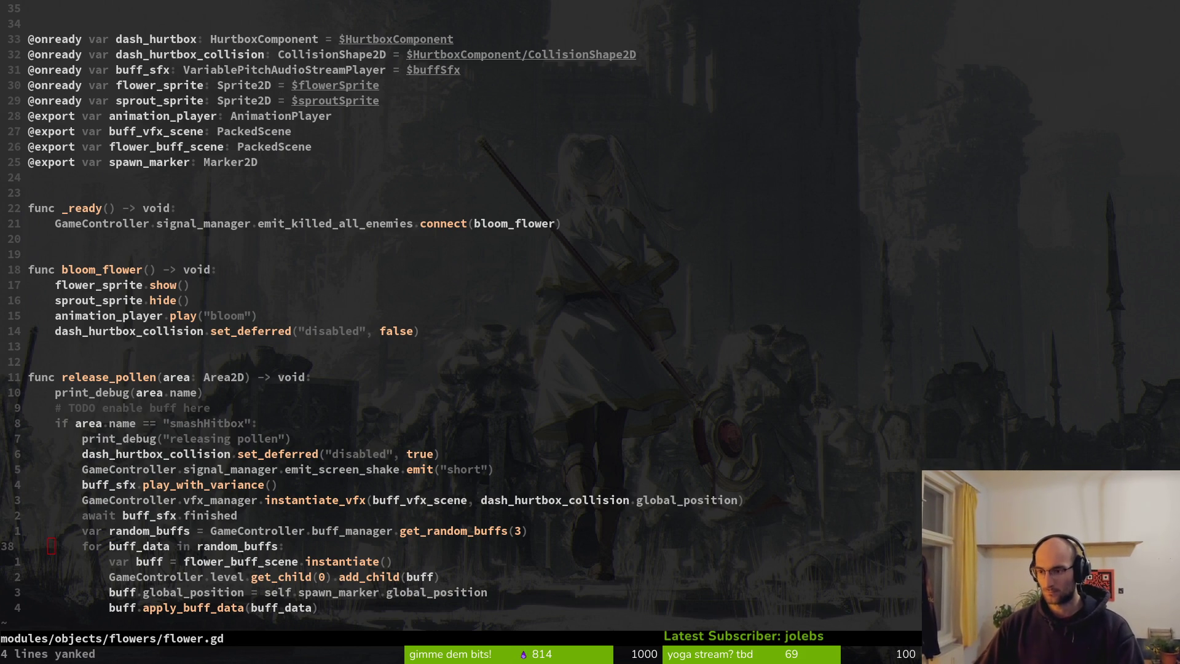
pyautogui.write('6k:w')
pyautogui.press('Return')
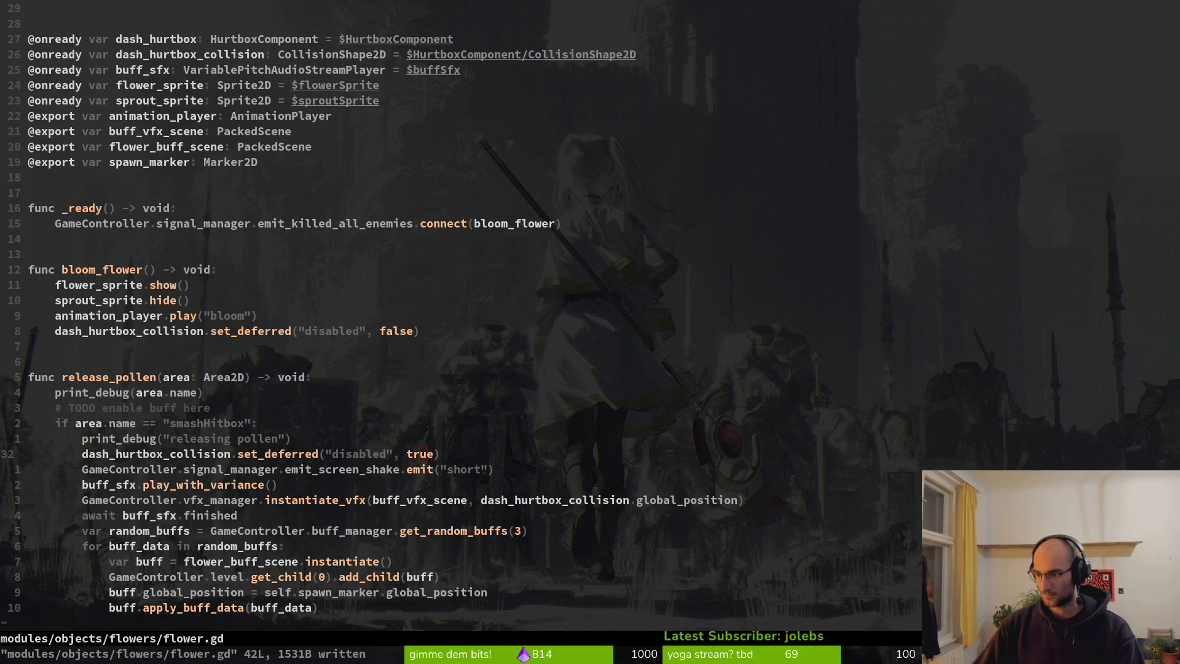
# Step: Change the for loop's variable to the index i over random_buffs
pyautogui.click(112, 546)
pyautogui.write('cwi')
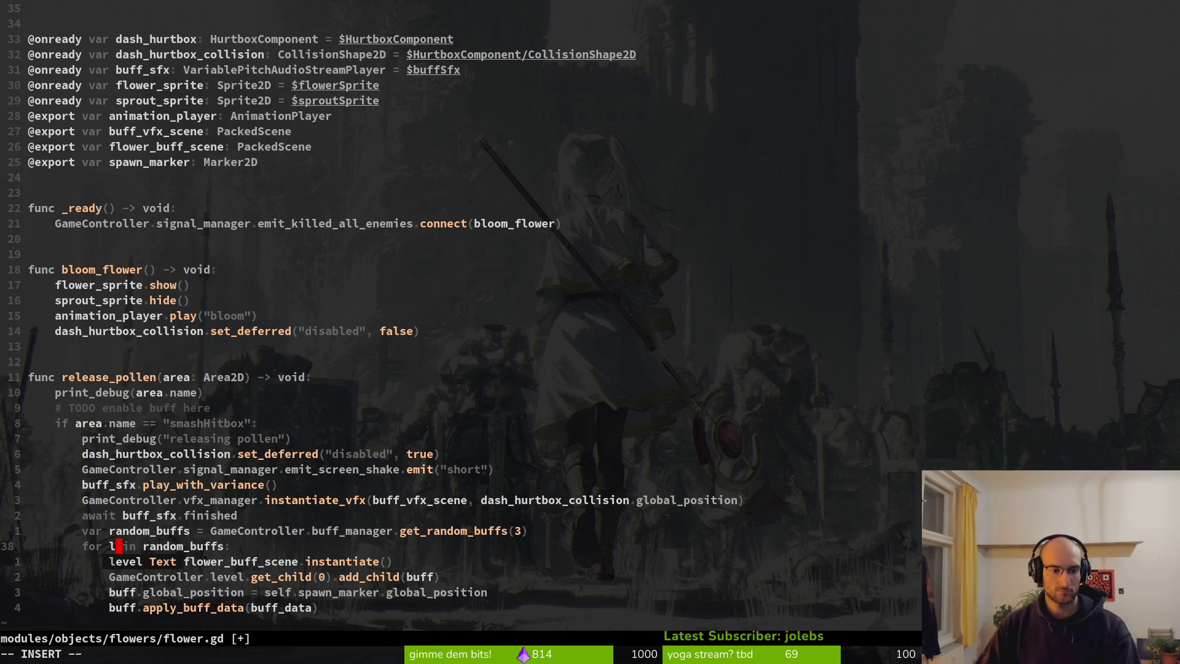
pyautogui.press('Escape')
pyautogui.press('w')
pyautogui.write('weas')
pyautogui.press('BackSpace')
pyautogui.write('.')
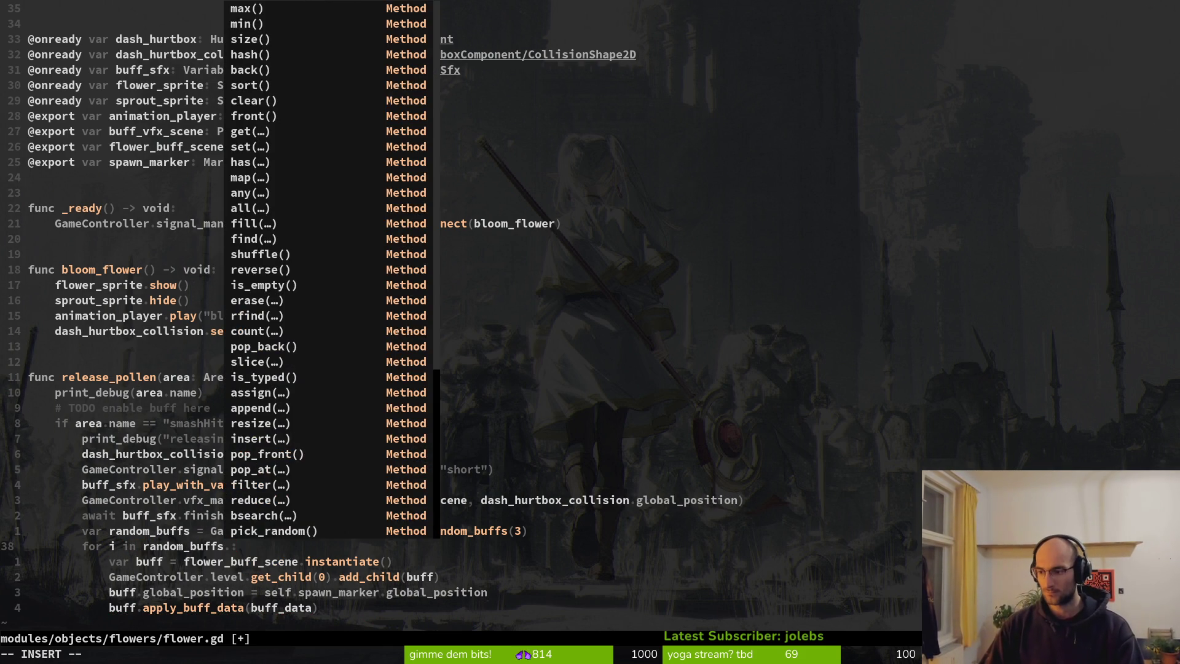
pyautogui.press('BackSpace')
# Step: Wrap the loop target as range(random_buffs.size()) and save flower.gd
pyautogui.press('Escape')
pyautogui.write('birange(')
pyautogui.press('Escape')
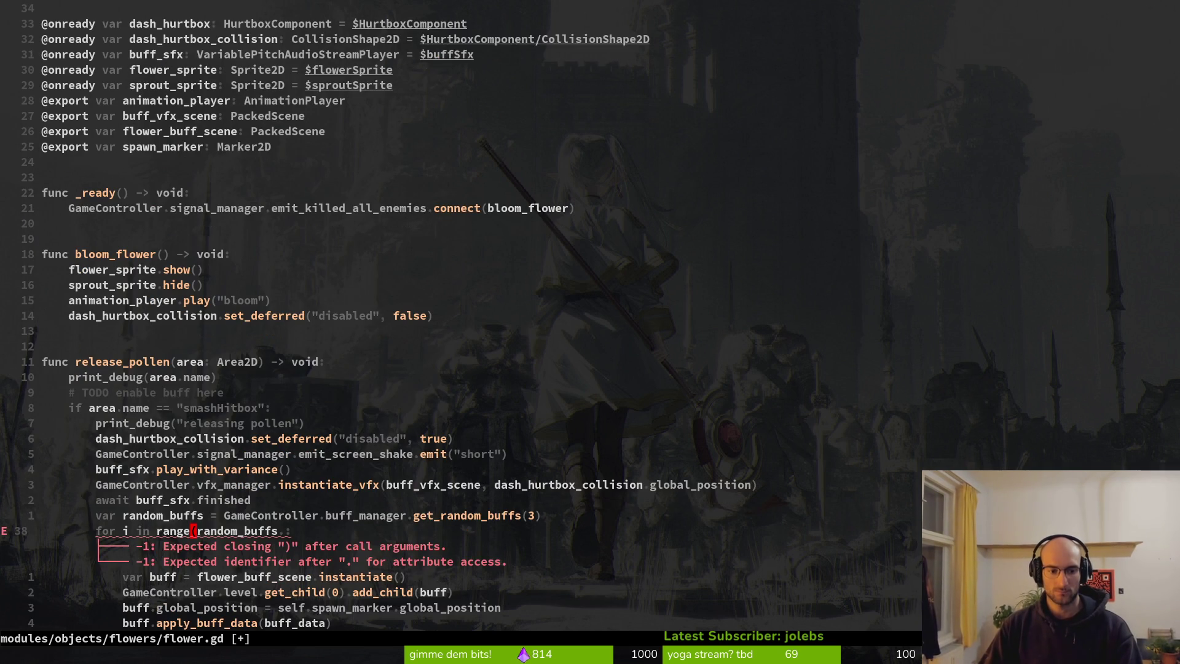
pyautogui.press('Return')
pyautogui.write('ka')
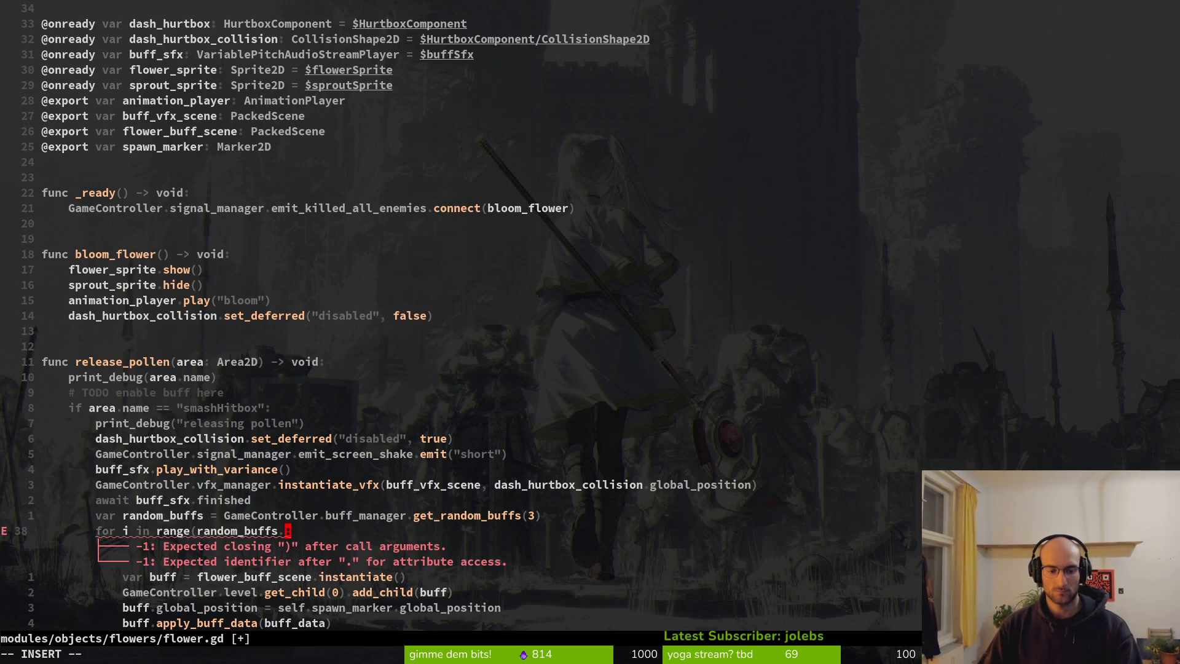
pyautogui.write('si')
pyautogui.press('Return')
pyautogui.write(')')
pyautogui.press('Escape')
pyautogui.write(':w')
pyautogui.press('Return')
# Step: Replace the apply_buff_data call's argument and save the script
pyautogui.press('j')
pyautogui.press('j')
pyautogui.press('j')
pyautogui.press('j')
pyautogui.press('c')
pyautogui.press('i')
pyautogui.press('(')
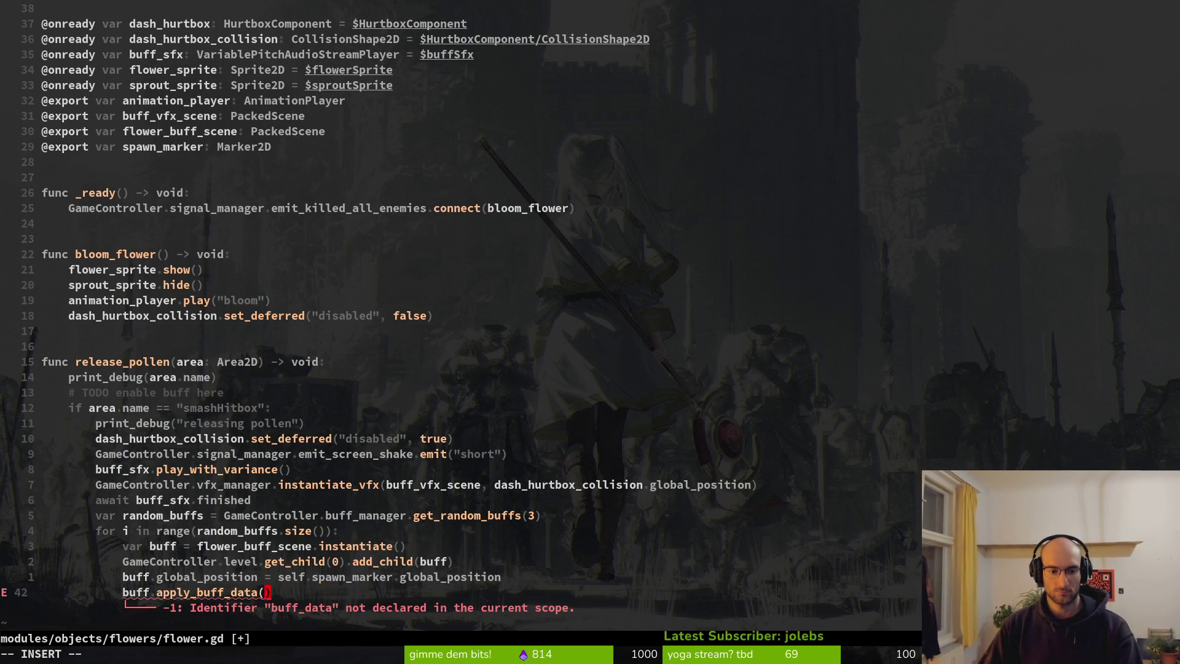
pyautogui.write('i, bu')
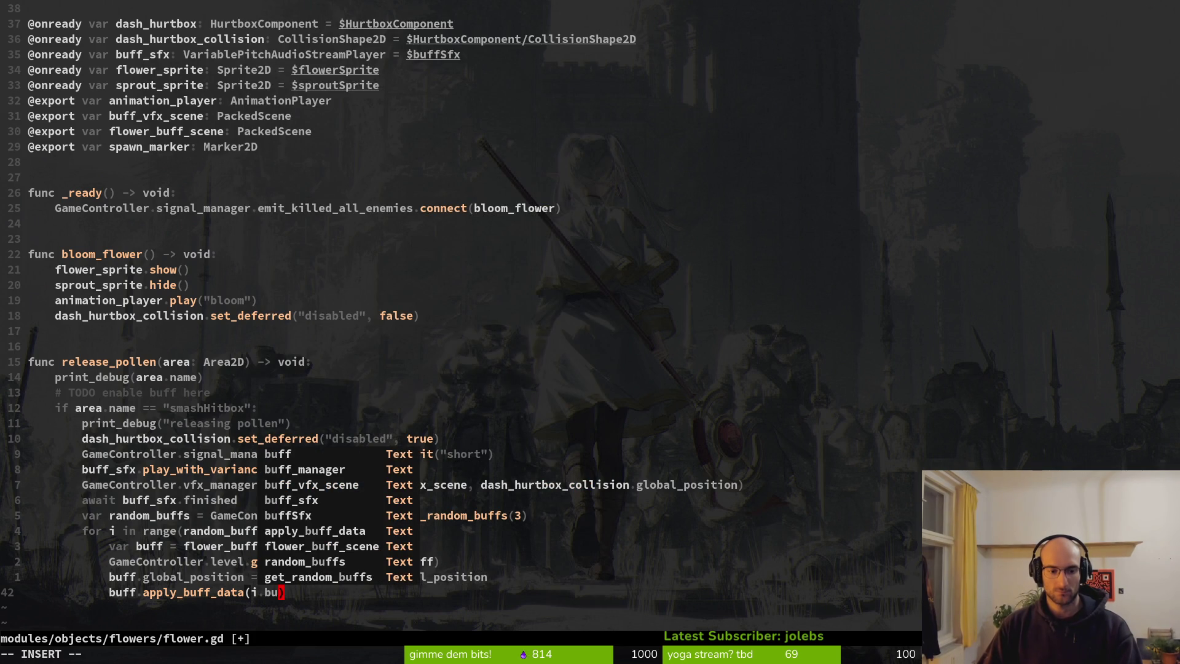
pyautogui.press('BackSpace')
pyautogui.press('BackSpace')
pyautogui.press('Escape')
pyautogui.write(':w')
pyautogui.press('Return')
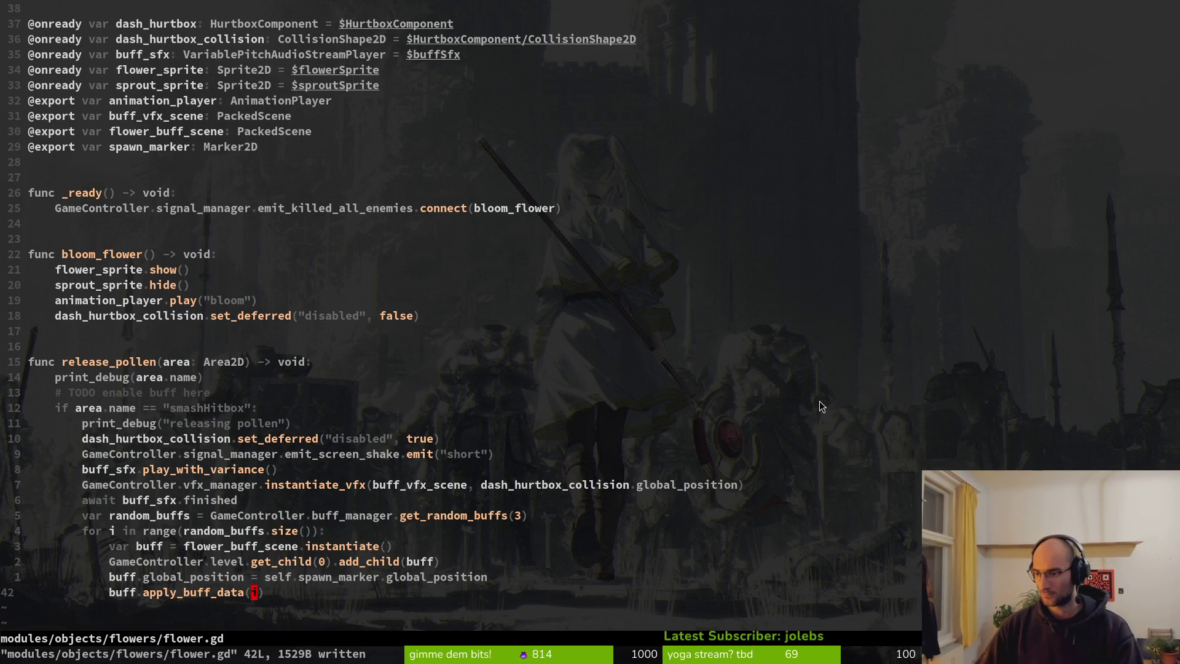
pyautogui.write('i')
# Step: Add 'var buff_data = random_buffs[i]' below the for line and save
pyautogui.click(341, 534)
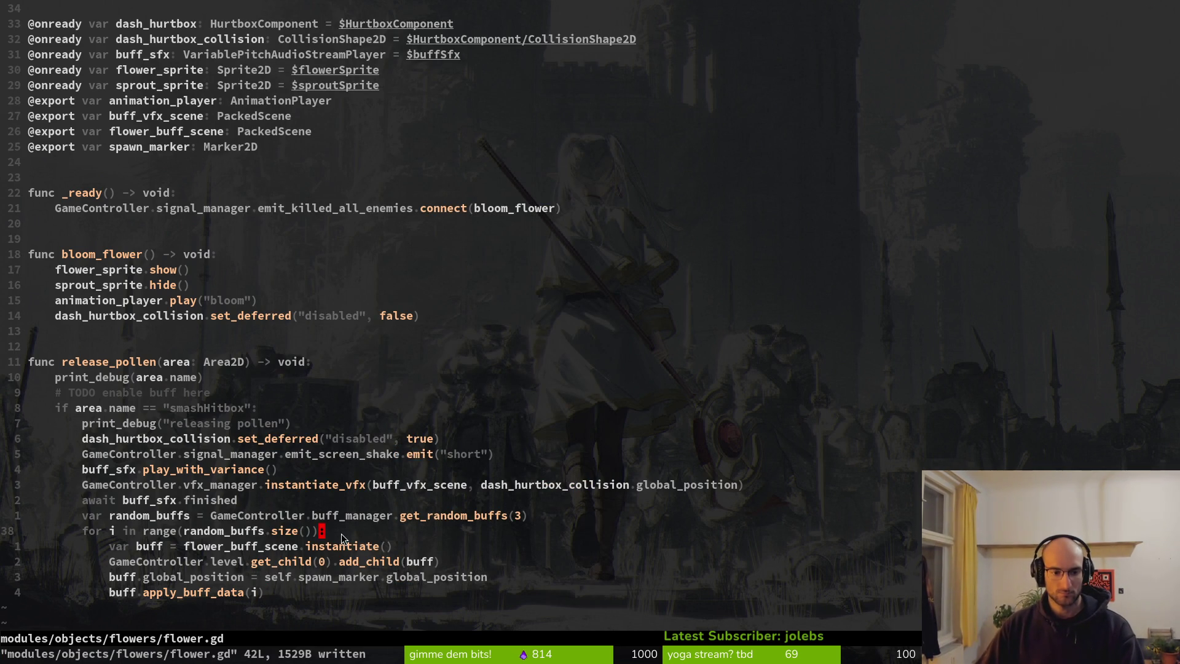
pyautogui.write('ovar buff')
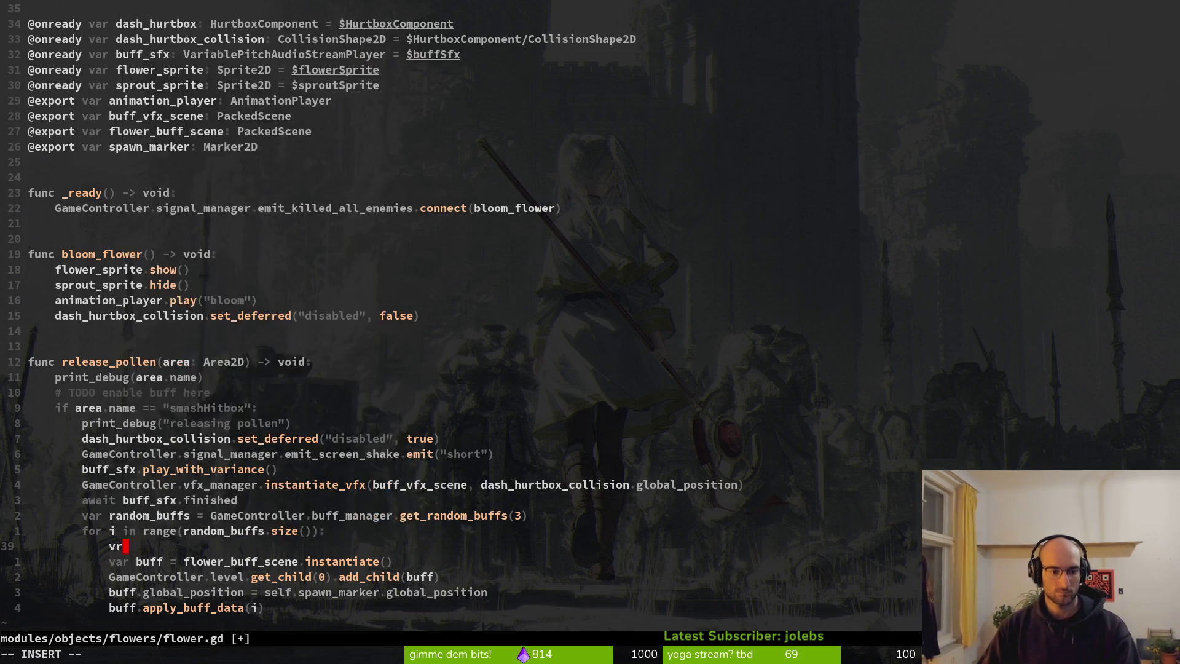
pyautogui.write('_data = ')
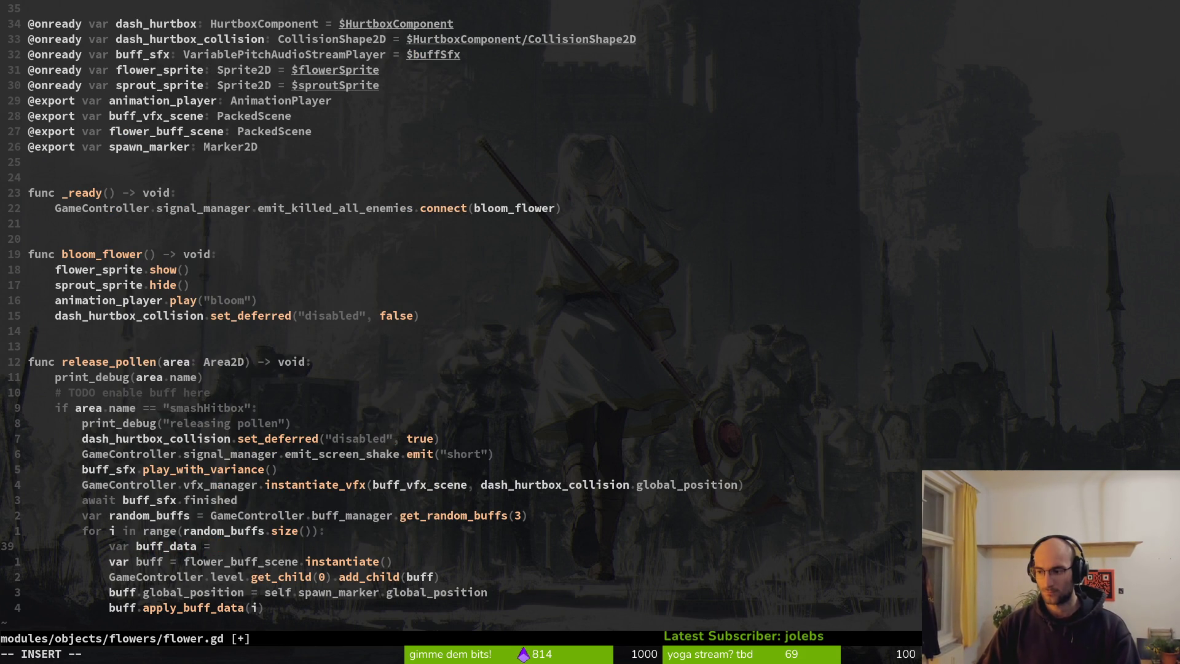
pyautogui.write('ran')
pyautogui.press('Return')
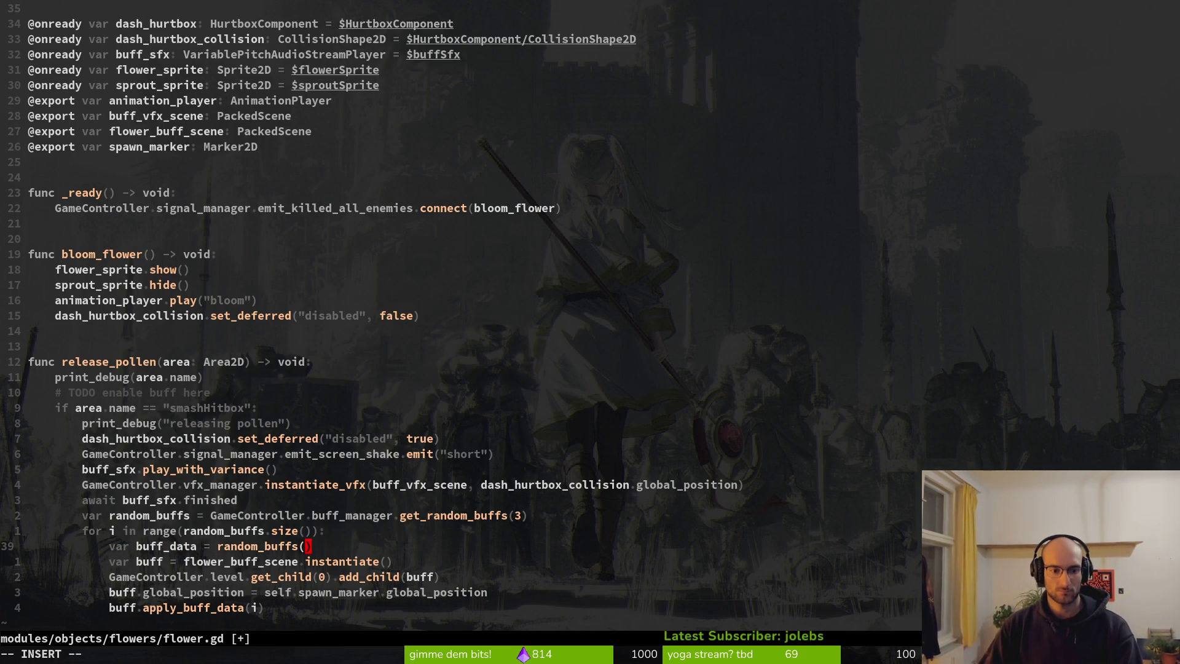
pyautogui.write('[')
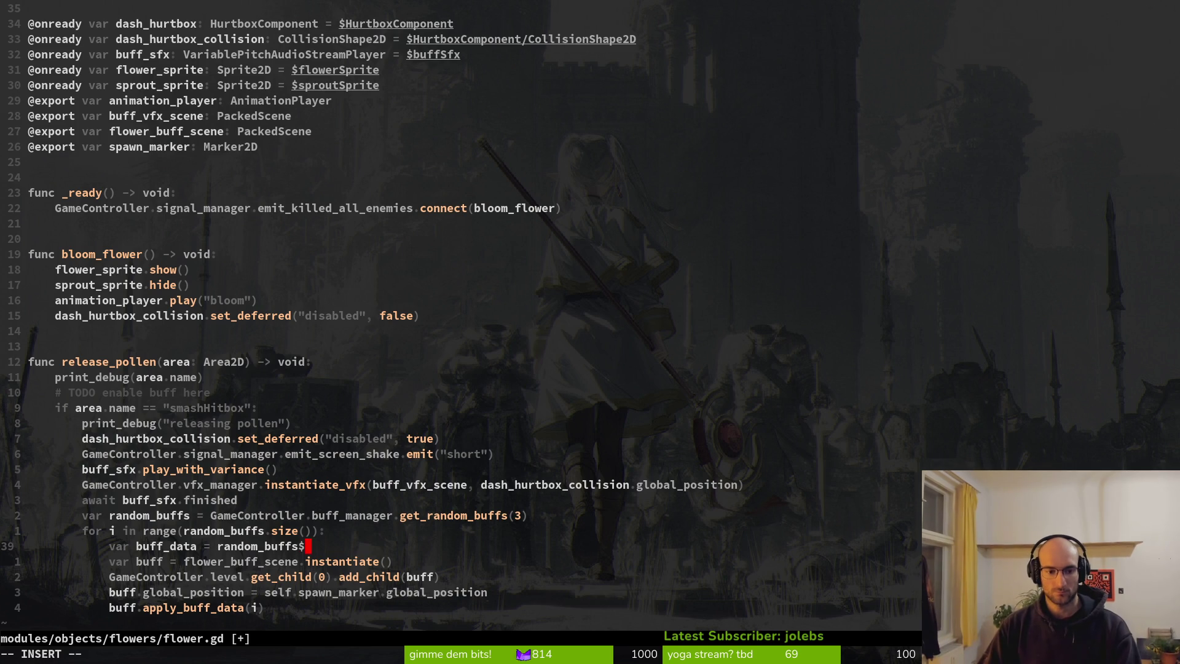
pyautogui.write('i')
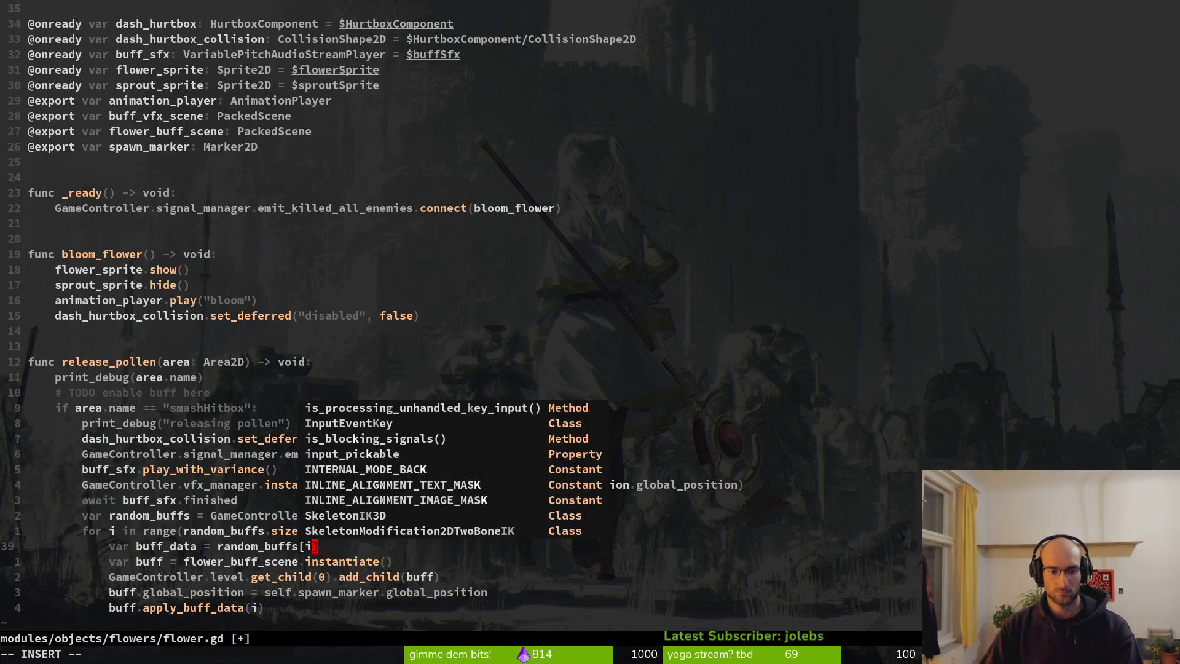
pyautogui.press('Escape')
pyautogui.write('j:w')
pyautogui.press('Return')
# Step: Pass buff_data to apply_buff_data, save, and begin a 'buff.angle = i *' line
pyautogui.press('j')
pyautogui.press('j')
pyautogui.press('j')
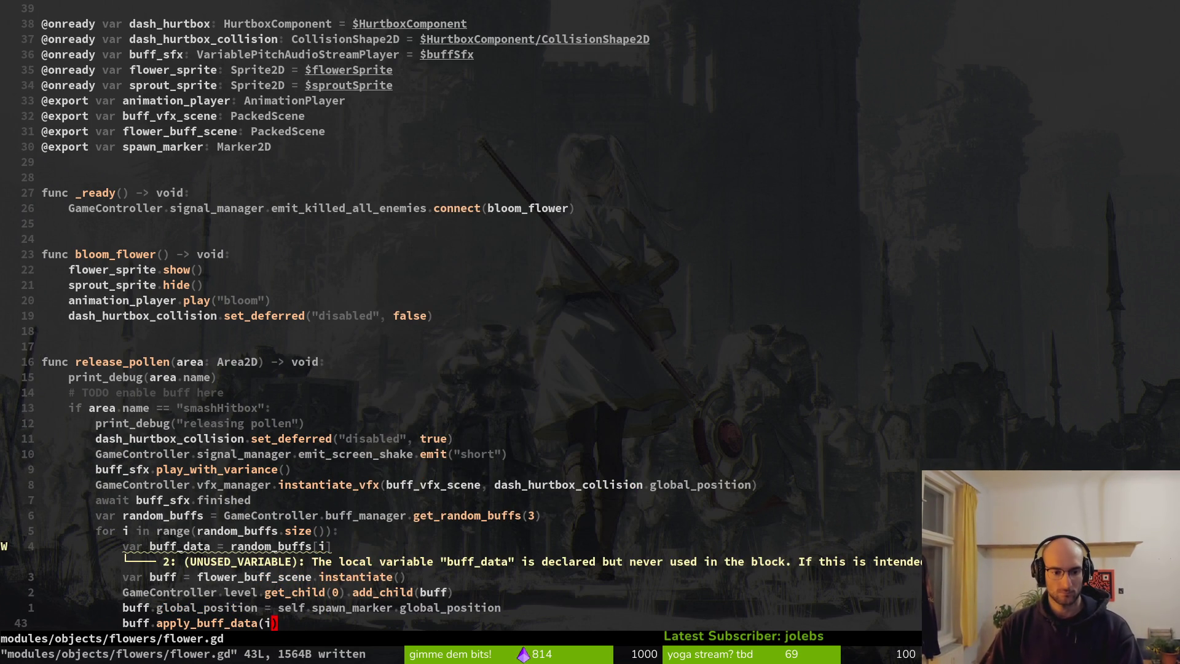
pyautogui.write('ci(bu')
pyautogui.press('Tab')
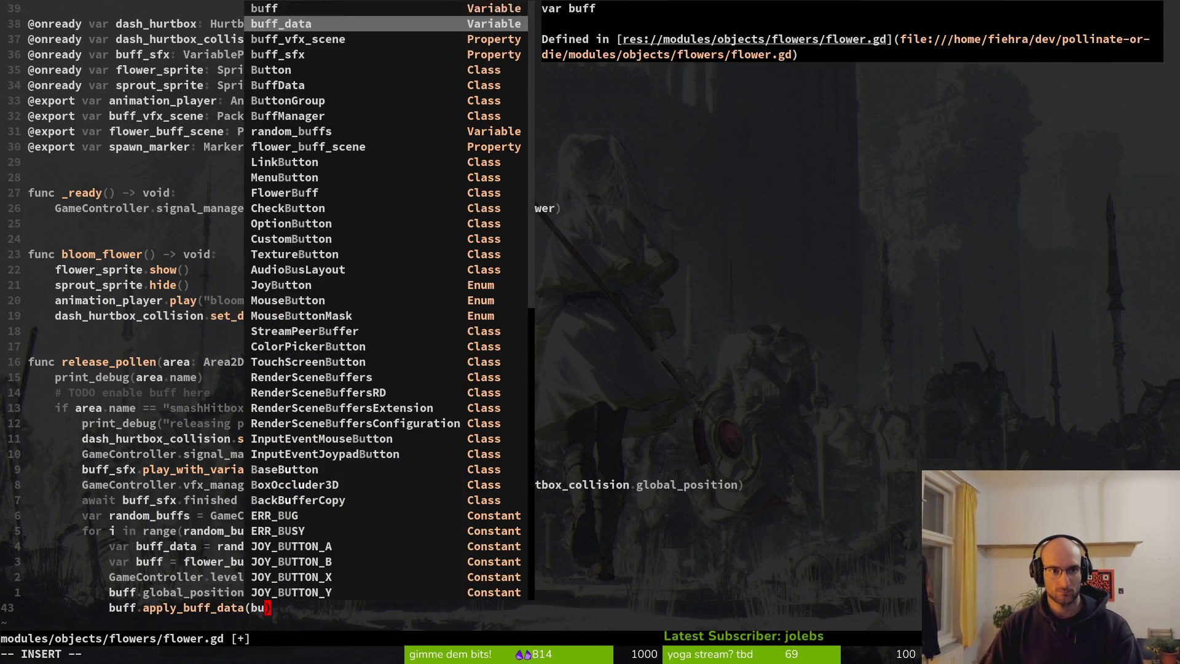
pyautogui.press('Escape')
pyautogui.write(':w')
pyautogui.press('Return')
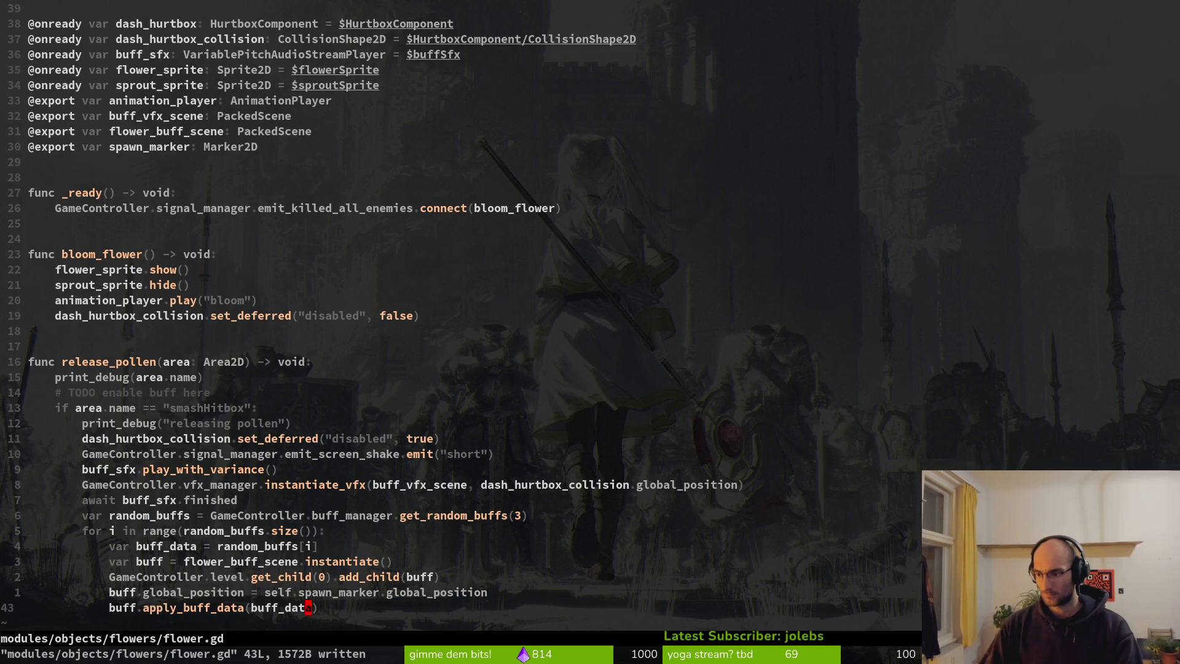
pyautogui.write('kobuff')
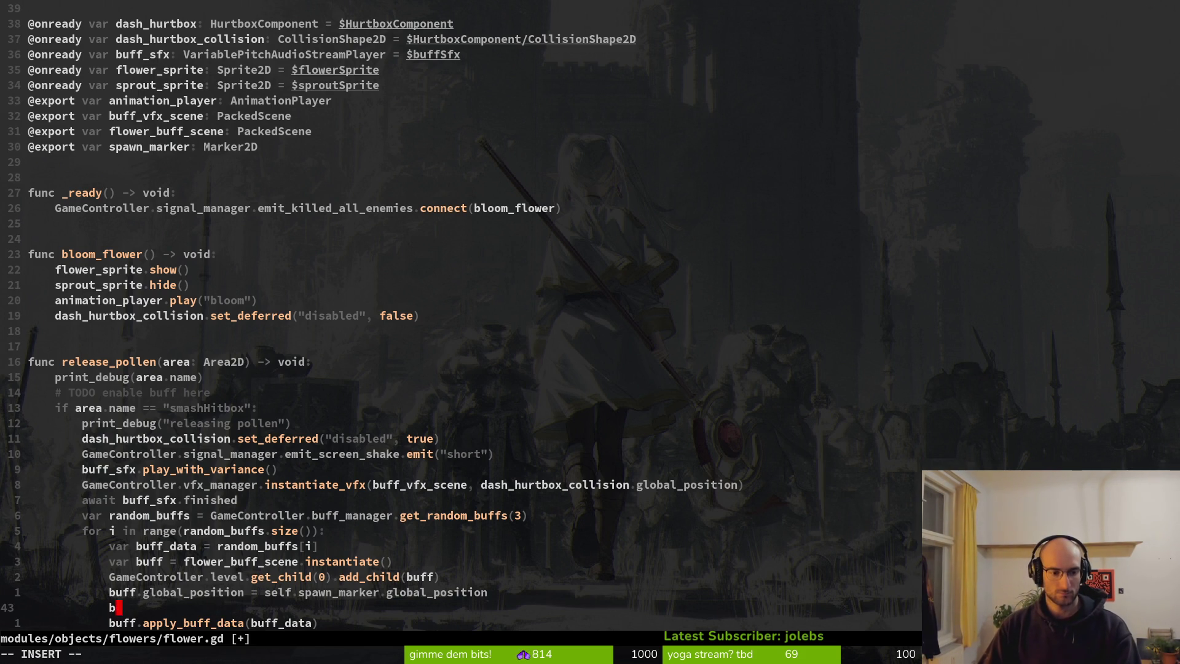
pyautogui.write('.an')
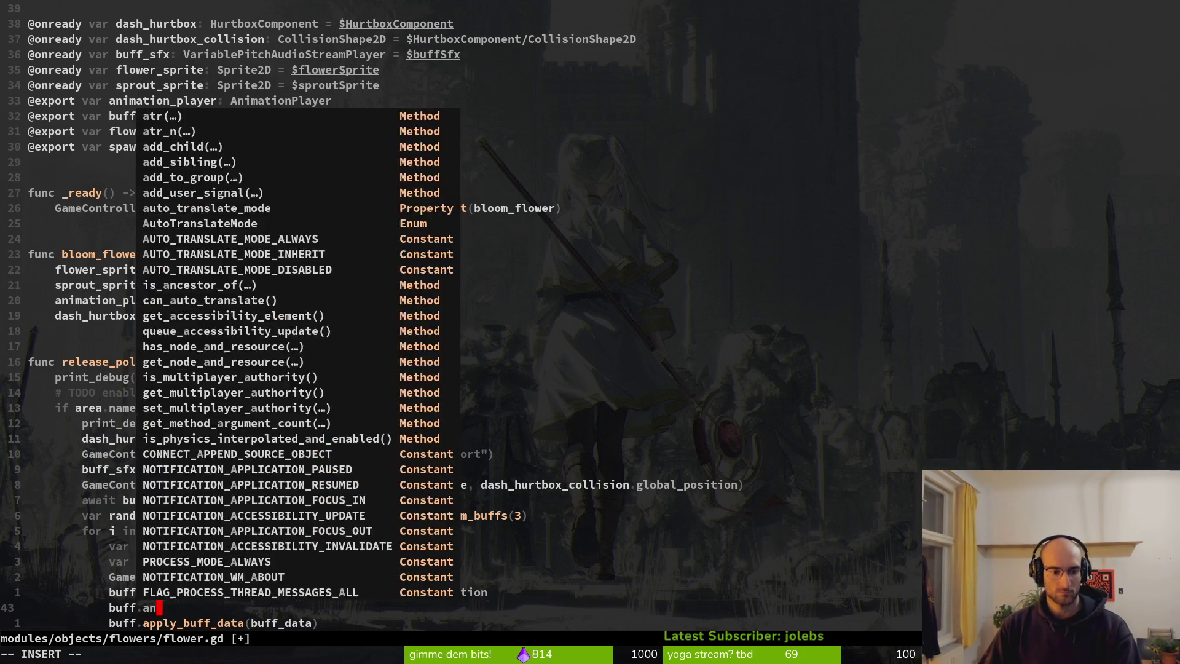
pyautogui.write('gle = ')
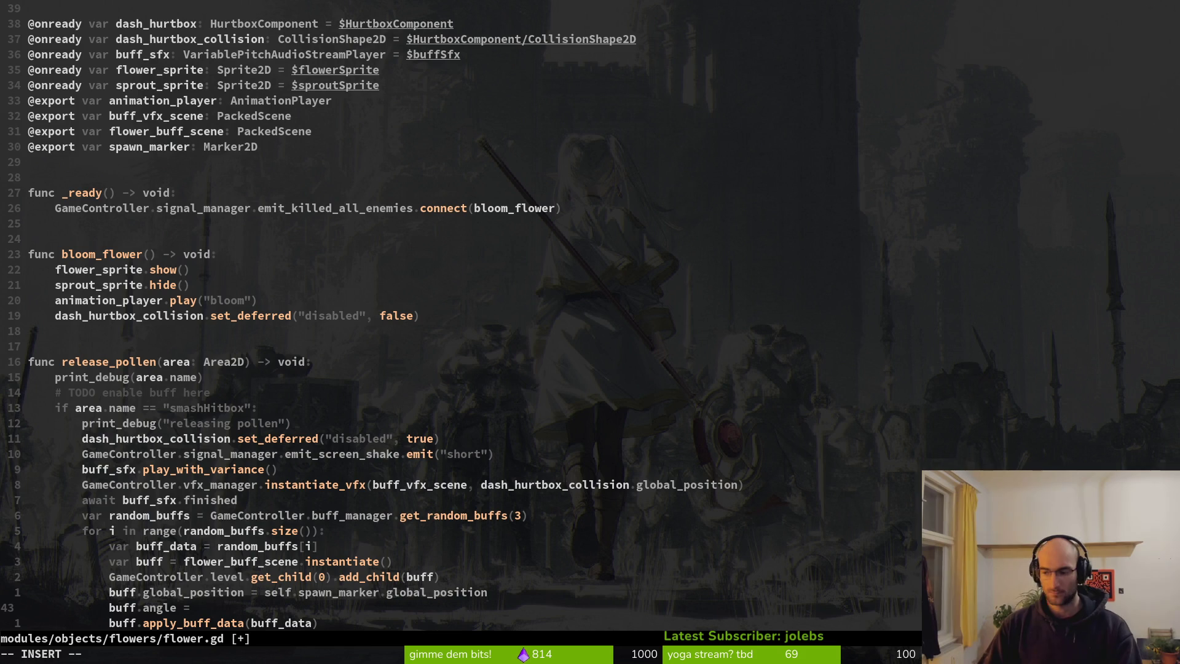
pyautogui.write('i ')
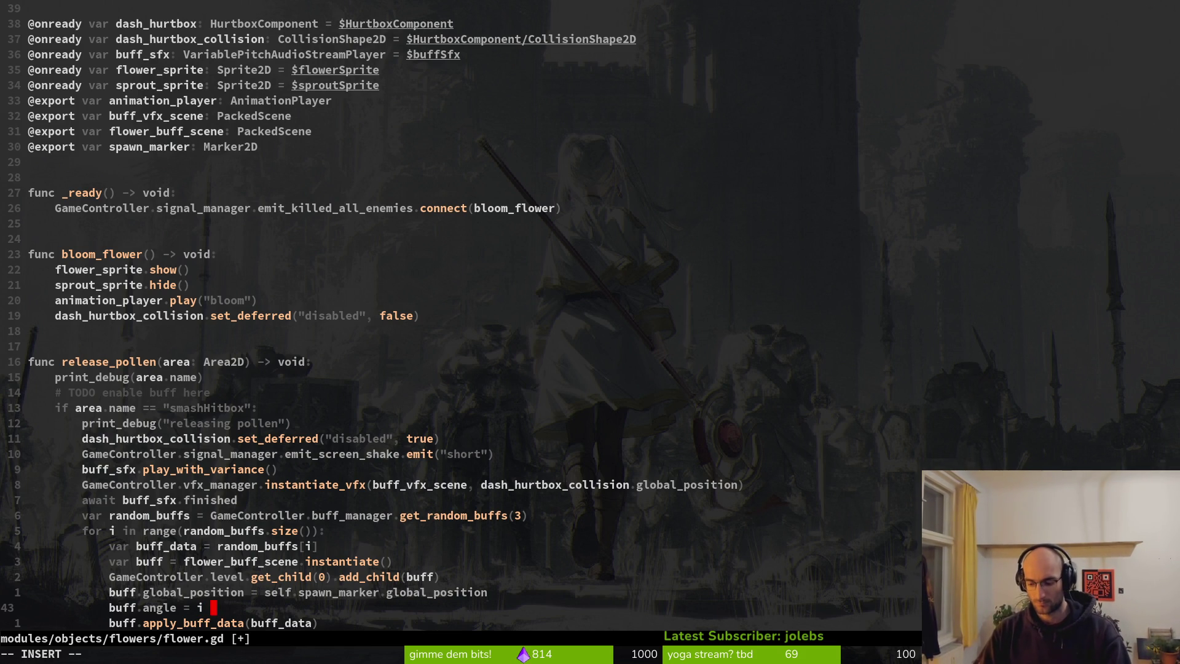
pyautogui.write('*')
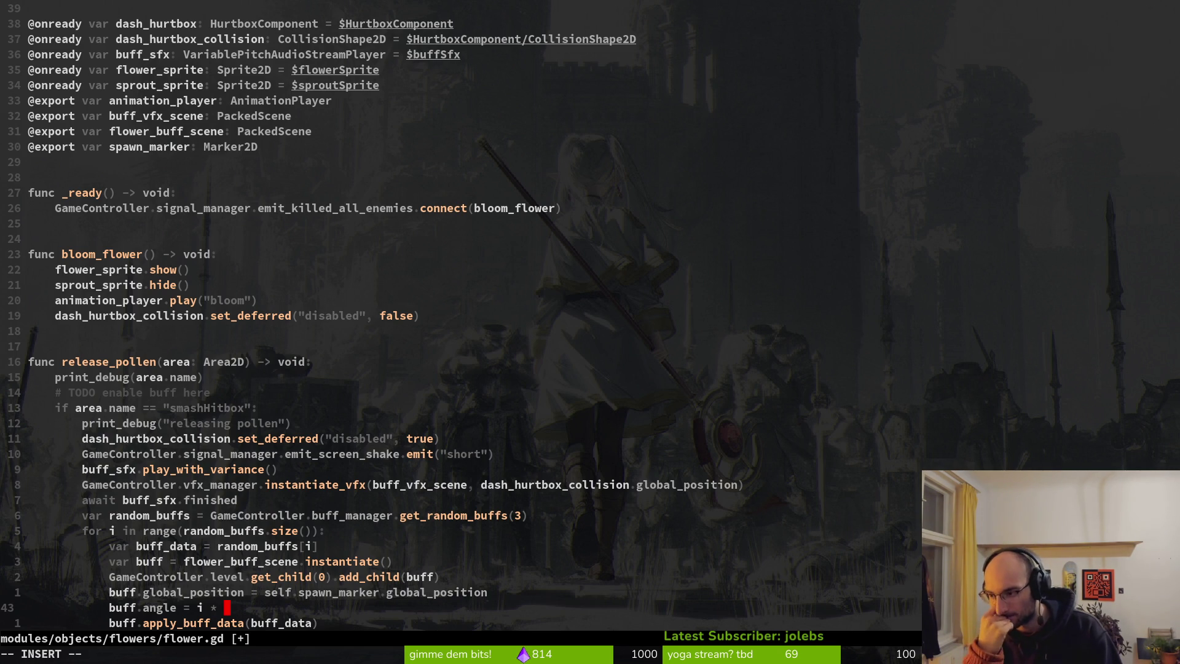
# Step: Finish the line as 'buff.angle = i * PI/4' and save flower.gd
pyautogui.write('w')
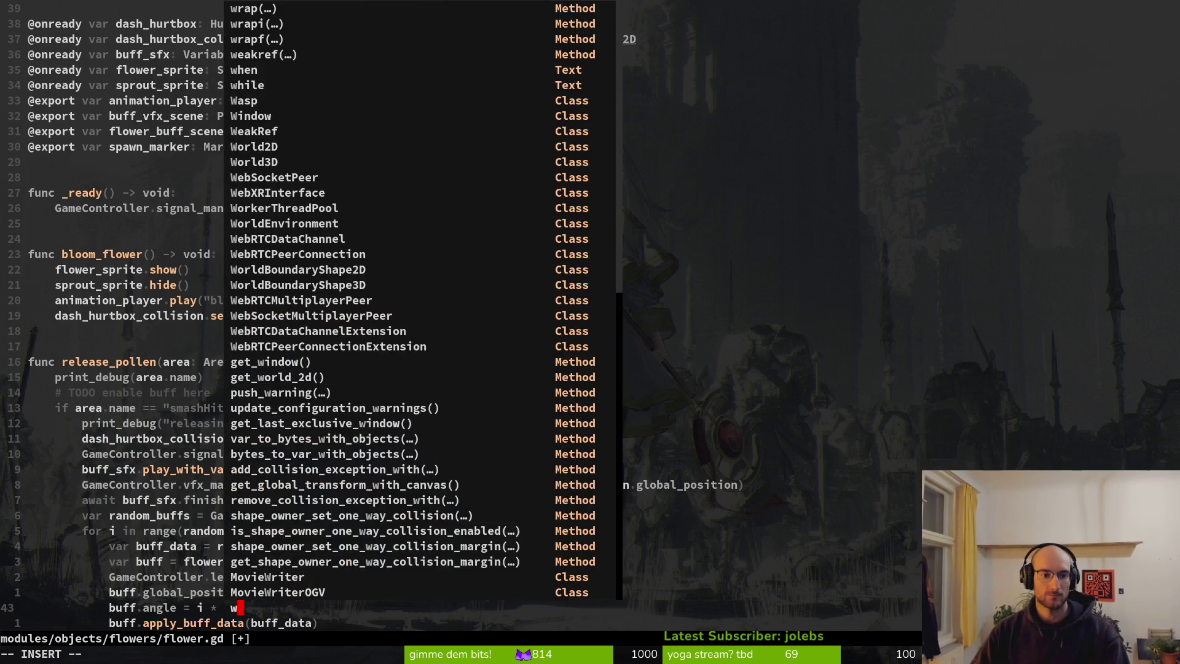
pyautogui.press('BackSpace')
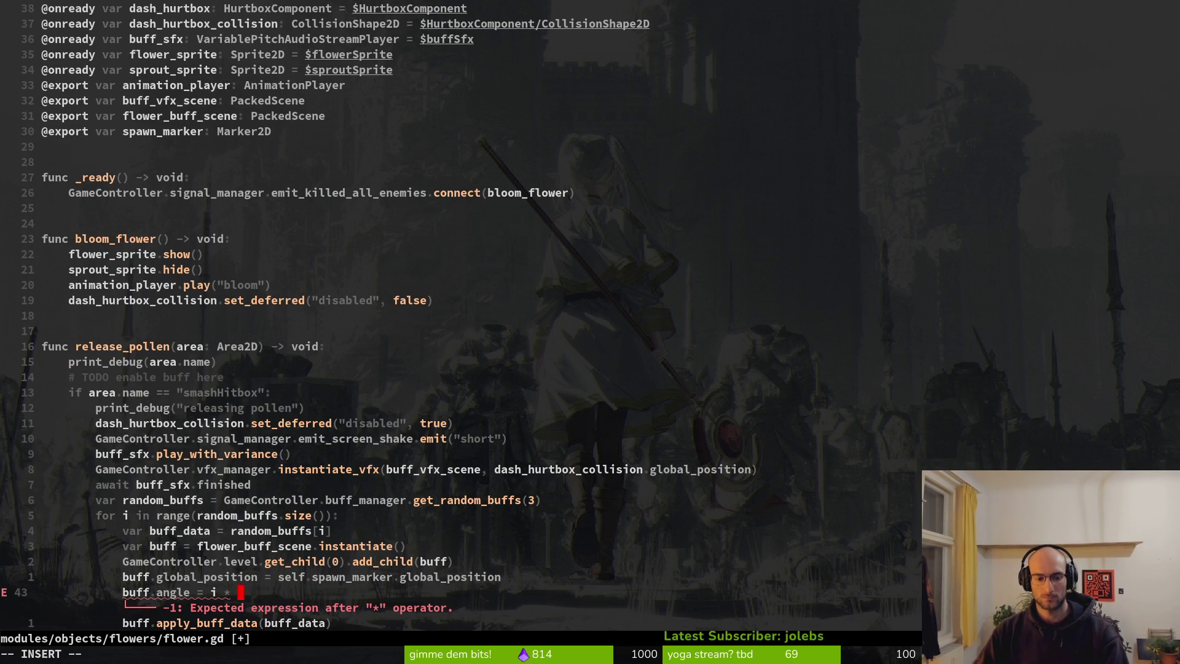
pyautogui.write('PI/')
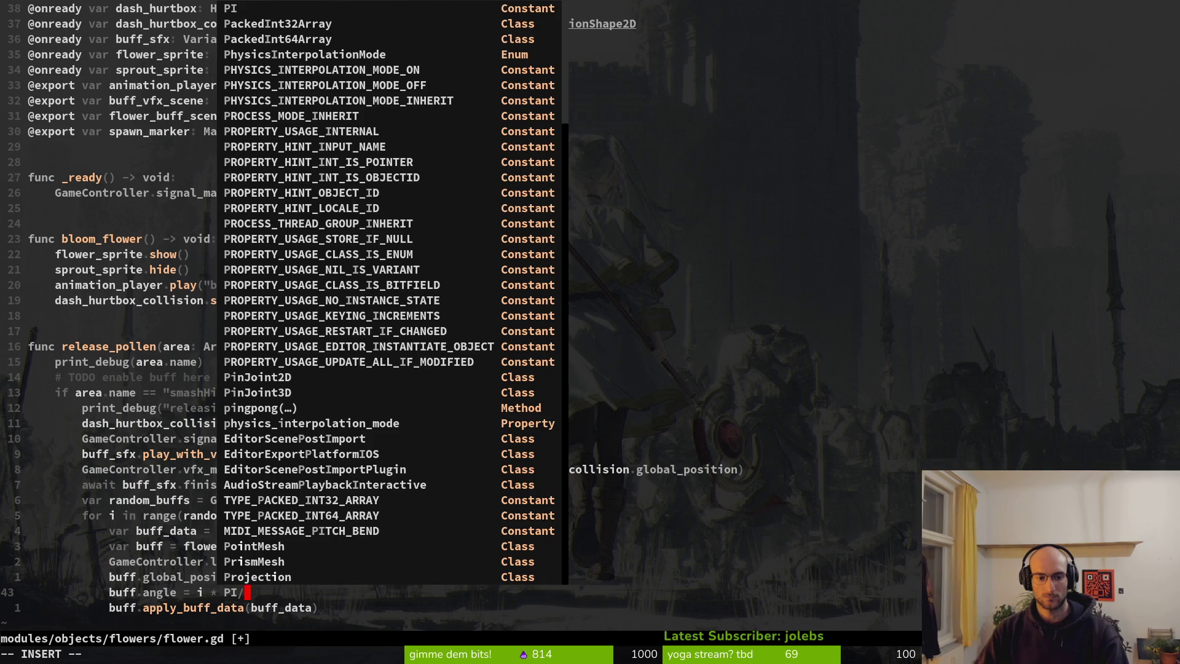
pyautogui.write('4')
pyautogui.press('Escape')
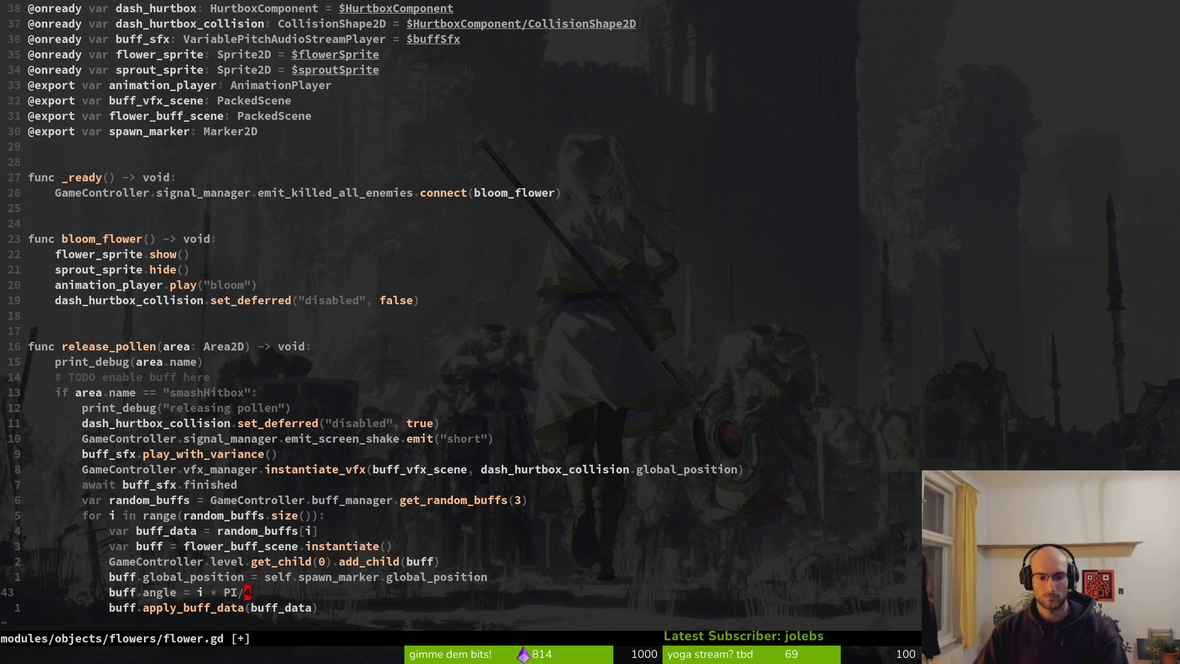
pyautogui.write(':w')
pyautogui.press('Return')
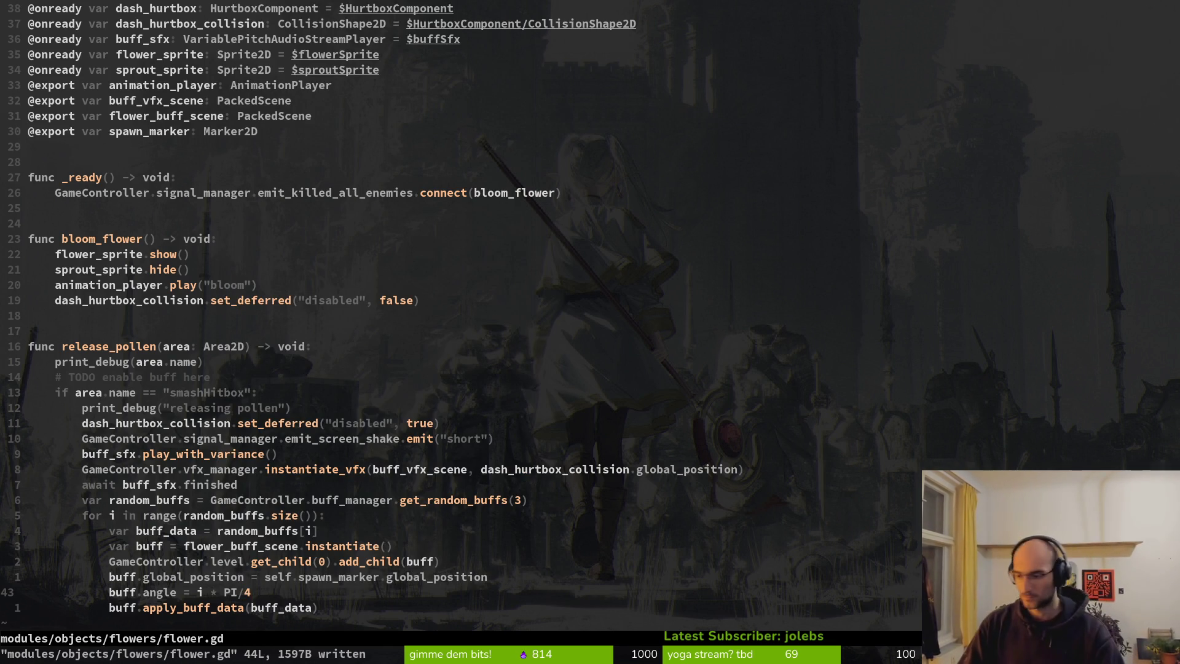
pyautogui.hotkey('ctrl', 's')
# Step: In flower_buff.gd, replace RIGHT so the direction becomes Vector2(1,1).rotated(random_angle)
pyautogui.press('Return')
pyautogui.hotkey('ctrl', '6')
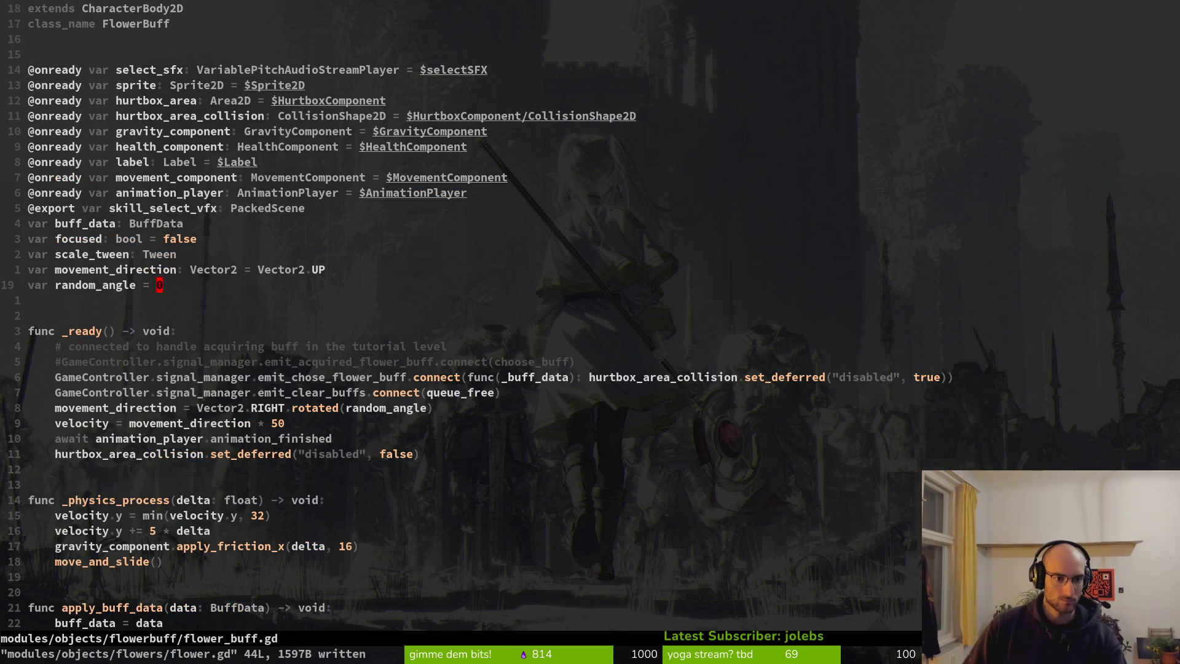
pyautogui.press('k')
pyautogui.press('k')
pyautogui.press('j')
pyautogui.press('j')
pyautogui.press('j')
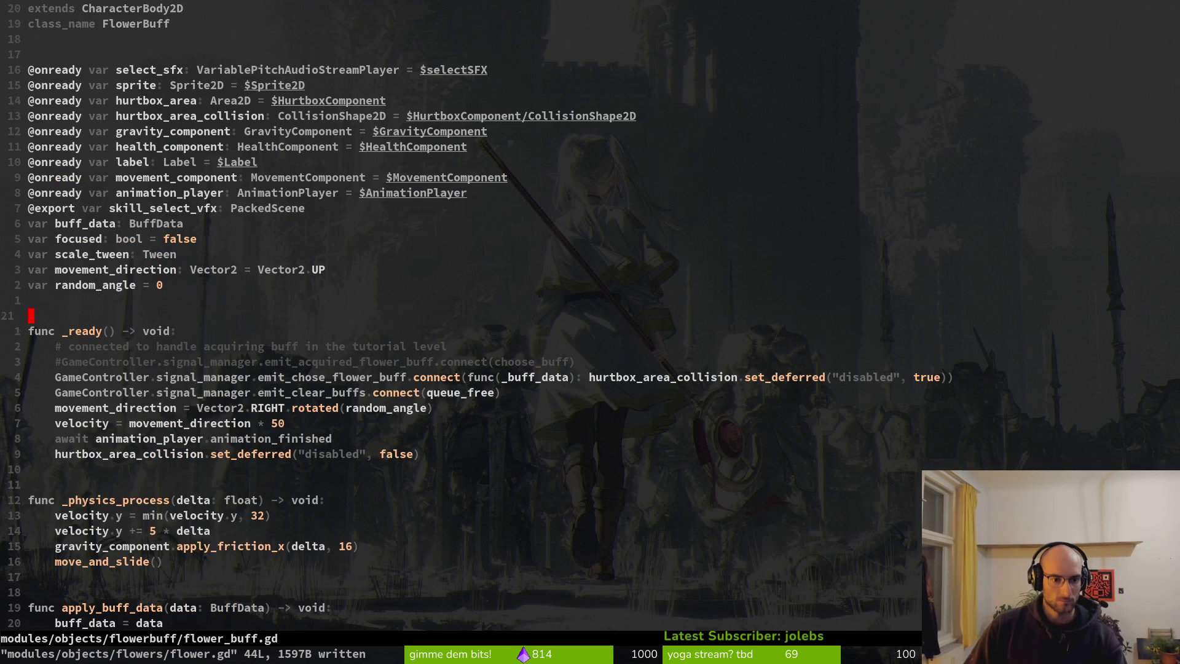
pyautogui.press('w')
pyautogui.press('w')
pyautogui.press('w')
pyautogui.press('w')
pyautogui.press('e')
pyautogui.press('c')
pyautogui.press('i')
pyautogui.press('w')
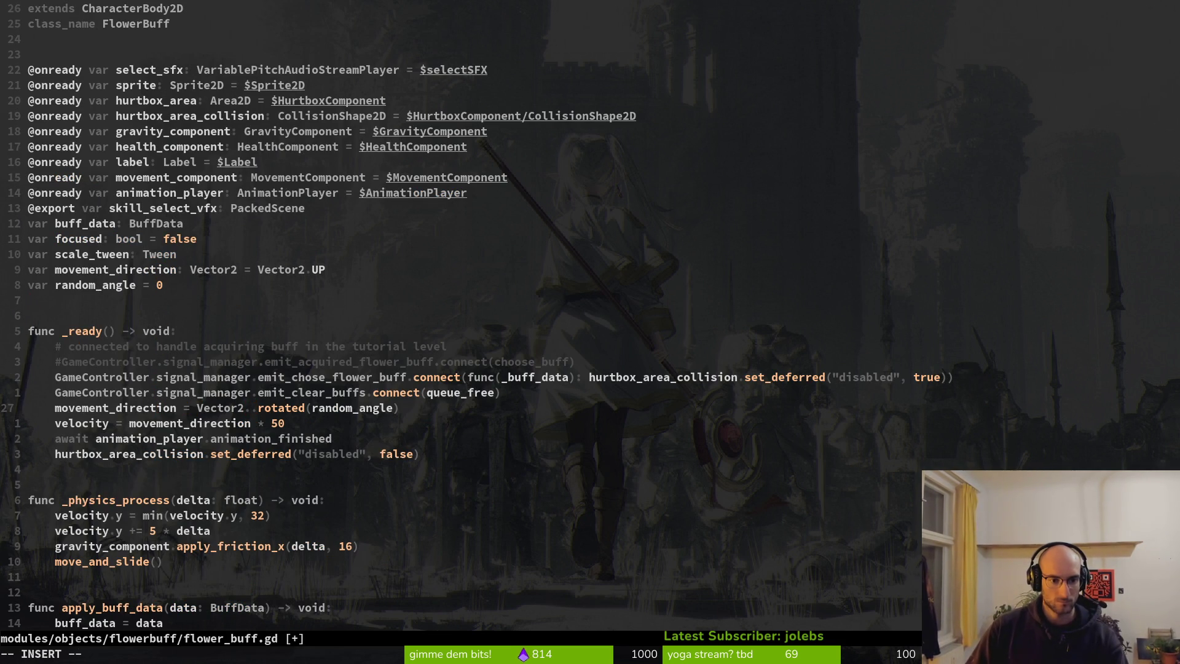
pyautogui.press('BackSpace')
pyautogui.write(')')
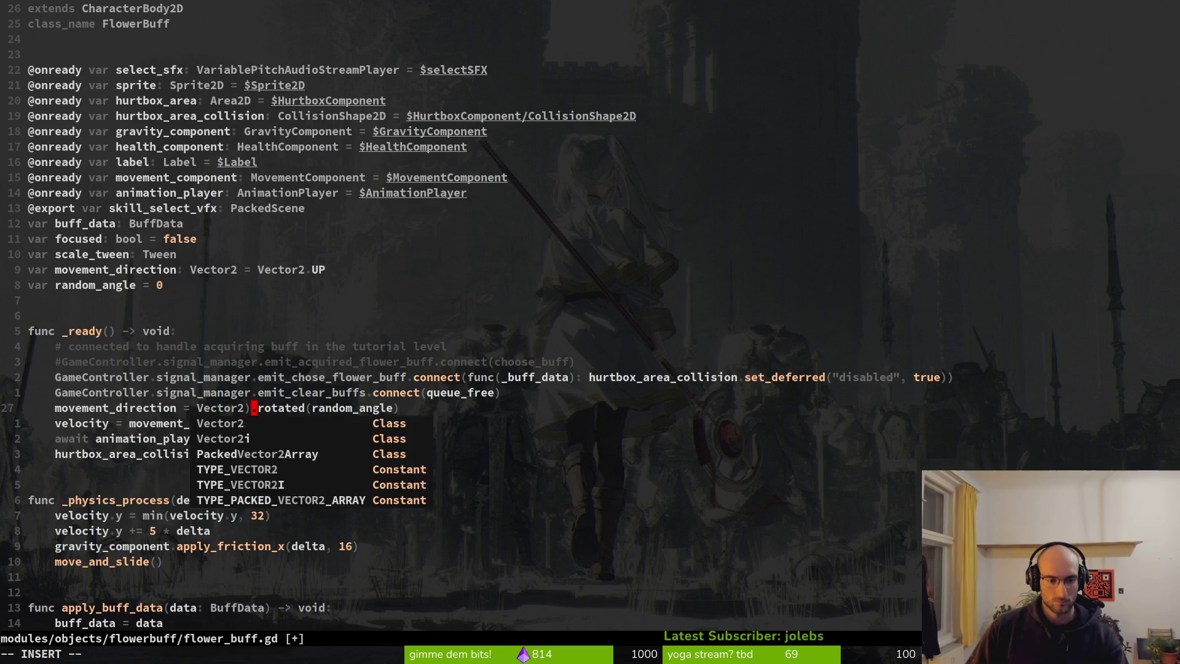
pyautogui.write('(1,')
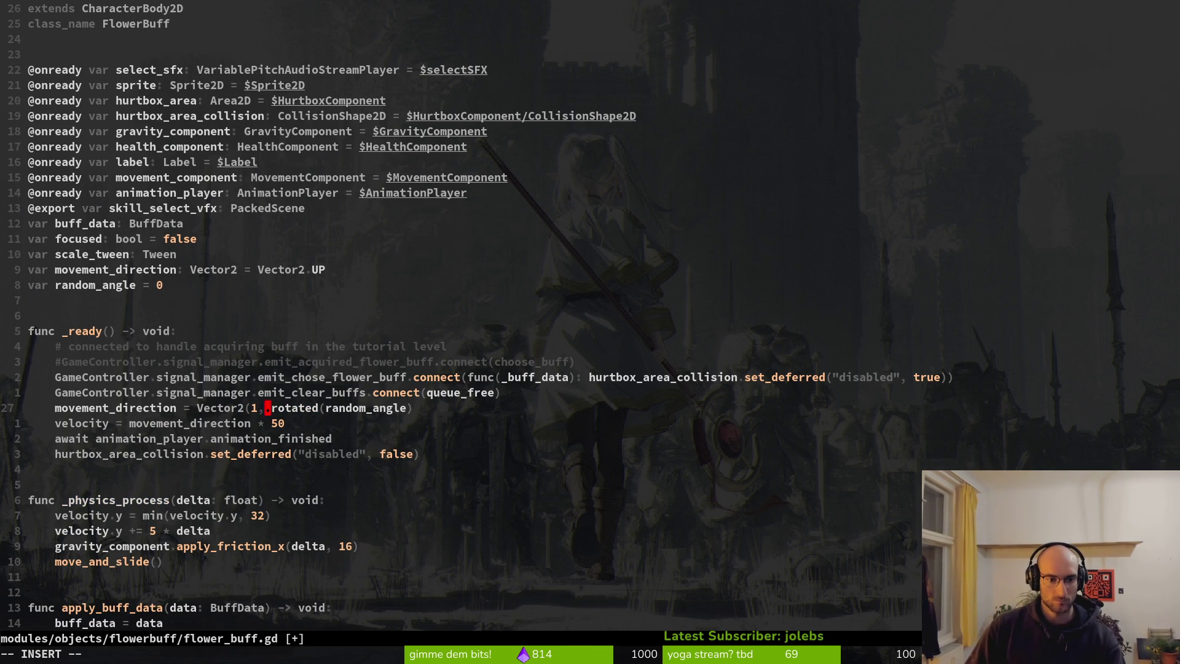
pyautogui.write('1)')
pyautogui.press('Escape')
# Step: Add the space to make Vector2(1, 1), save flower_buff.gd, and return to flower.gd
pyautogui.write(':w')
pyautogui.press('Return')
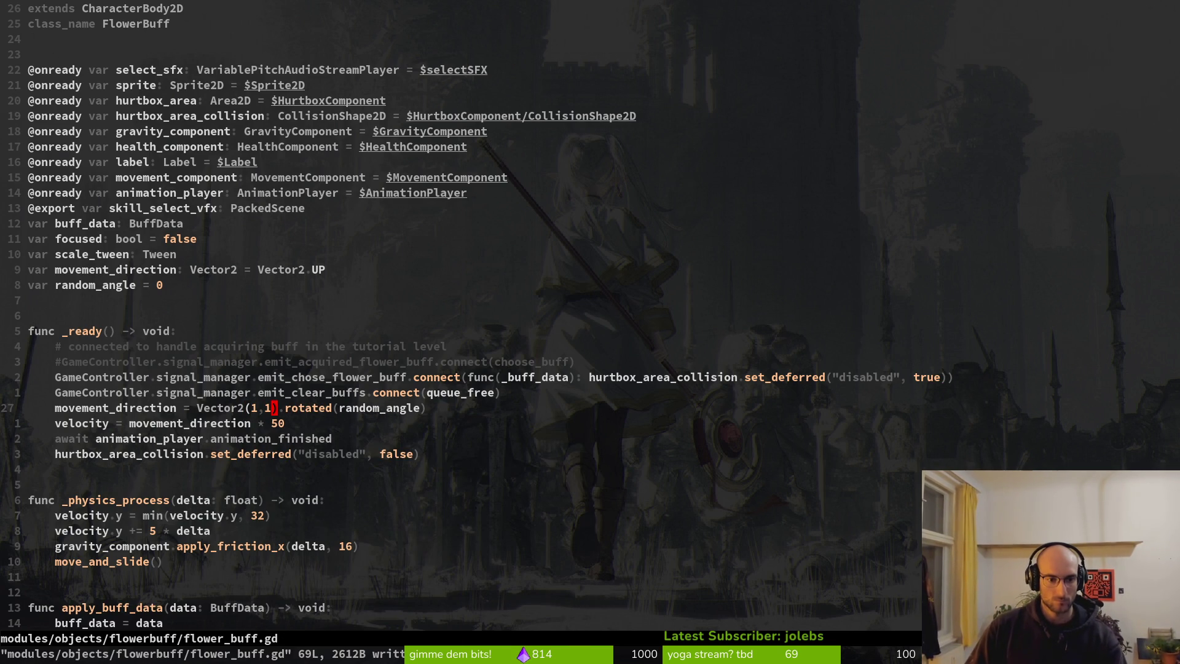
pyautogui.press('i')
pyautogui.press('Escape')
pyautogui.press('i')
pyautogui.press('Escape')
pyautogui.write(':w')
pyautogui.press('Return')
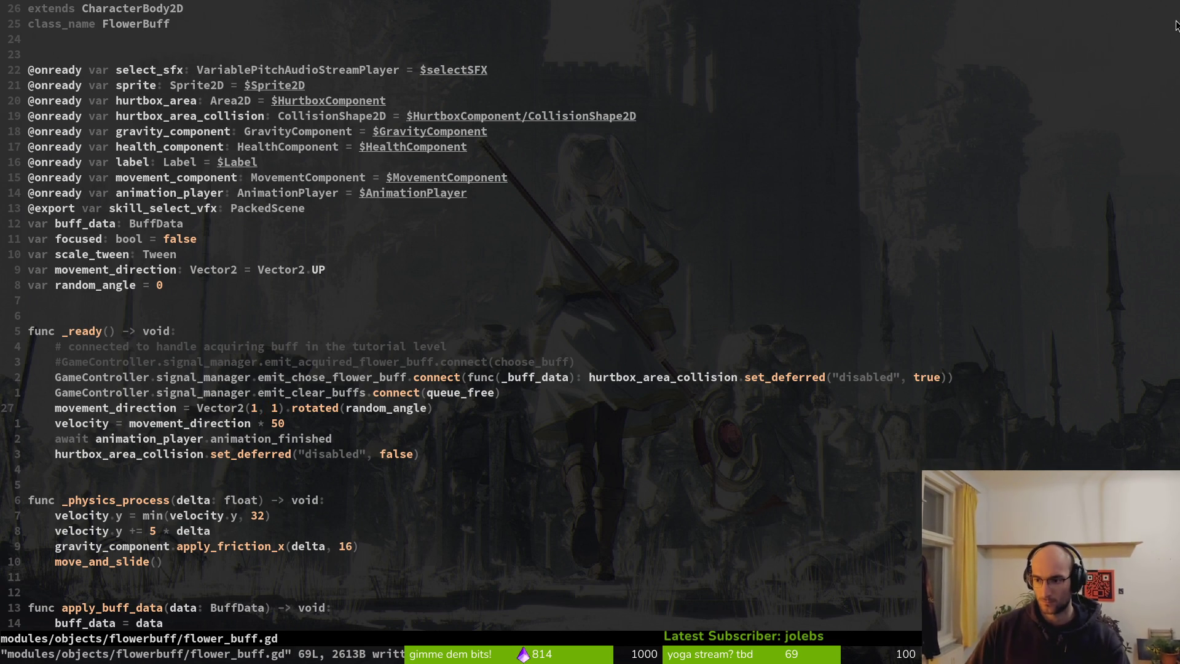
pyautogui.hotkey('ctrl', '6')
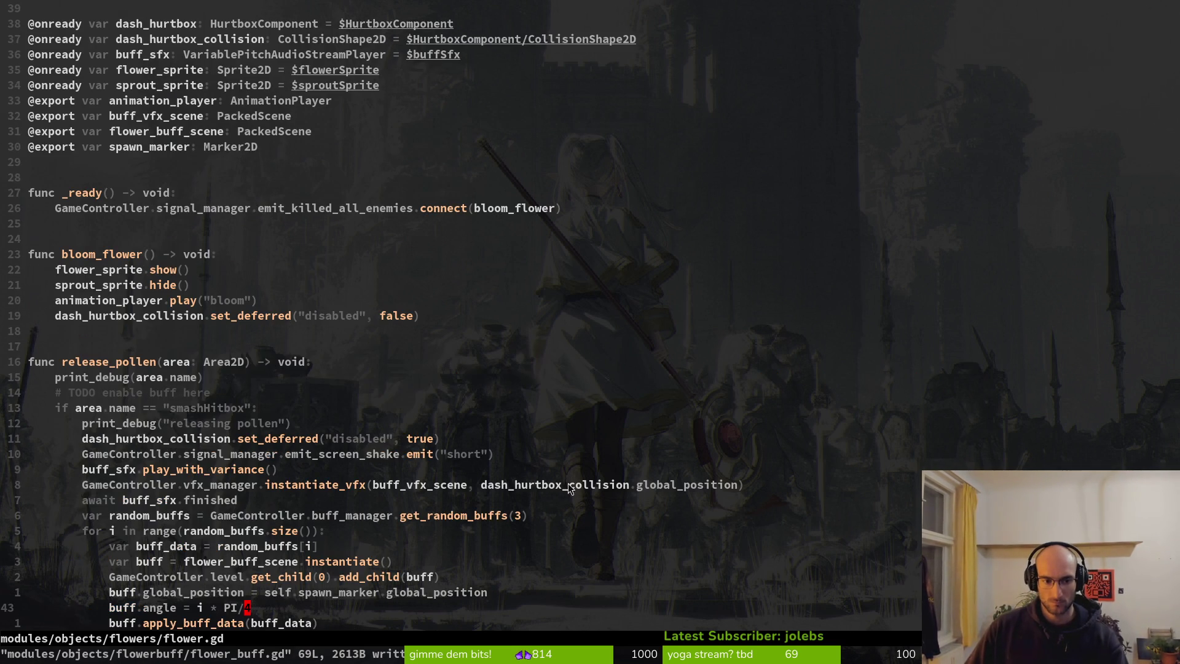
# Step: Save flower.gd and scroll to review the release_pollen spawn loop
pyautogui.write(':w')
pyautogui.press('Return')
pyautogui.scroll(-3, 263, 476)
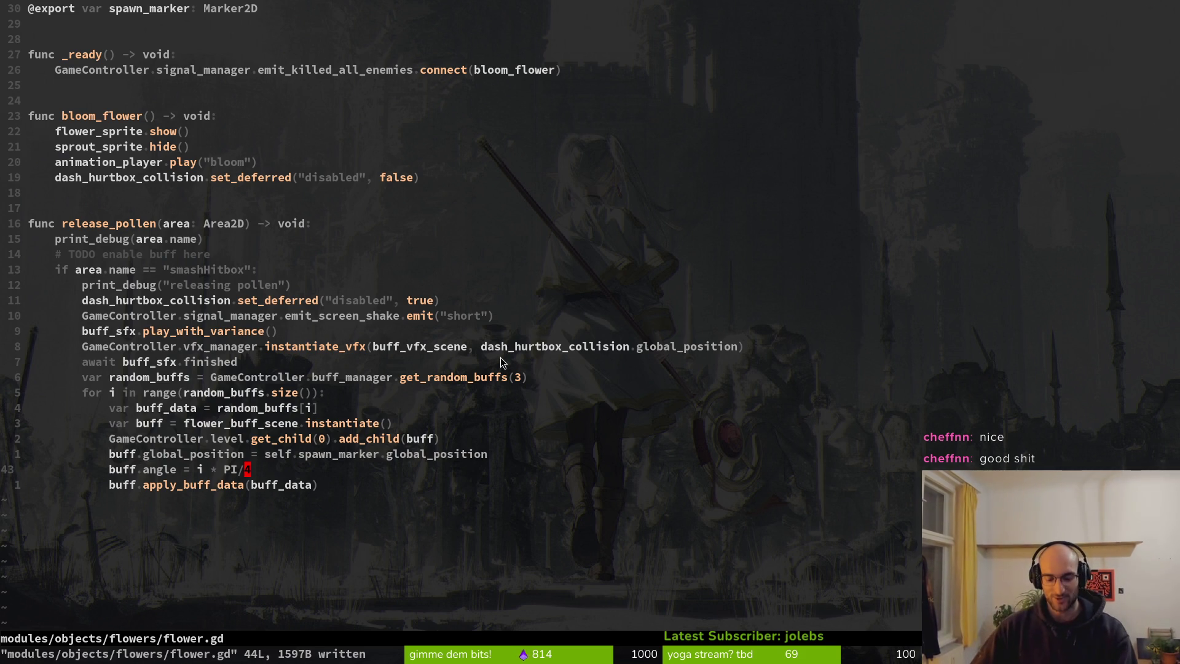
pyautogui.hotkey('alt', 'Tab')
# Step: Run the game and play into level 2, hitting the invalid 'angle' assignment error at line 43
pyautogui.press('F5')
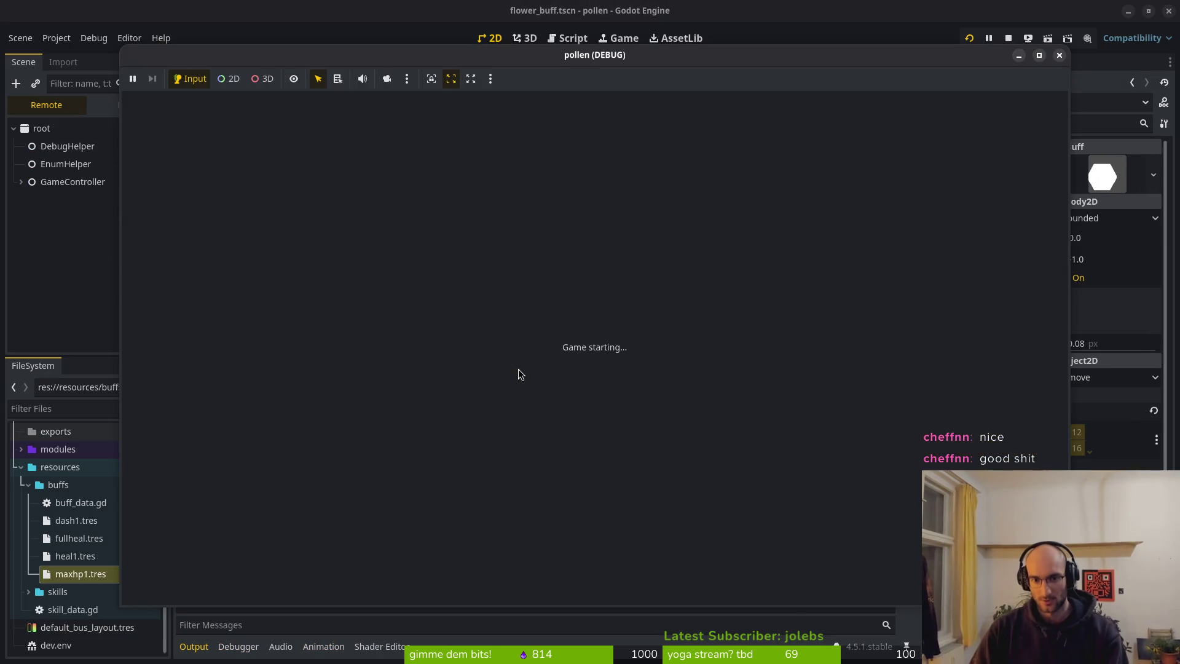
pyautogui.press('Return')
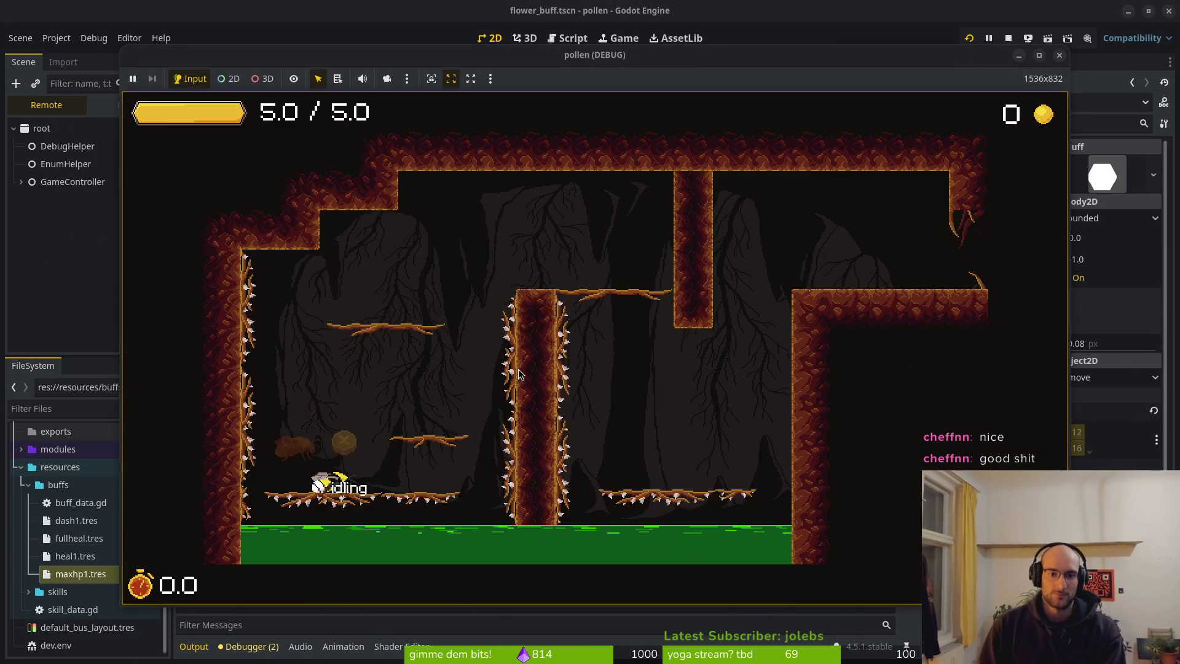
pyautogui.press('space')
pyautogui.click(518, 369)
pyautogui.press('a')
pyautogui.click(519, 369)
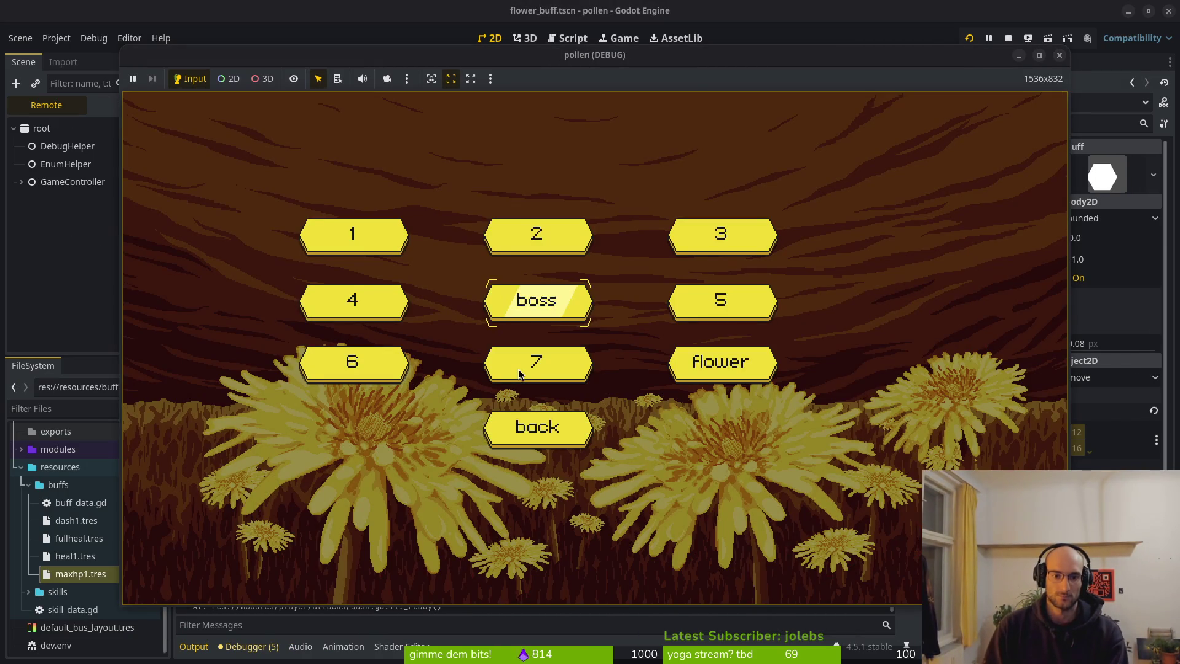
pyautogui.press('Up')
pyautogui.press('Return')
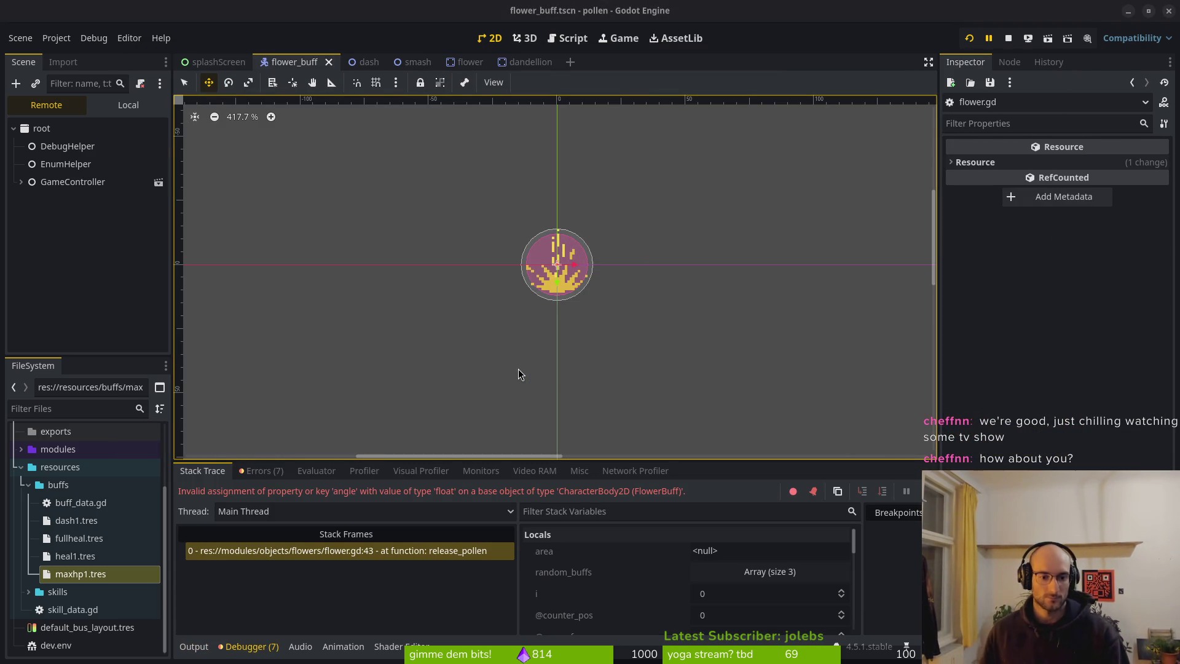
pyautogui.moveTo(433, 456); pyautogui.dragTo(261, 457)
pyautogui.hotkey('alt', 'Tab')
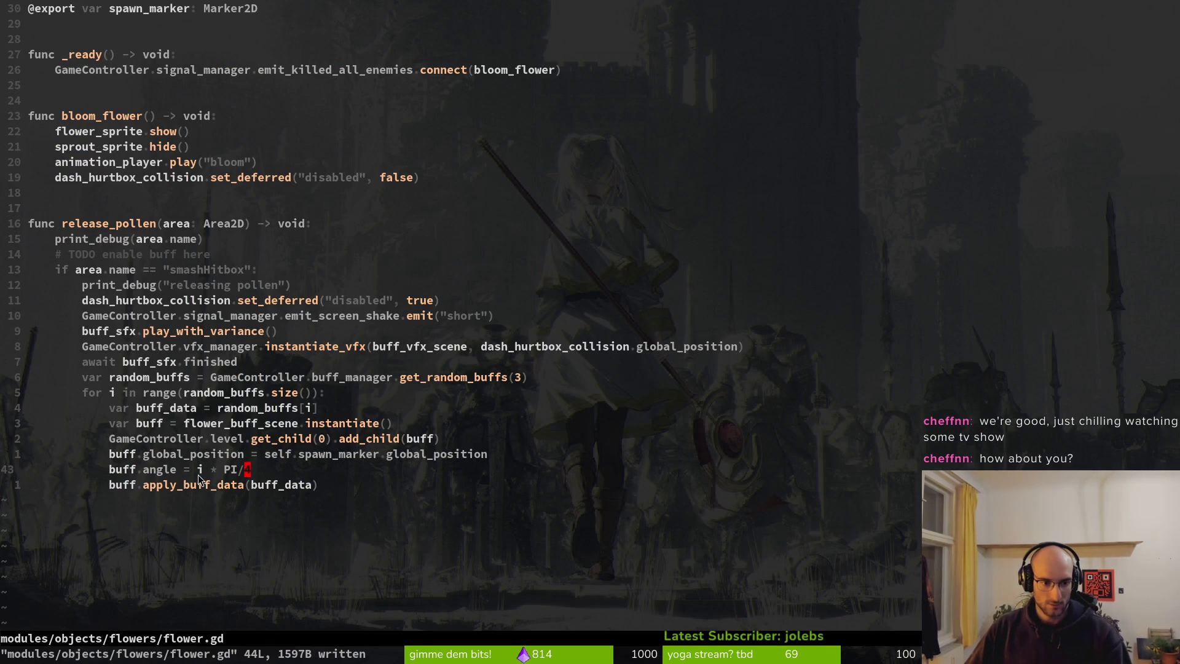
# Step: In flower_buff.gd, rename random_angle to angle and initialise it to 0.0
pyautogui.hotkey('ctrl', '6')
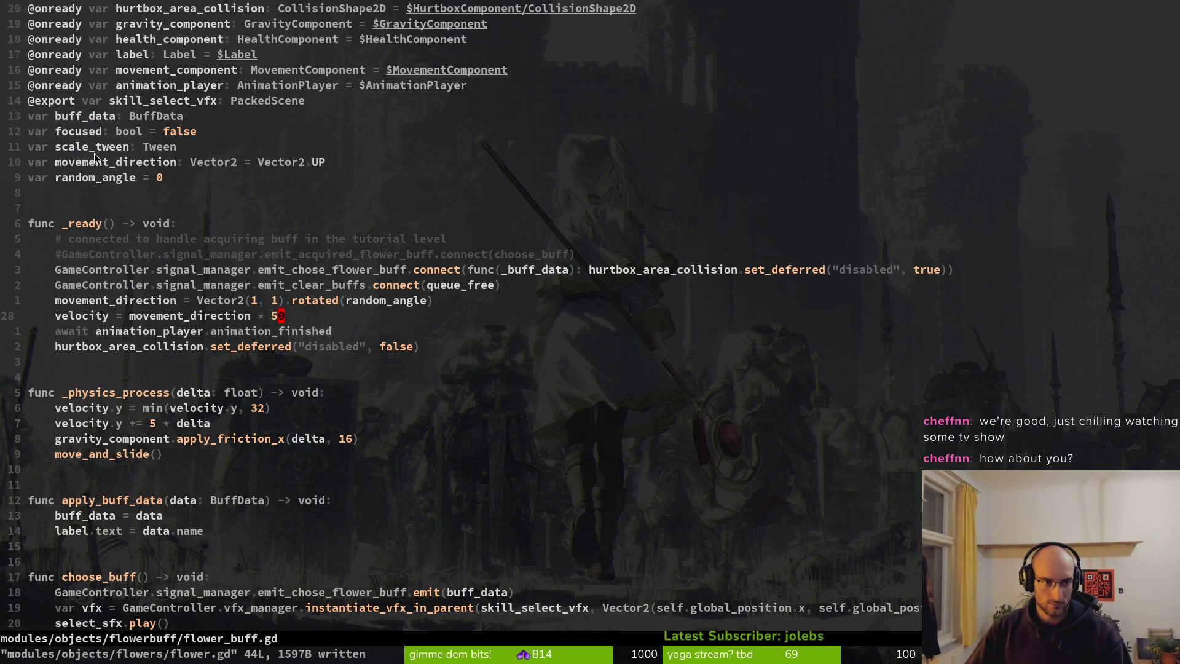
pyautogui.click(79, 177)
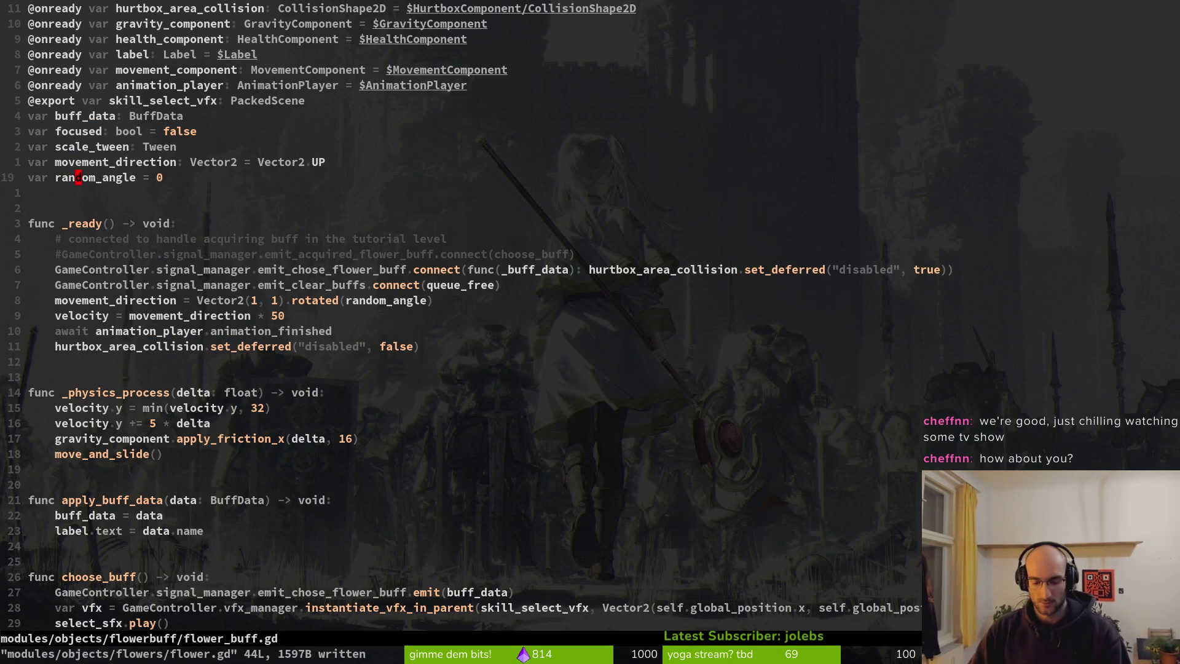
pyautogui.write('ciwangle')
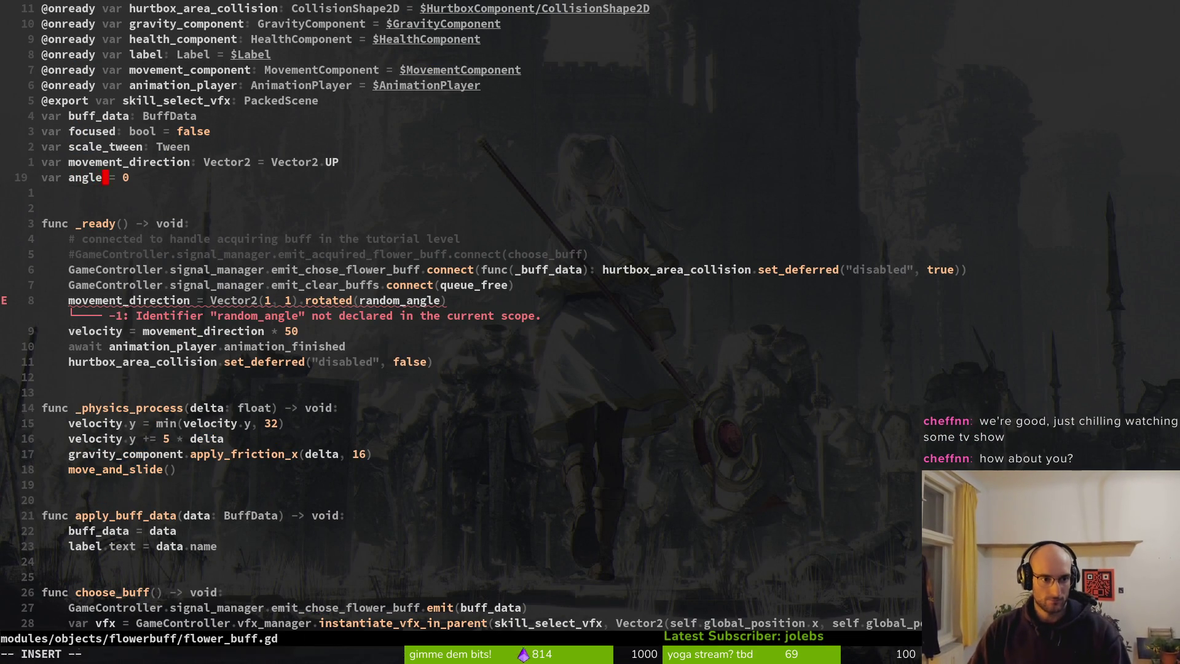
pyautogui.press('Escape')
pyautogui.hotkey('shift', 'a')
pyautogui.write('.')
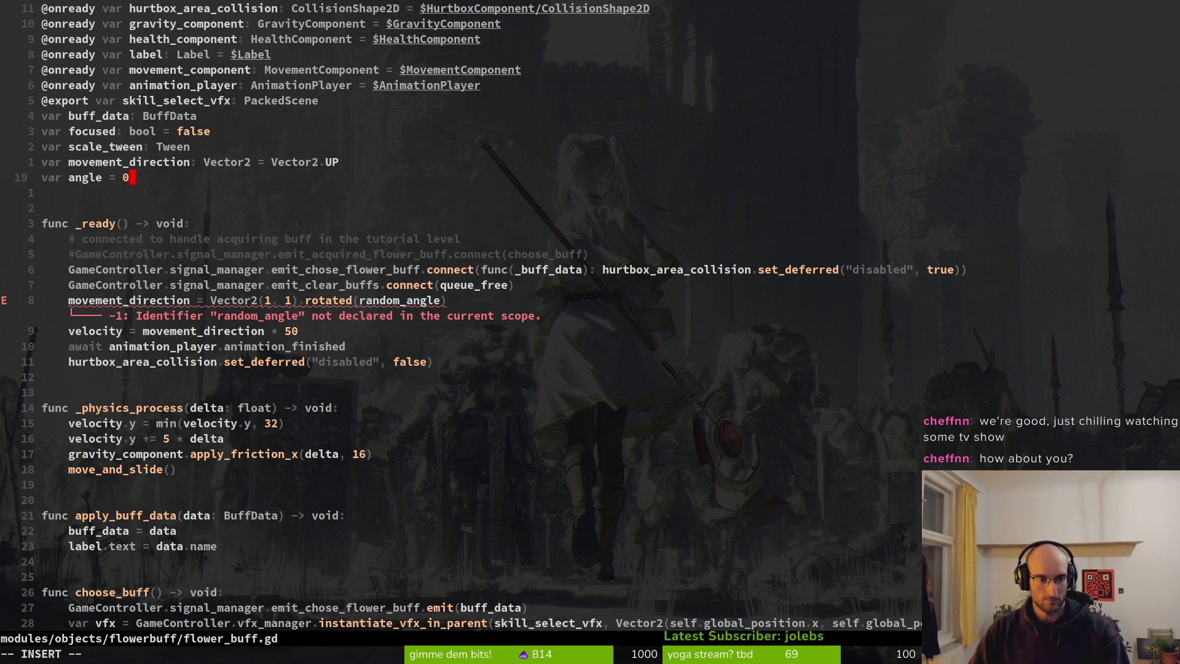
pyautogui.write('0')
pyautogui.press('Escape')
pyautogui.press('j')
pyautogui.press('j')
pyautogui.press('j')
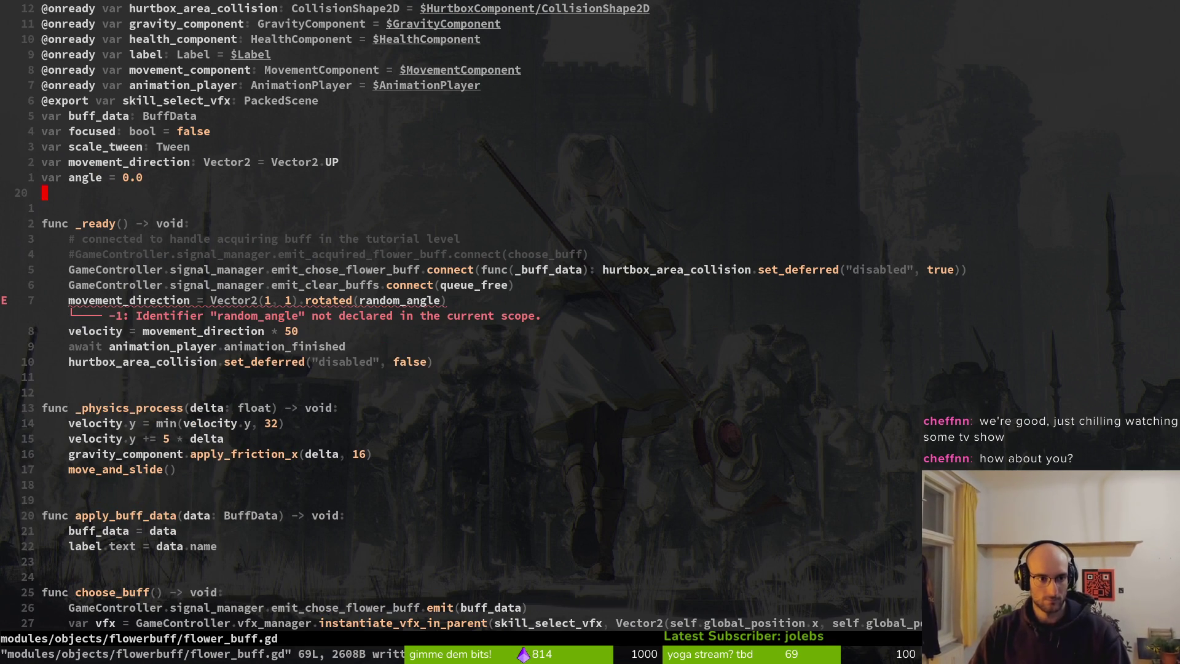
# Step: Change rotated(random_angle) to rotated(angle) and save the script
pyautogui.press('j')
pyautogui.press('w')
pyautogui.press('w')
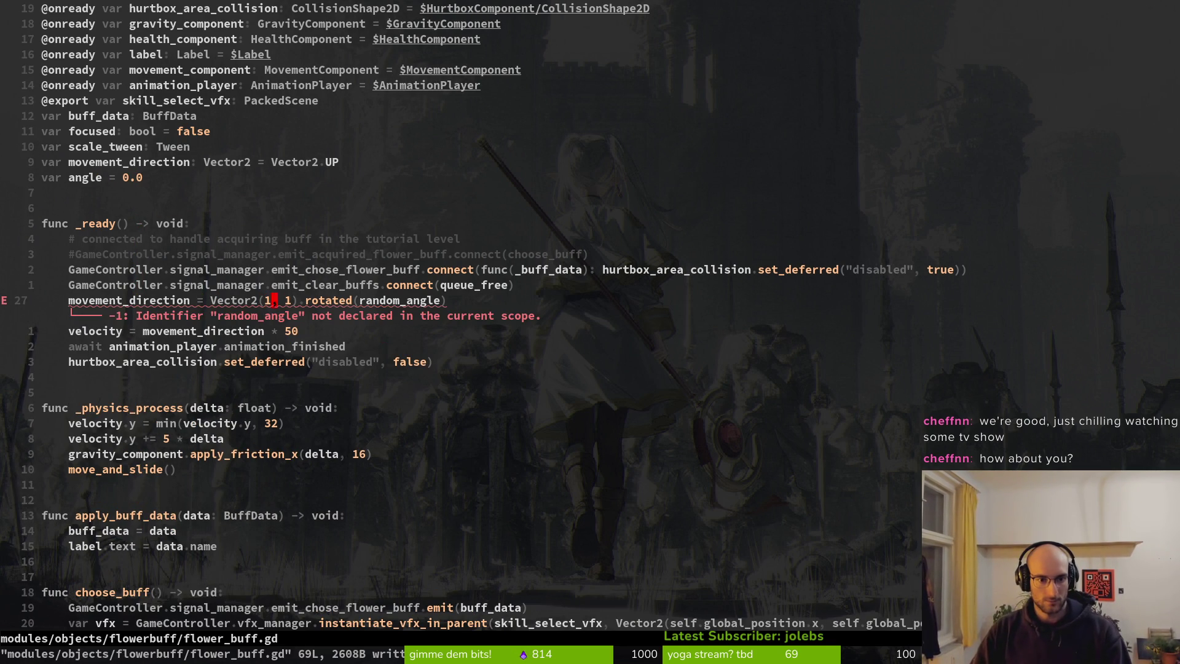
pyautogui.press('f')
pyautogui.press('(')
pyautogui.press('c')
pyautogui.press('i')
pyautogui.press('(')
pyautogui.write('gle')
pyautogui.press('Escape')
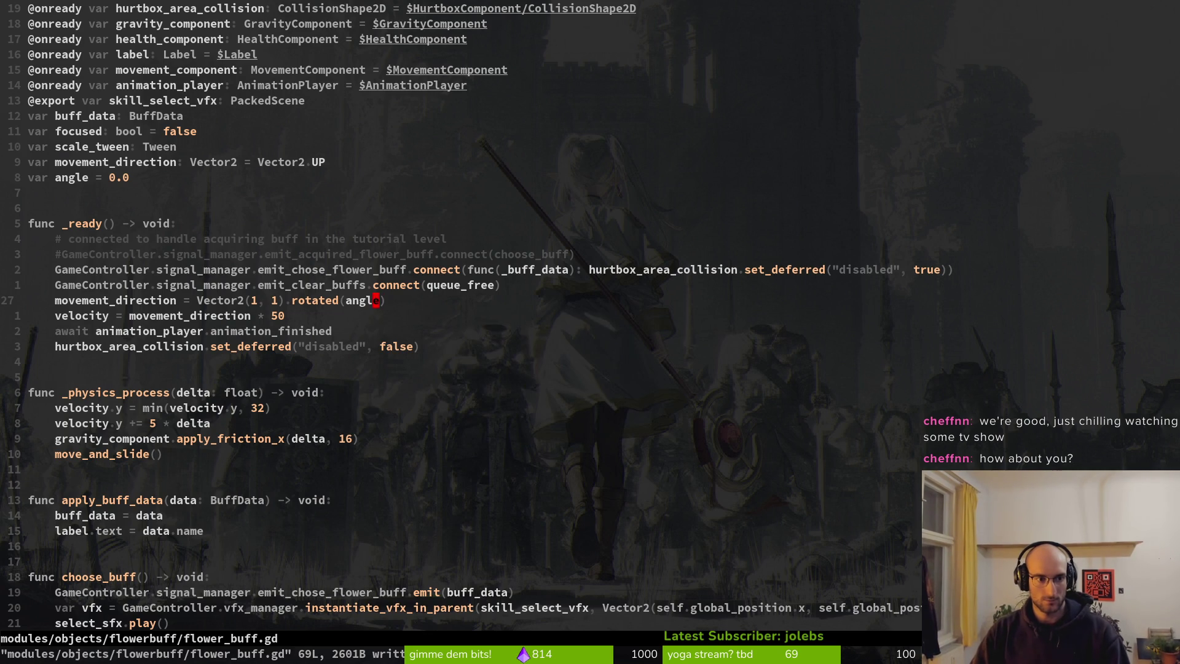
pyautogui.press('k')
pyautogui.press('j')
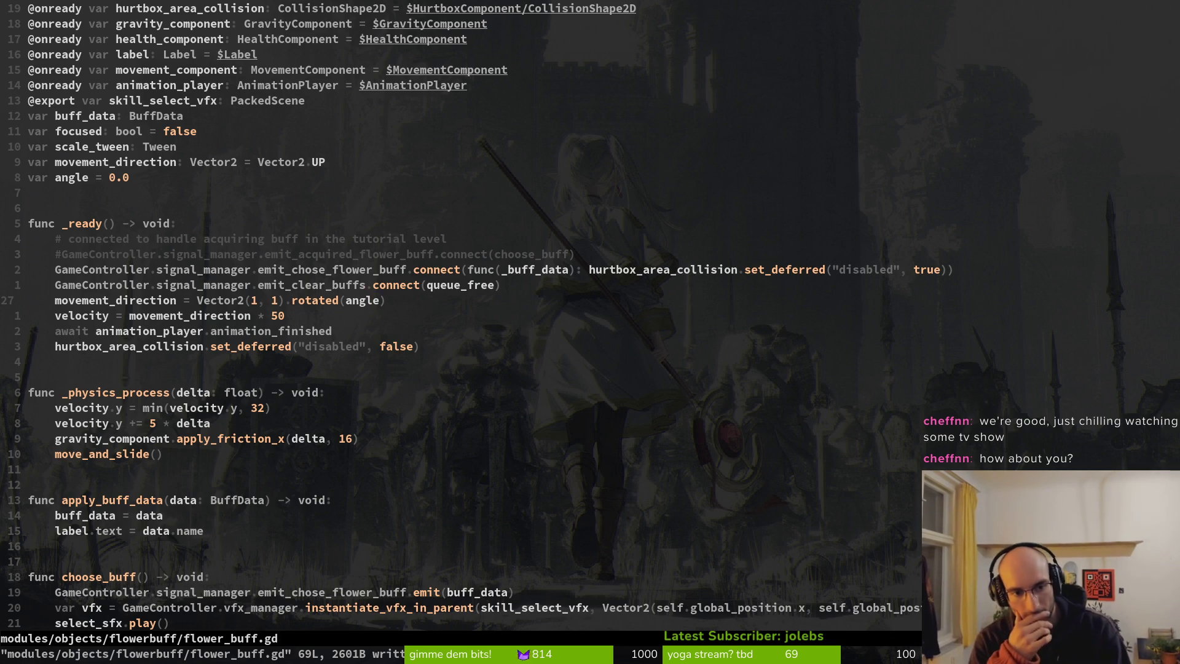
pyautogui.hotkey('alt', 'Tab')
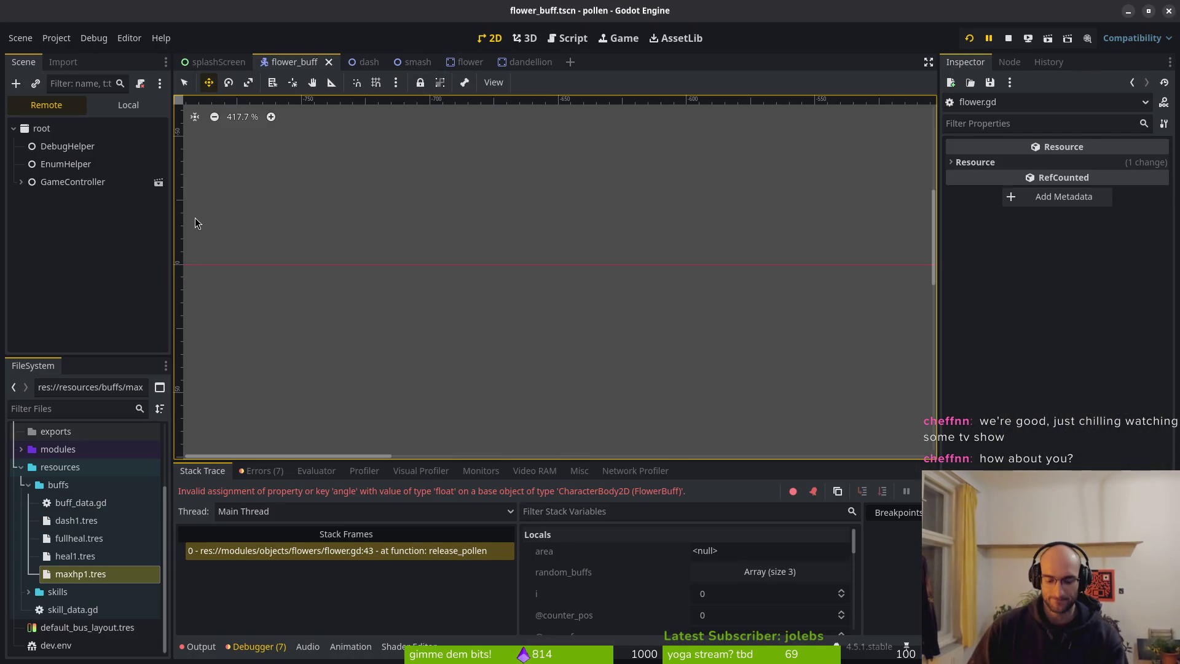
# Step: Stop the crashed session, relaunch, and enter the flower level to see the buffs stacked together
pyautogui.press('F8')
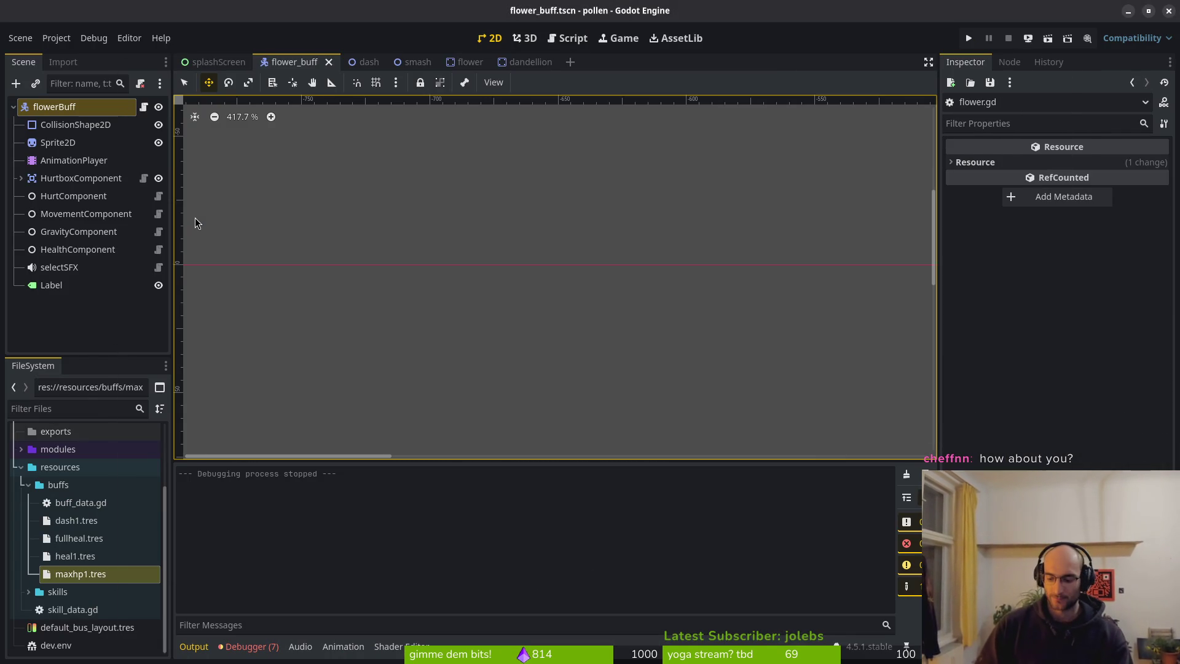
pyautogui.press('F5')
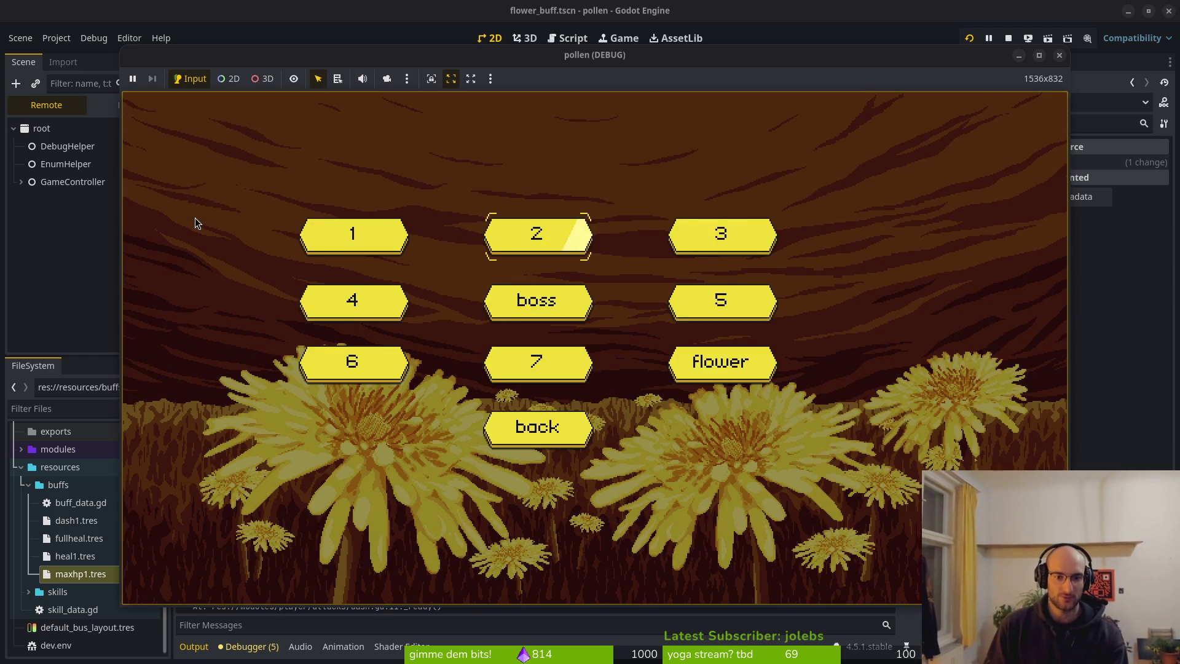
pyautogui.press('Return')
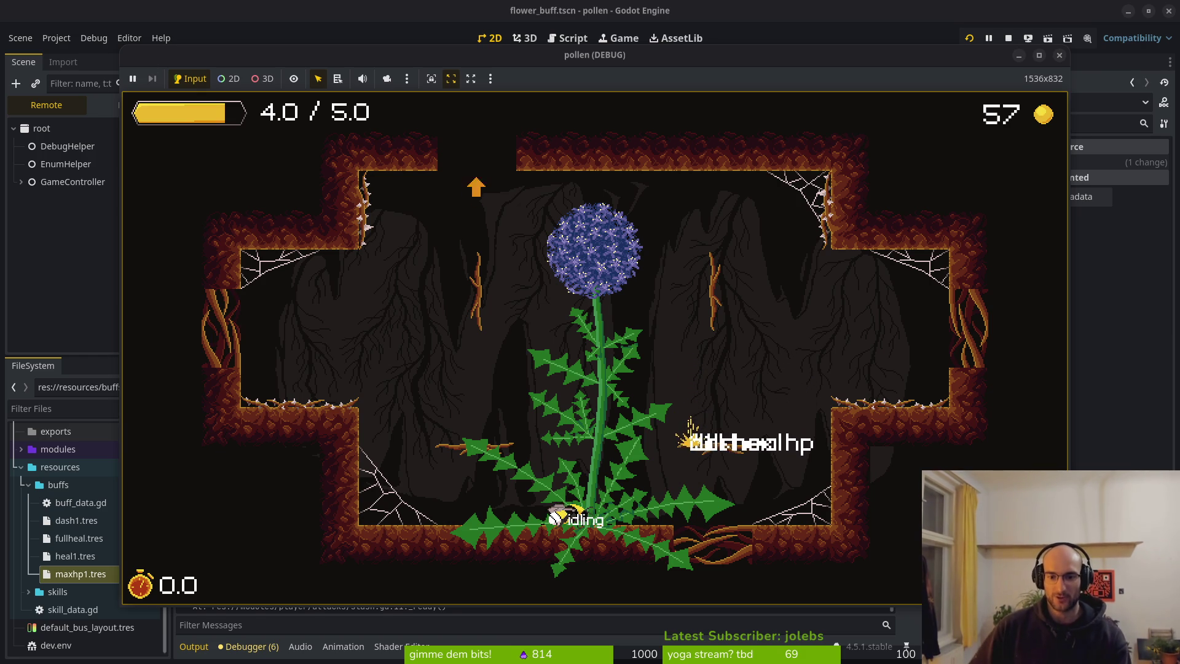
pyautogui.press('F8')
pyautogui.hotkey('alt', 'Tab')
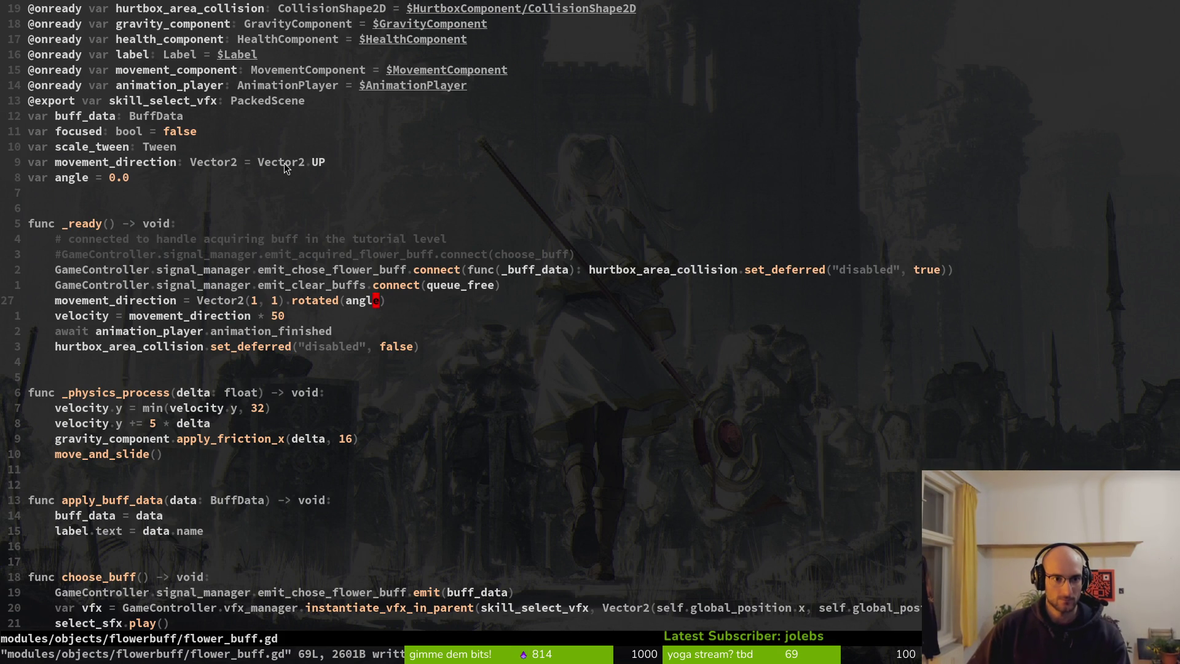
# Step: Change the default direction from Vector2.UP to Vector2.LEFT and save flower_buff.gd
pyautogui.click(319, 163)
pyautogui.write('ciwLEF')
pyautogui.write('T')
pyautogui.press('Escape')
pyautogui.write(':w')
pyautogui.press('Return')
pyautogui.press('j')
pyautogui.press('j')
pyautogui.press('j')
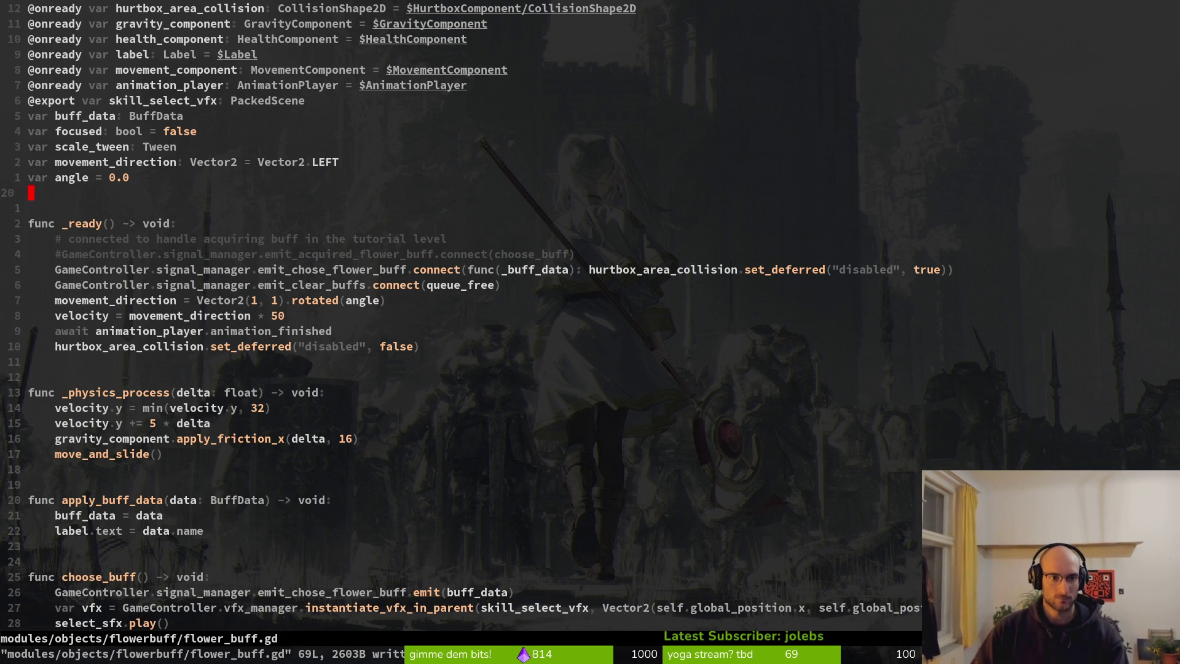
pyautogui.press('j')
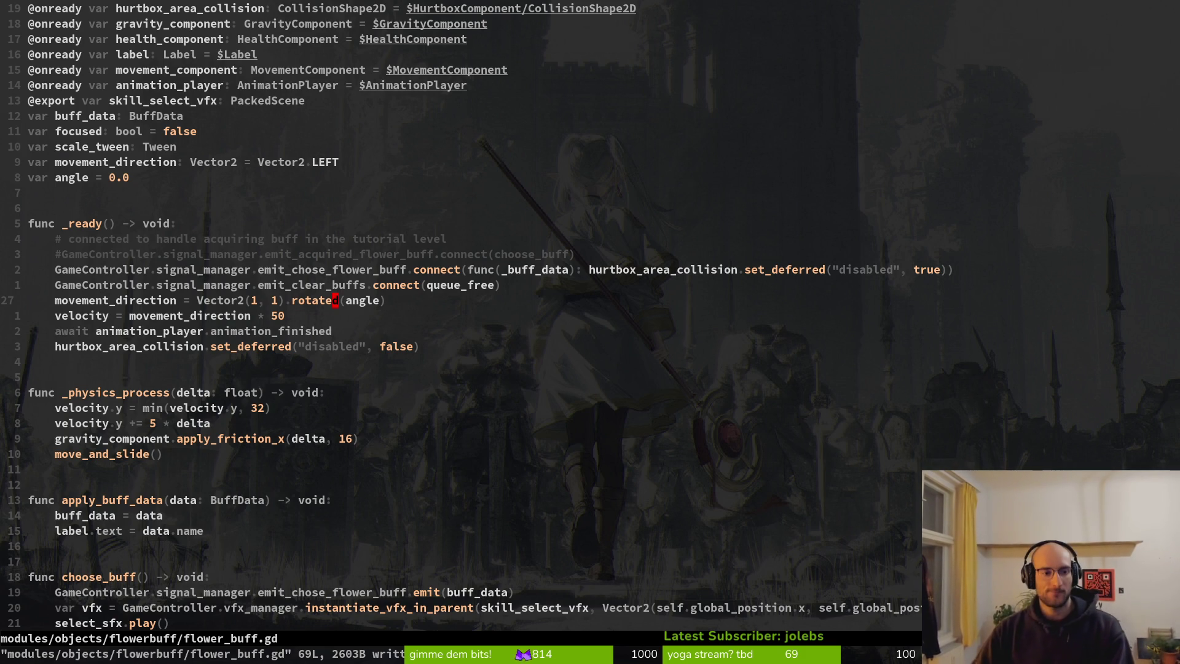
pyautogui.hotkey('ctrl', 'o')
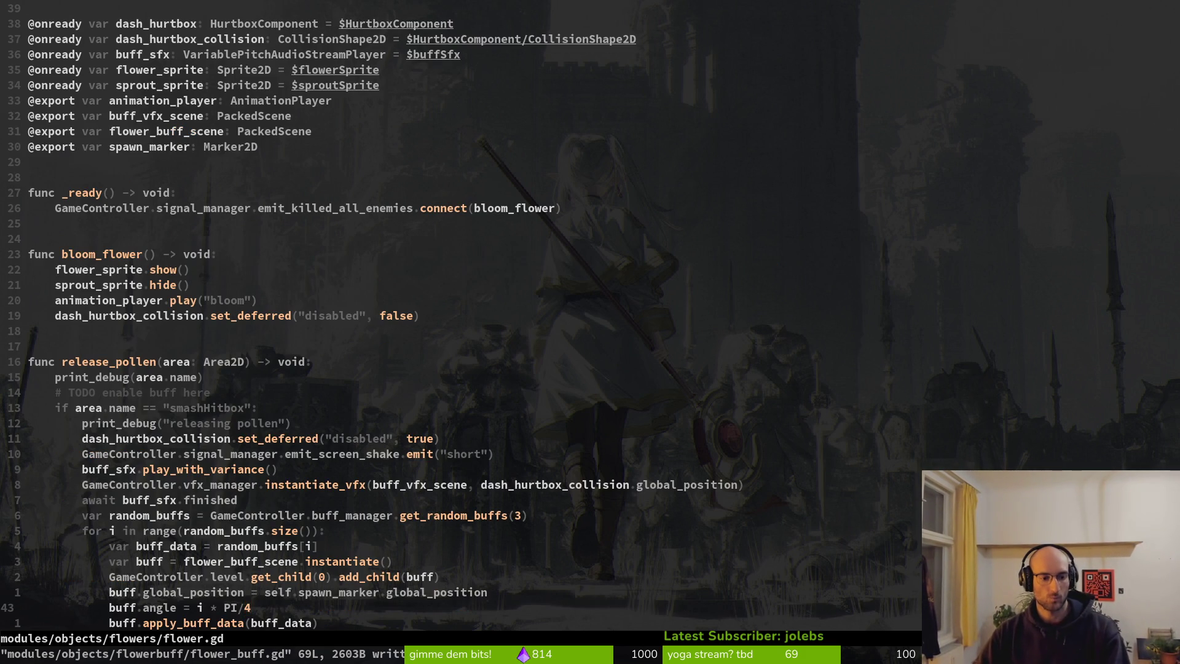
# Step: Add a buff.start_moving() call in flower.gd and save it
pyautogui.write('o')
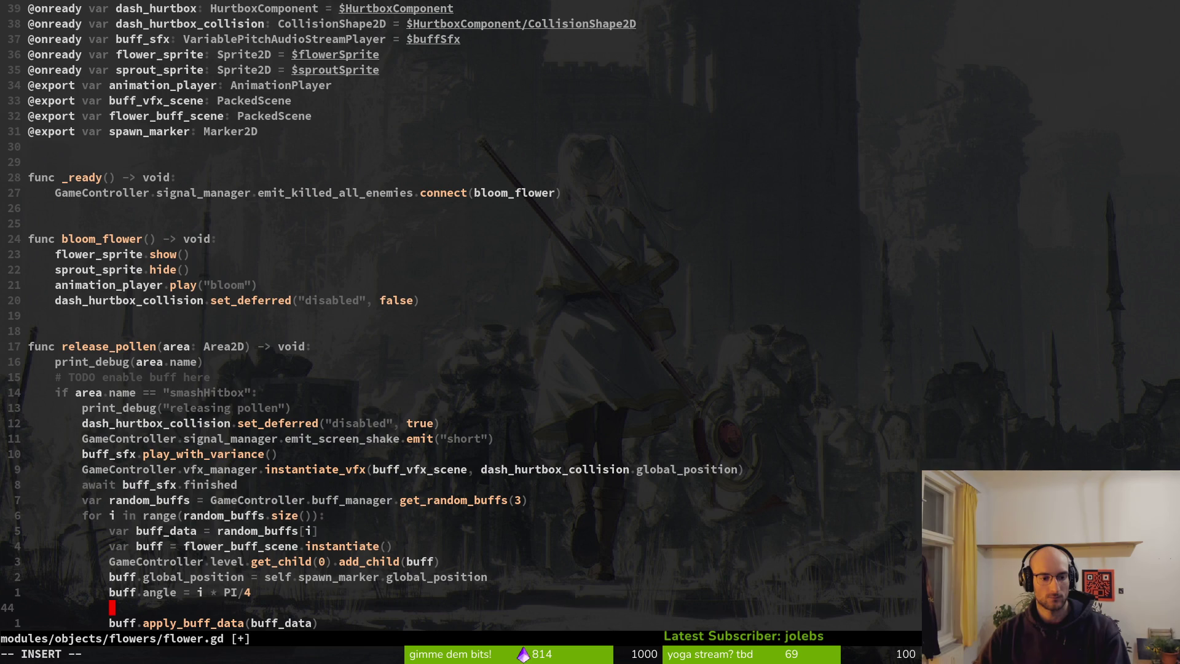
pyautogui.write('buff.sta')
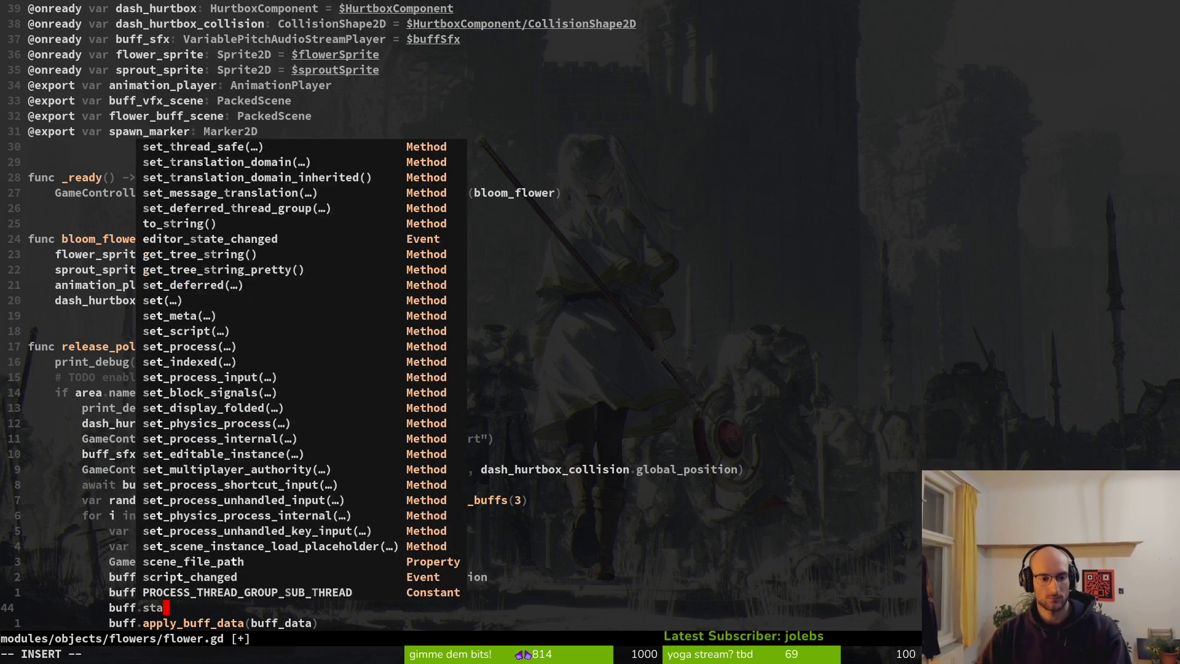
pyautogui.write('rt_moving()')
pyautogui.press('Escape')
pyautogui.write(':w')
pyautogui.press('Return')
# Step: In flower_buff.gd, declare a new start_moving() -> void function below _ready and save
pyautogui.hotkey('ctrl', '6')
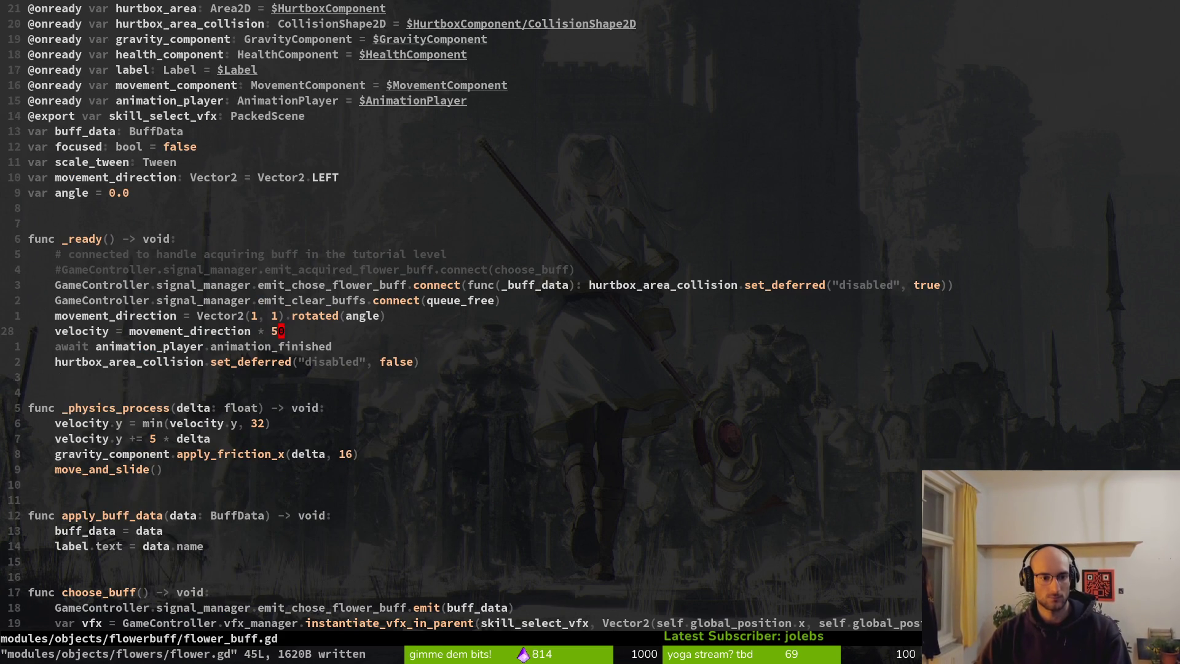
pyautogui.press('j')
pyautogui.press('j')
pyautogui.press('o')
pyautogui.press('Return')
pyautogui.press('Return')
pyautogui.write('func s')
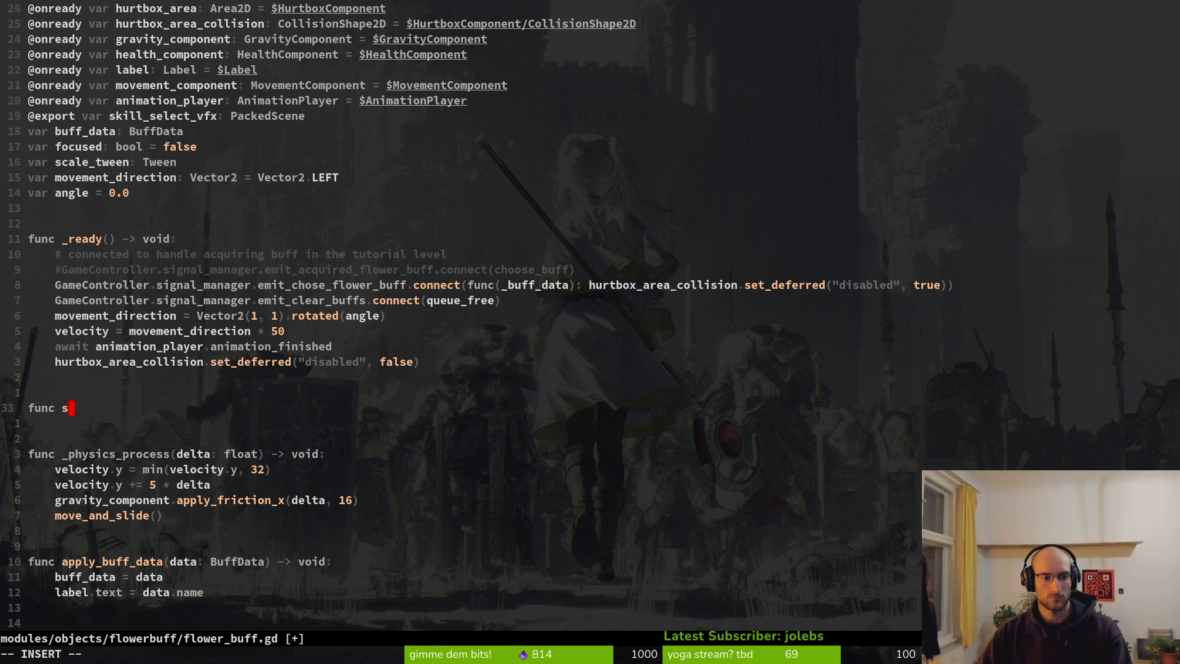
pyautogui.write('tarting()')
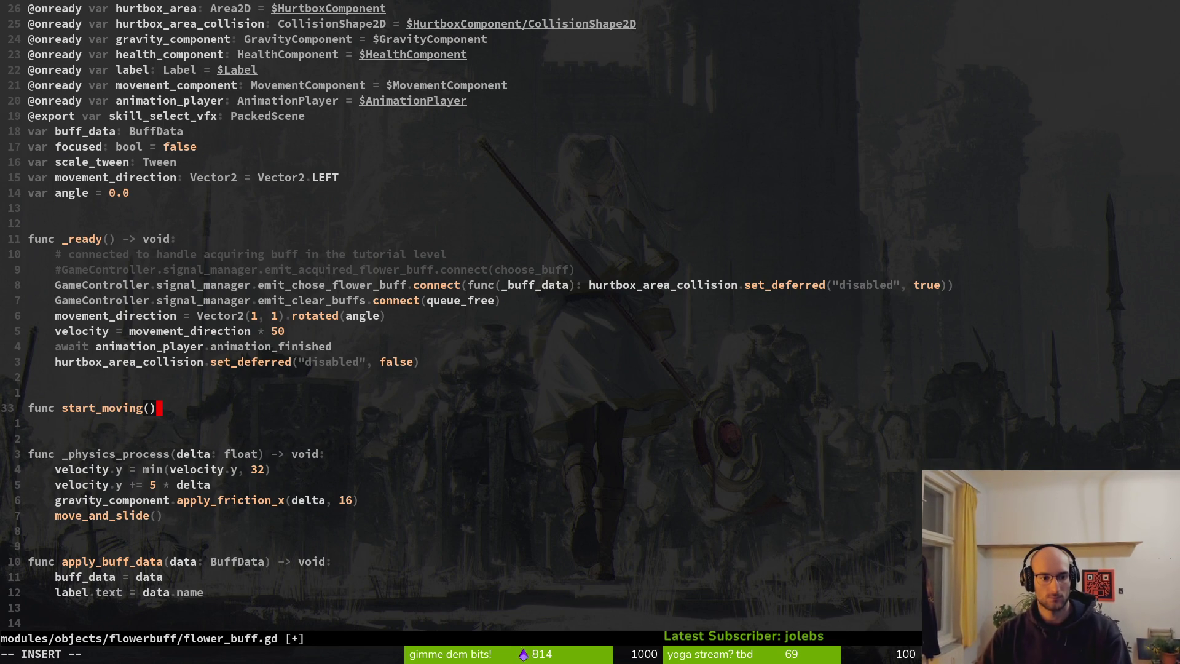
pyautogui.write(') ->')
pyautogui.write('void:')
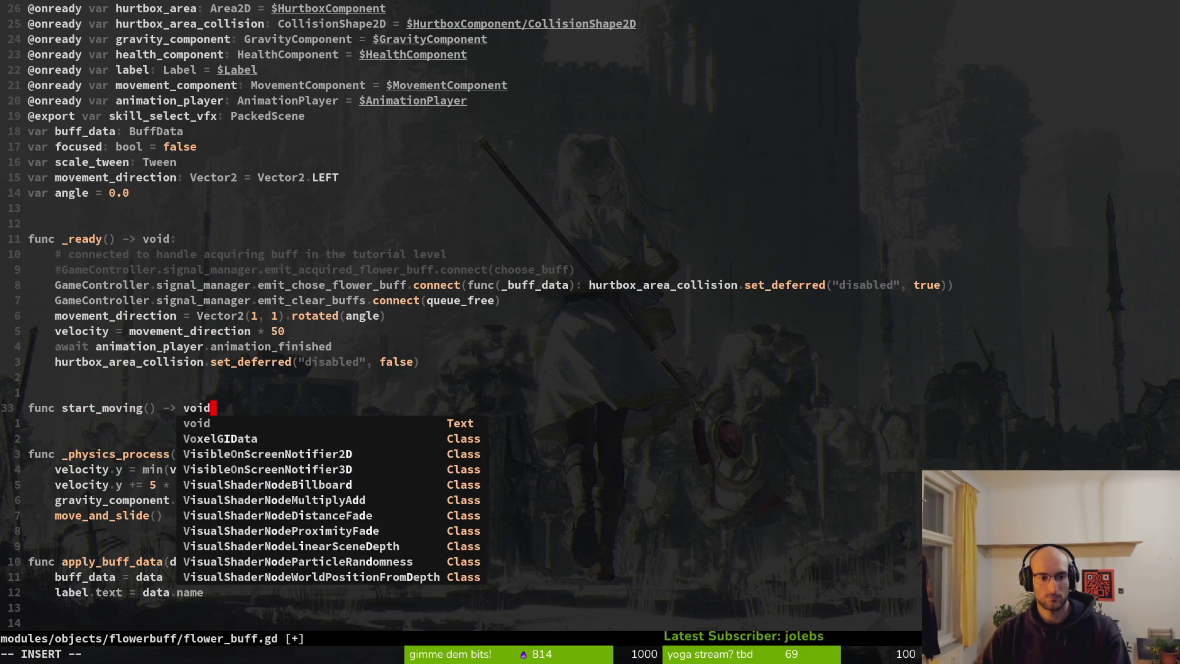
pyautogui.press('Return')
pyautogui.press('Escape')
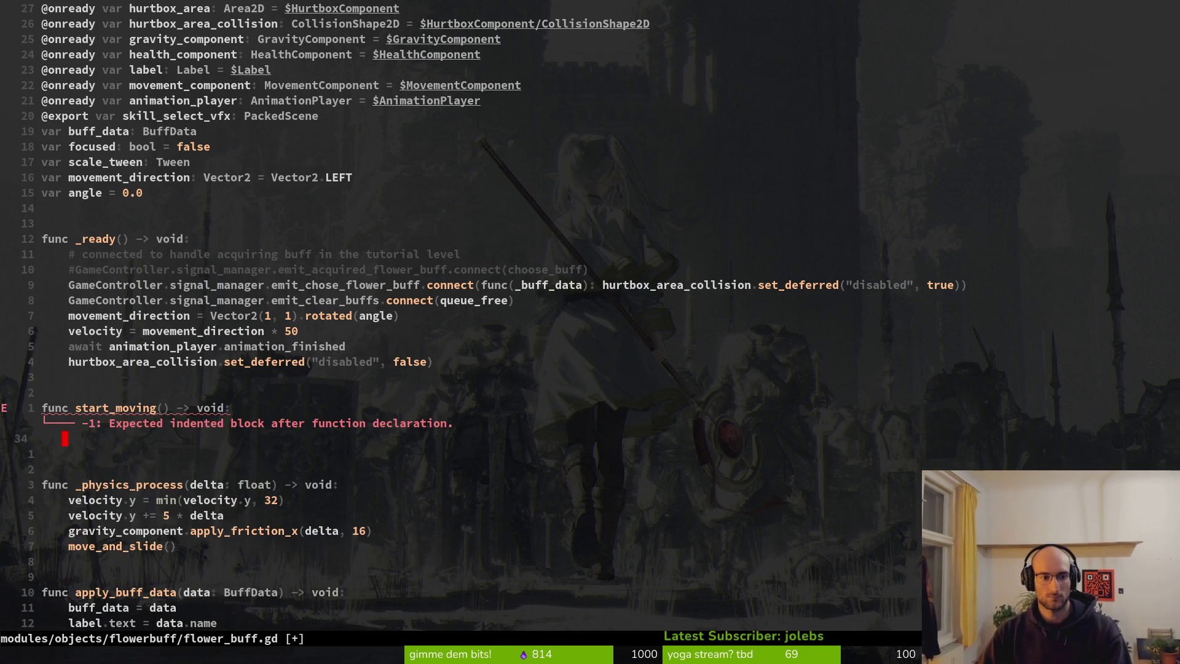
pyautogui.write(':w')
pyautogui.press('Return')
pyautogui.press('k')
pyautogui.press('k')
pyautogui.press('k')
pyautogui.press('k')
# Step: Move the movement_direction and velocity lines from _ready into start_moving, remove the blank line, and save
pyautogui.hotkey('shift', 'v')
pyautogui.press('j')
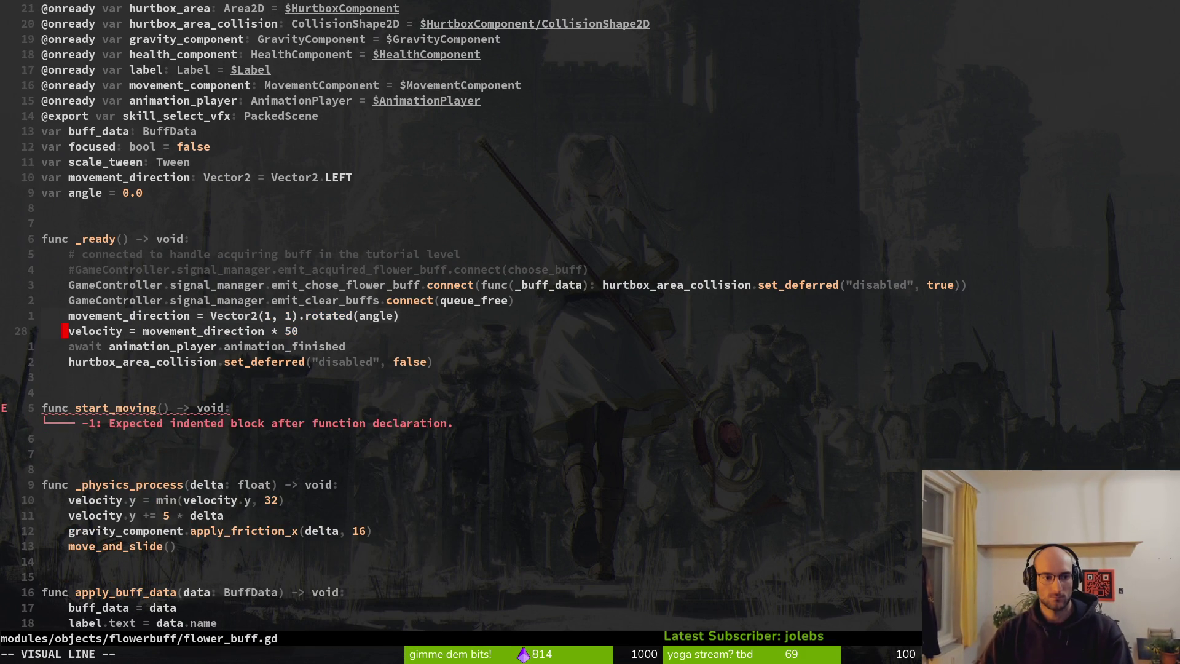
pyautogui.hotkey('shift', 'j')
pyautogui.hotkey('shift', 'j')
pyautogui.hotkey('shift', 'j')
pyautogui.press('Escape')
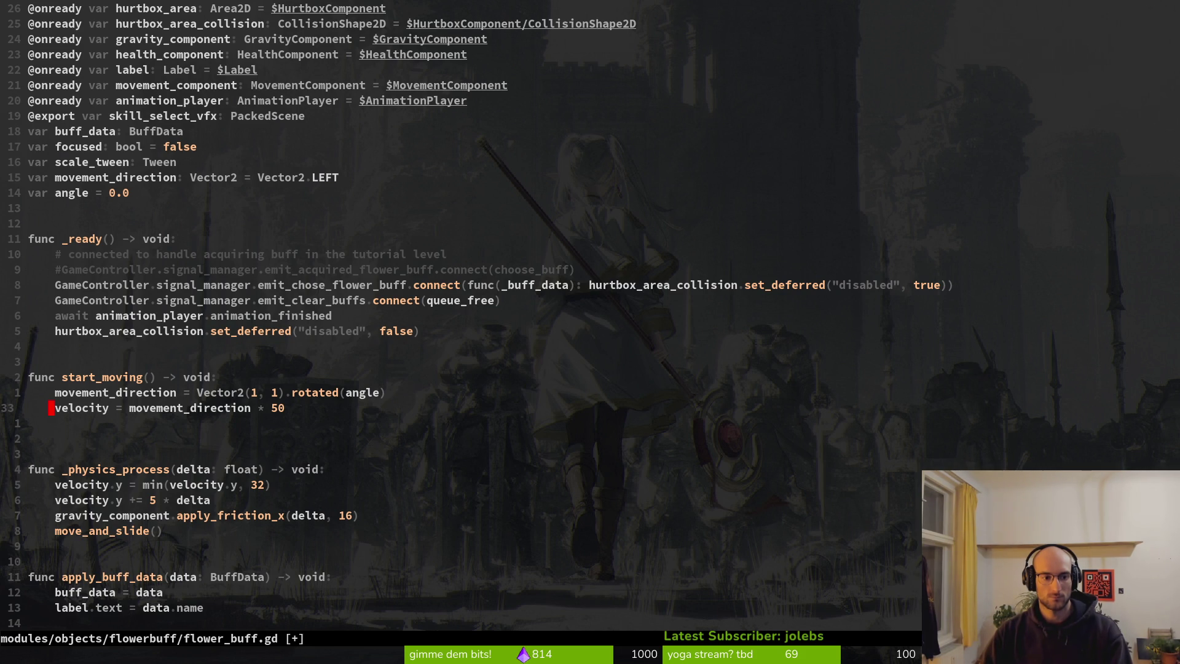
pyautogui.write(':w')
pyautogui.press('Return')
pyautogui.press('j')
pyautogui.press('d')
pyautogui.press('d')
pyautogui.write(':w')
pyautogui.press('Return')
pyautogui.hotkey('alt', 'Tab')
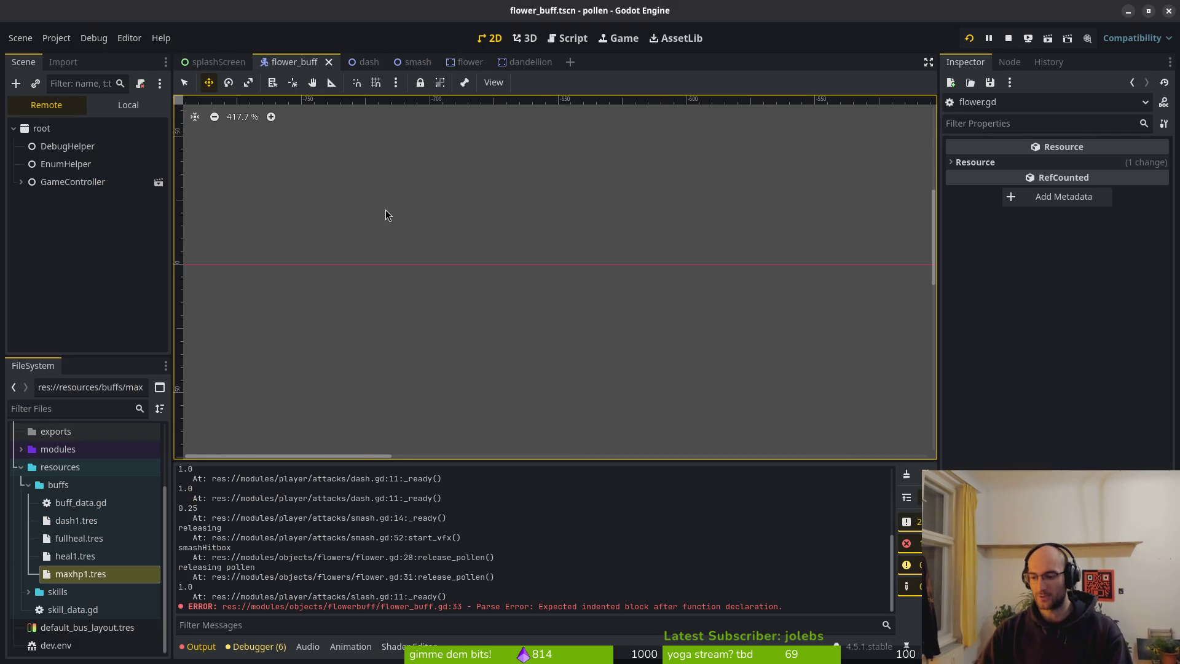
pyautogui.hotkey('alt', 'Tab')
pyautogui.hotkey('alt', 'Tab')
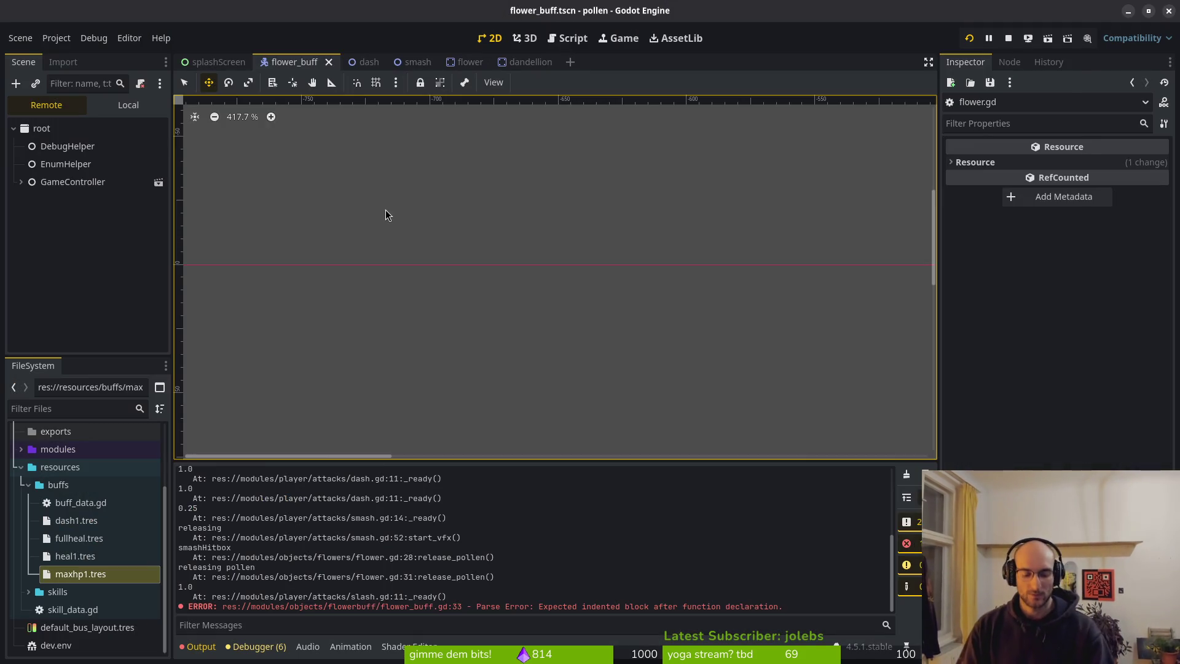
pyautogui.press('F8')
pyautogui.press('F5')
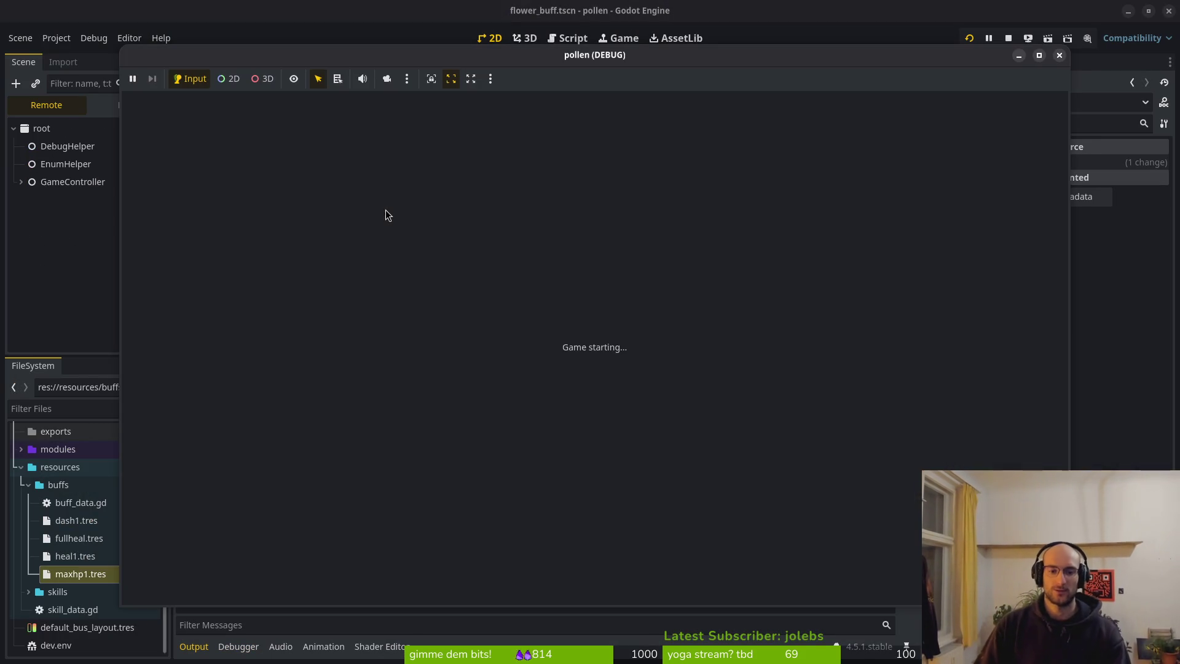
pyautogui.press('Return')
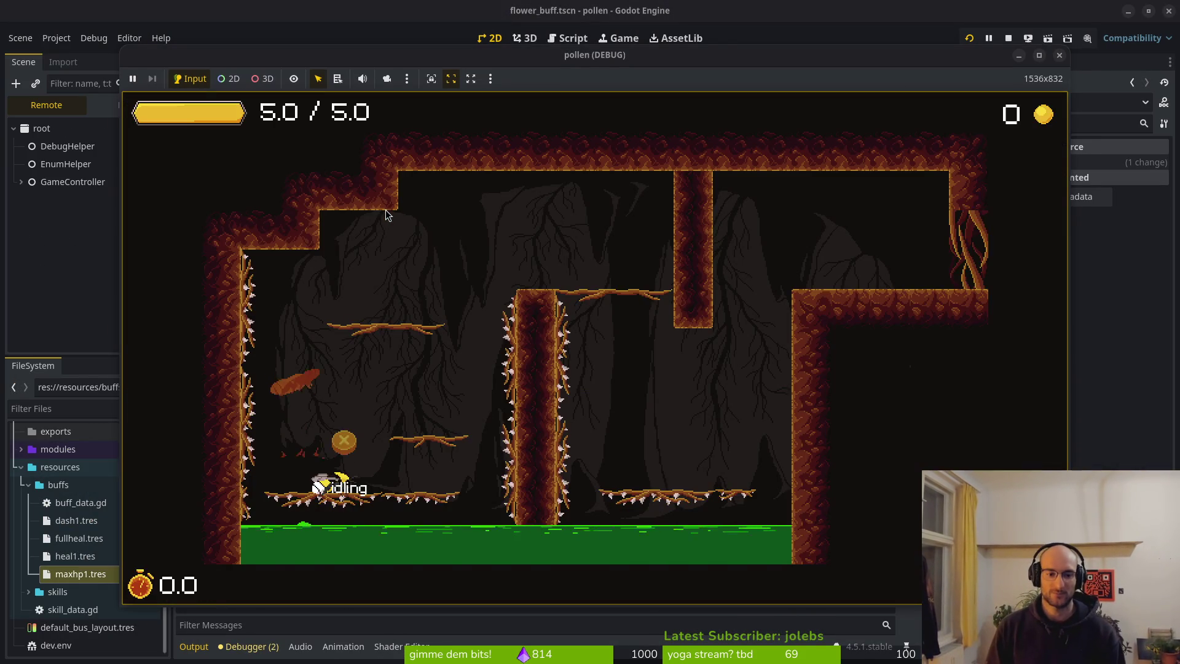
pyautogui.press('space')
pyautogui.press('x')
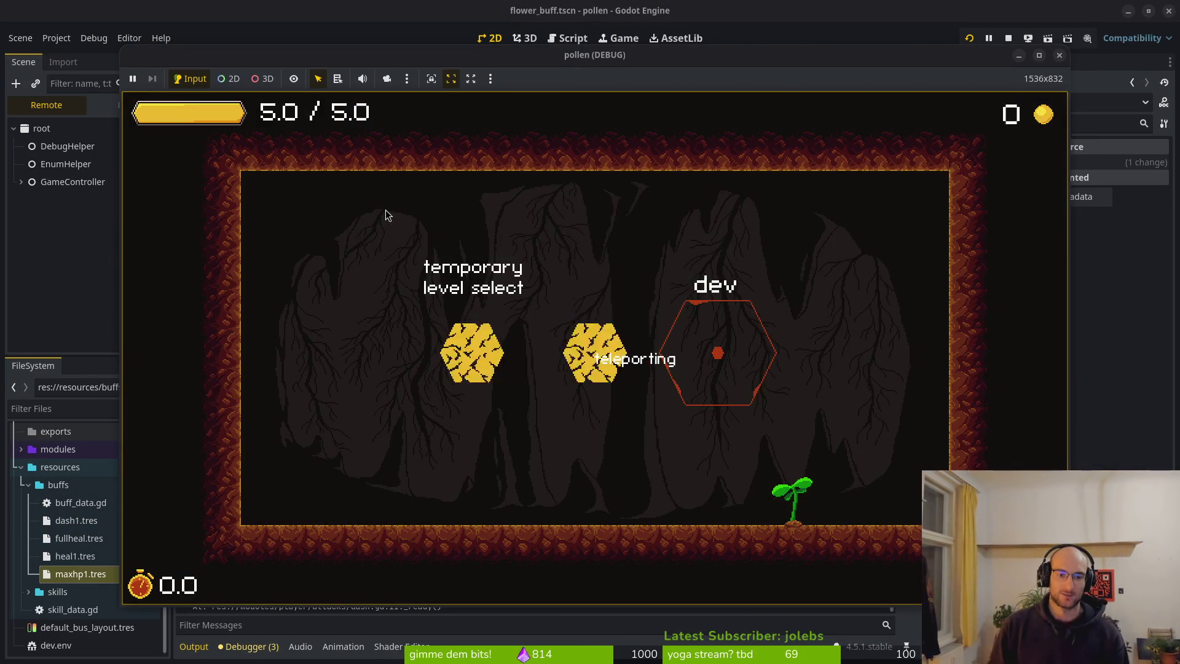
pyautogui.press('Up')
pyautogui.press('Return')
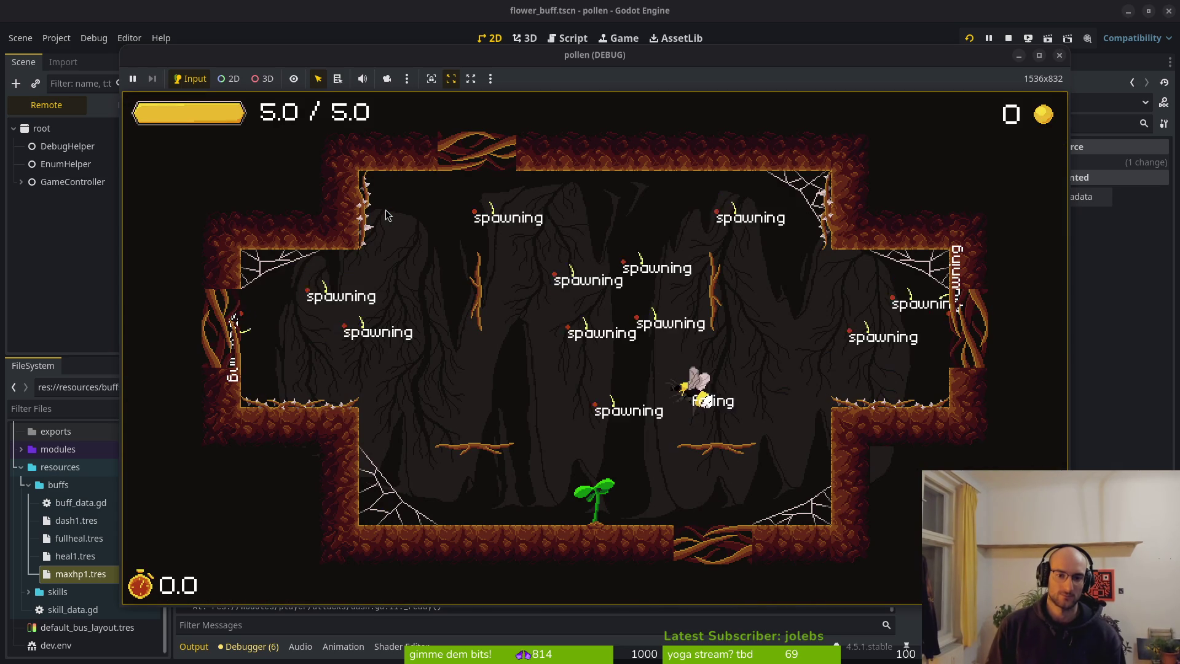
pyautogui.press('x')
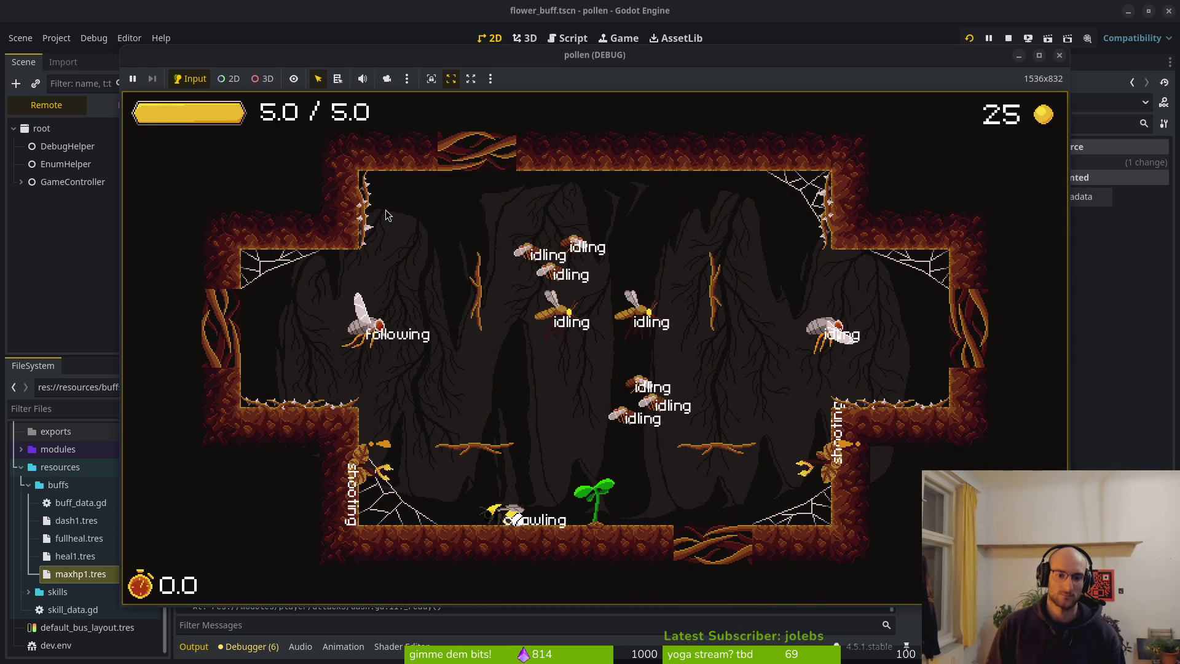
pyautogui.press('x')
pyautogui.press('Right')
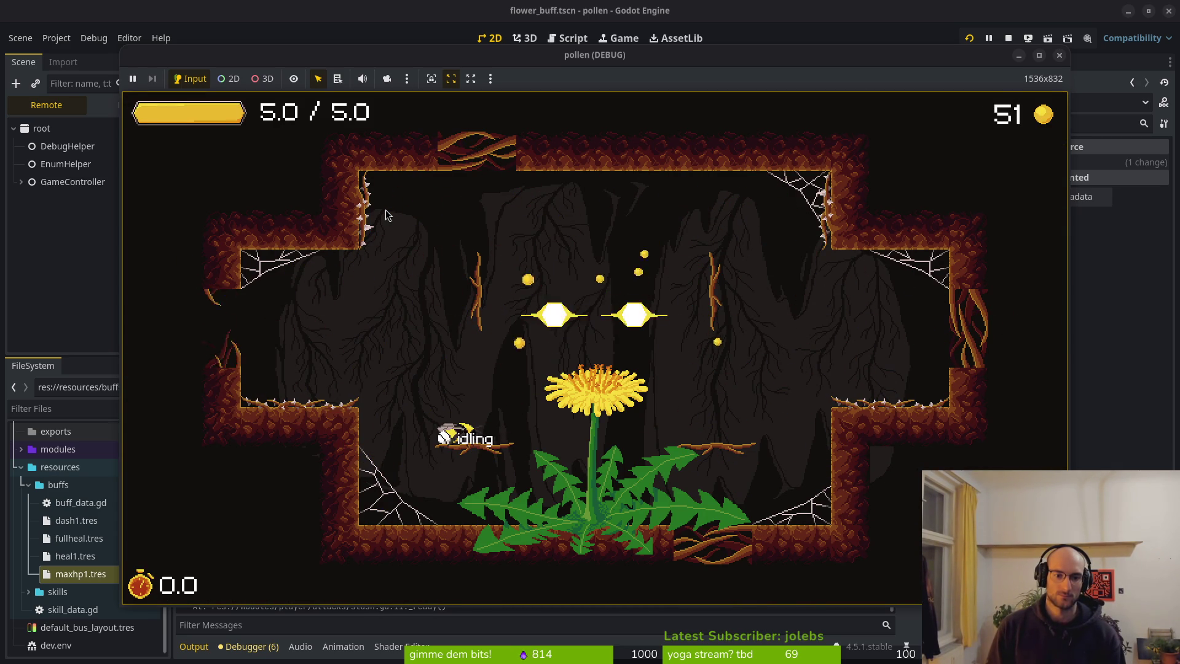
pyautogui.press('Left')
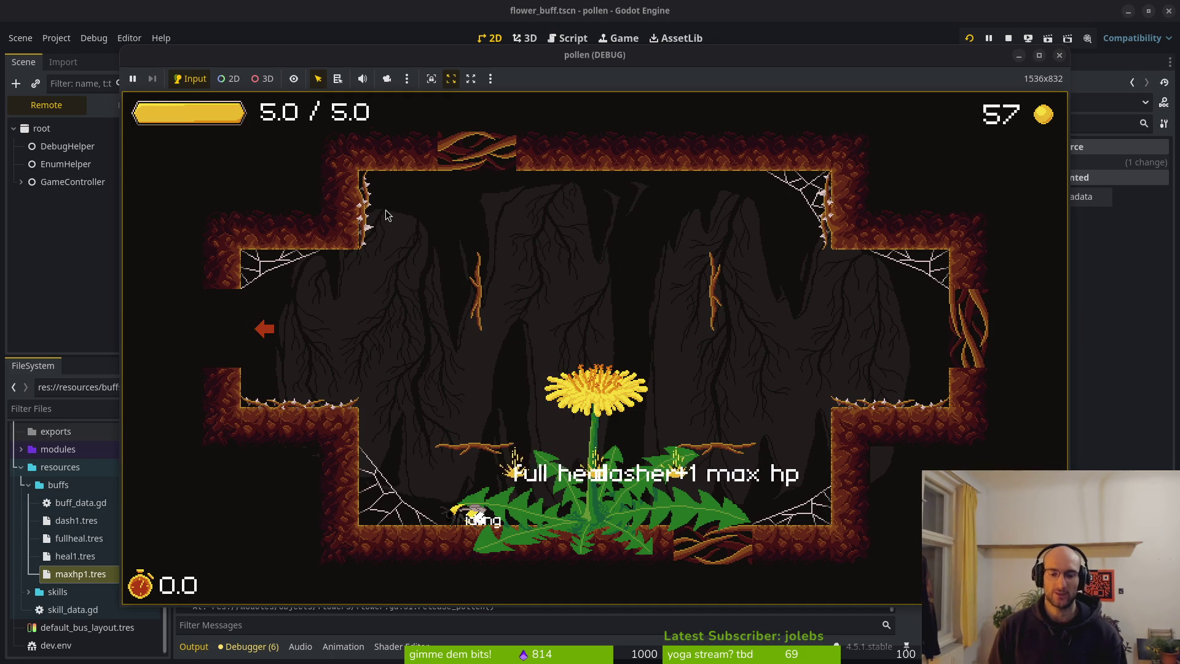
pyautogui.press('F8')
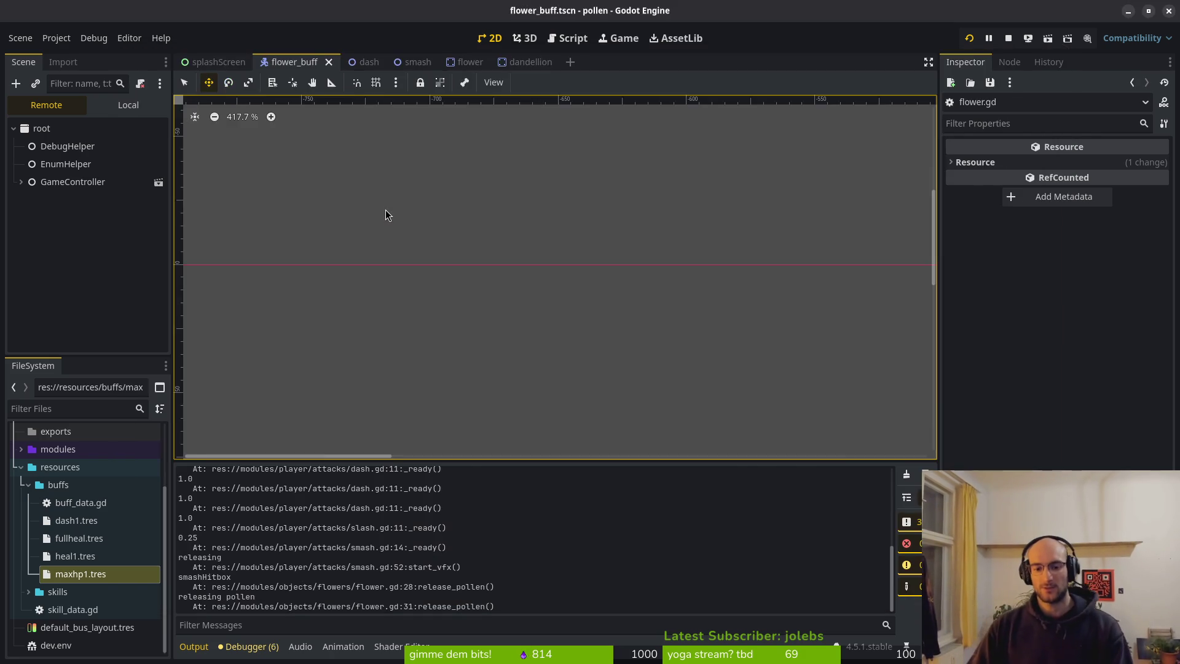
pyautogui.hotkey('alt', 'Tab')
pyautogui.press('k')
pyautogui.press('k')
pyautogui.press('k')
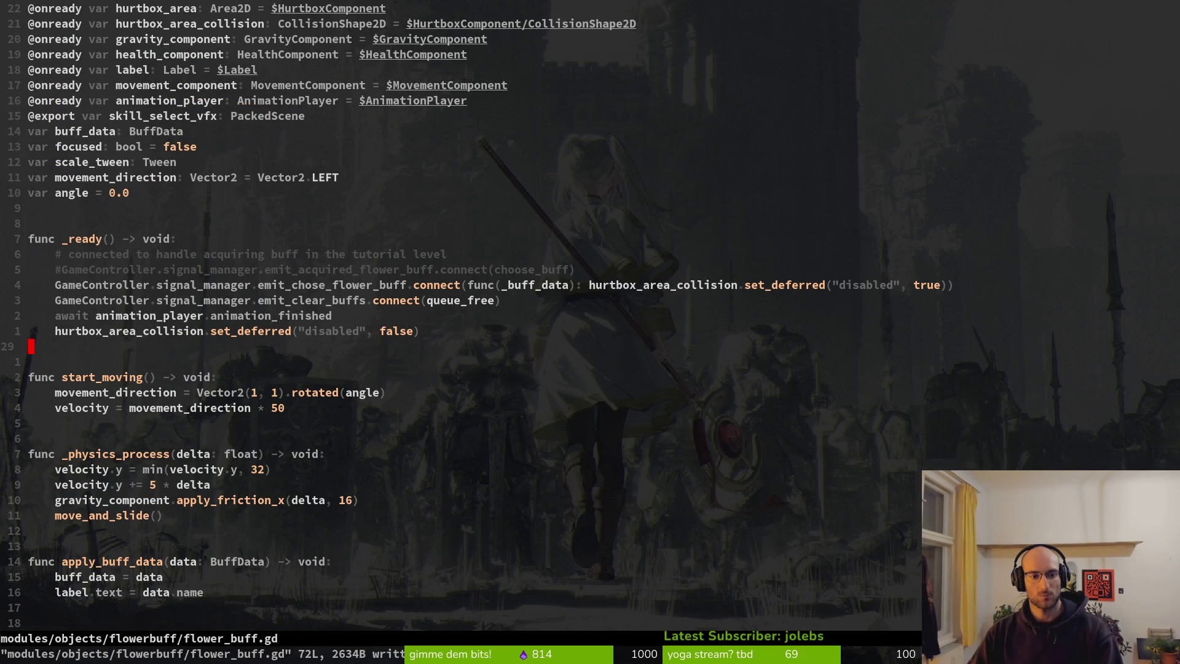
# Step: Change Vector2(1, 1) to Vector2(-1, 0) in start_moving's movement_direction line
pyautogui.press('j')
pyautogui.press('j')
pyautogui.press('j')
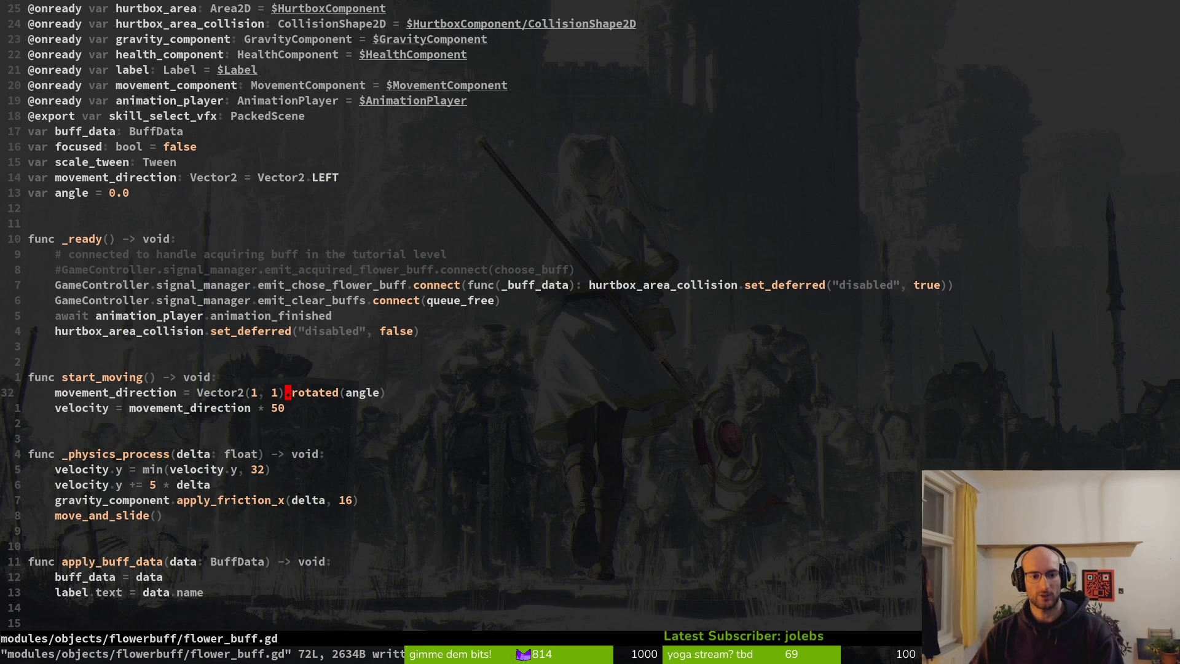
pyautogui.press('h')
pyautogui.press('h')
pyautogui.press('a')
pyautogui.press('BackSpace')
pyautogui.press('BackSpace')
pyautogui.press('BackSpace')
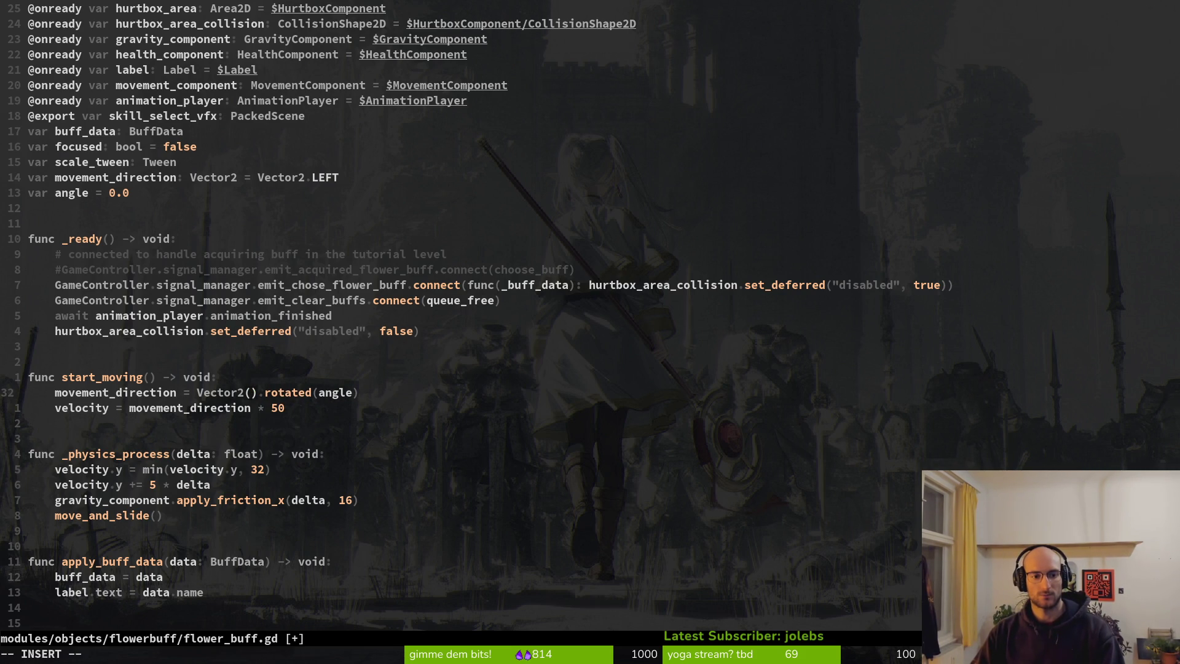
pyautogui.write('-1')
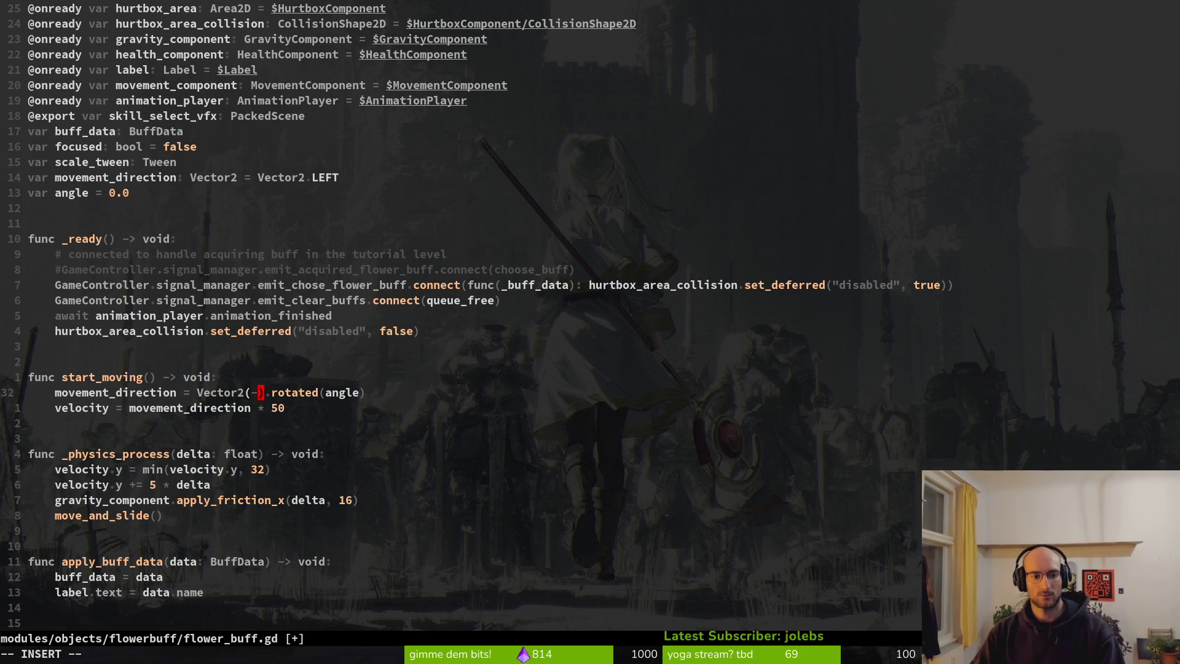
pyautogui.write('0')
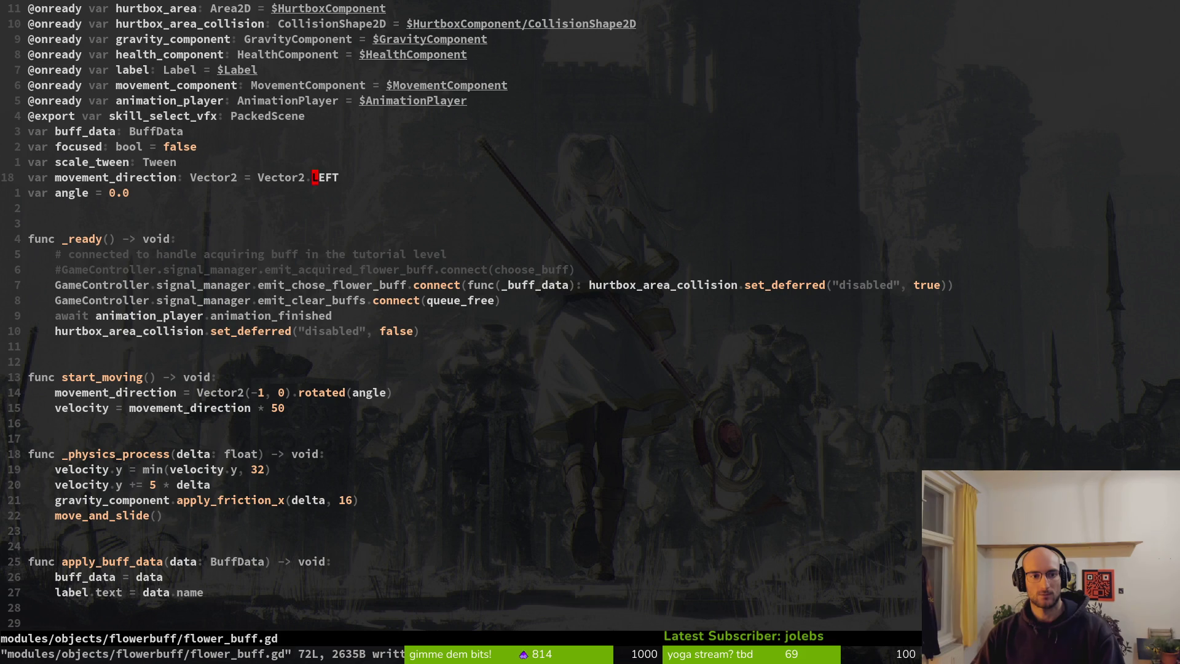
# Step: Remove the Vector2.LEFT default from movement_direction, save, and launch a test run
pyautogui.press('A')
pyautogui.press('BackSpace')
pyautogui.press('BackSpace')
pyautogui.press('BackSpace')
pyautogui.press('Escape')
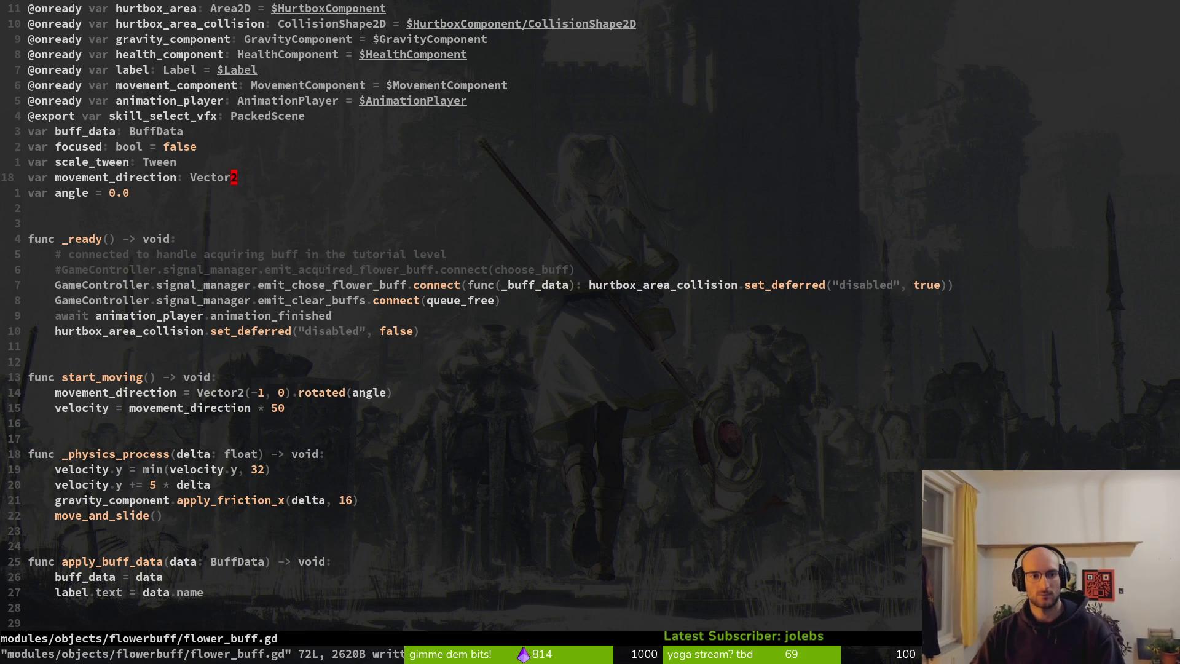
pyautogui.hotkey('alt', 'Tab')
pyautogui.press('F5')
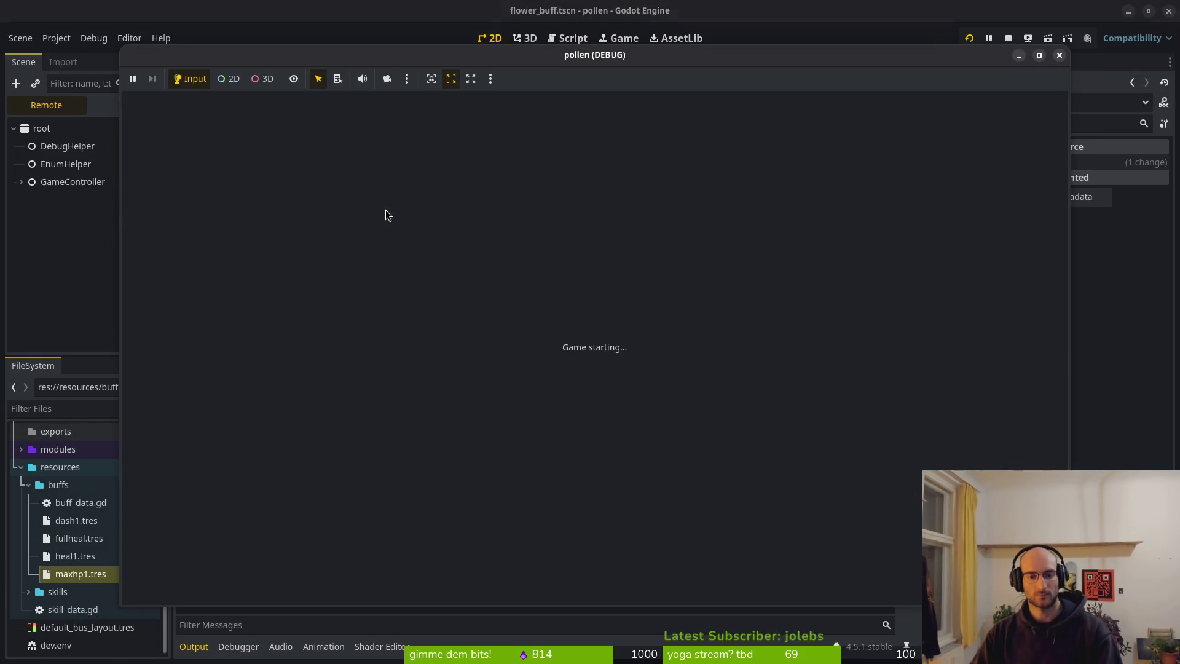
# Step: Start from the main menu and use the level-select teleporter to bring up levels 1–7, boss and flower
pyautogui.press('Return')
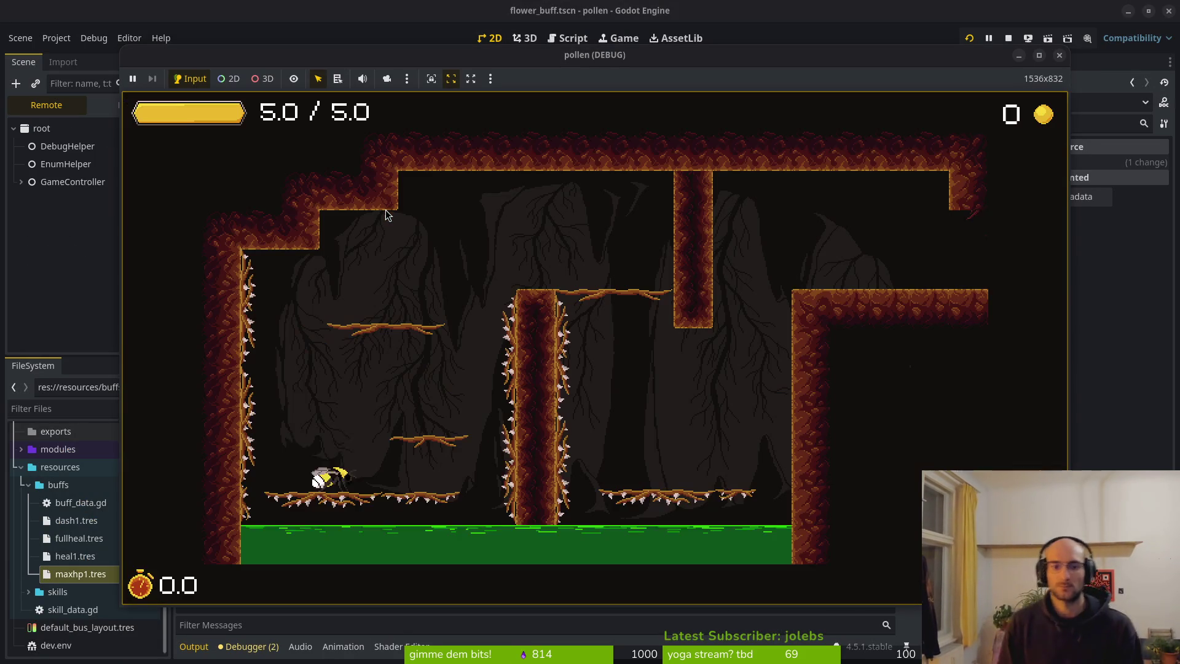
pyautogui.press('space')
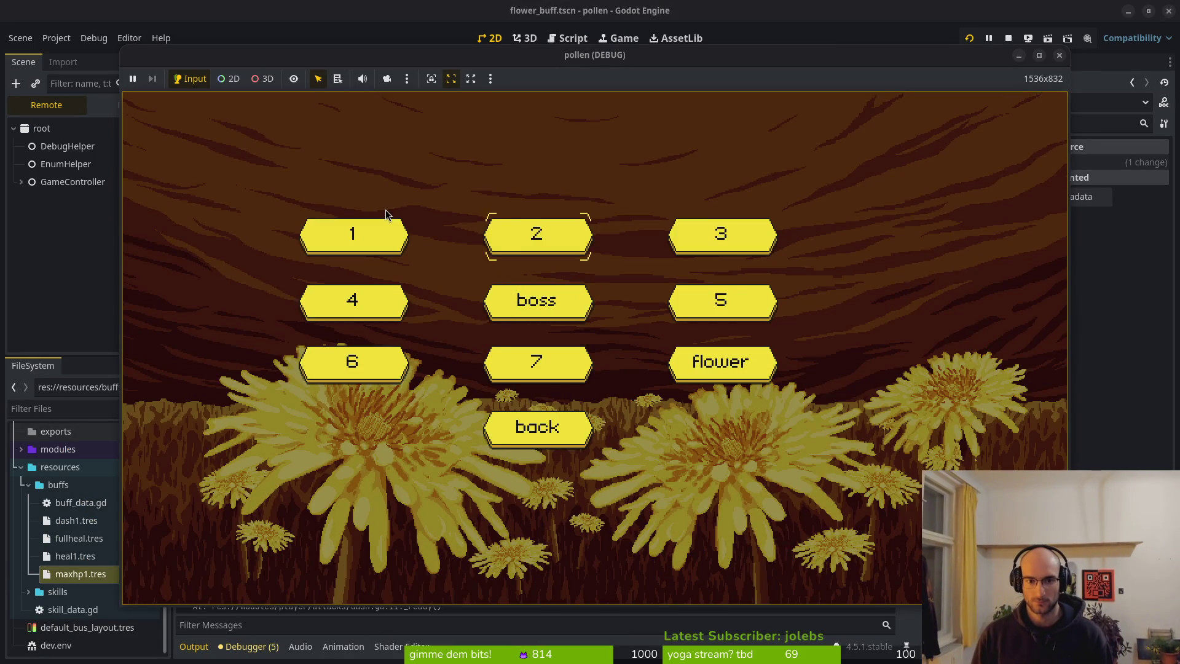
pyautogui.press('Return')
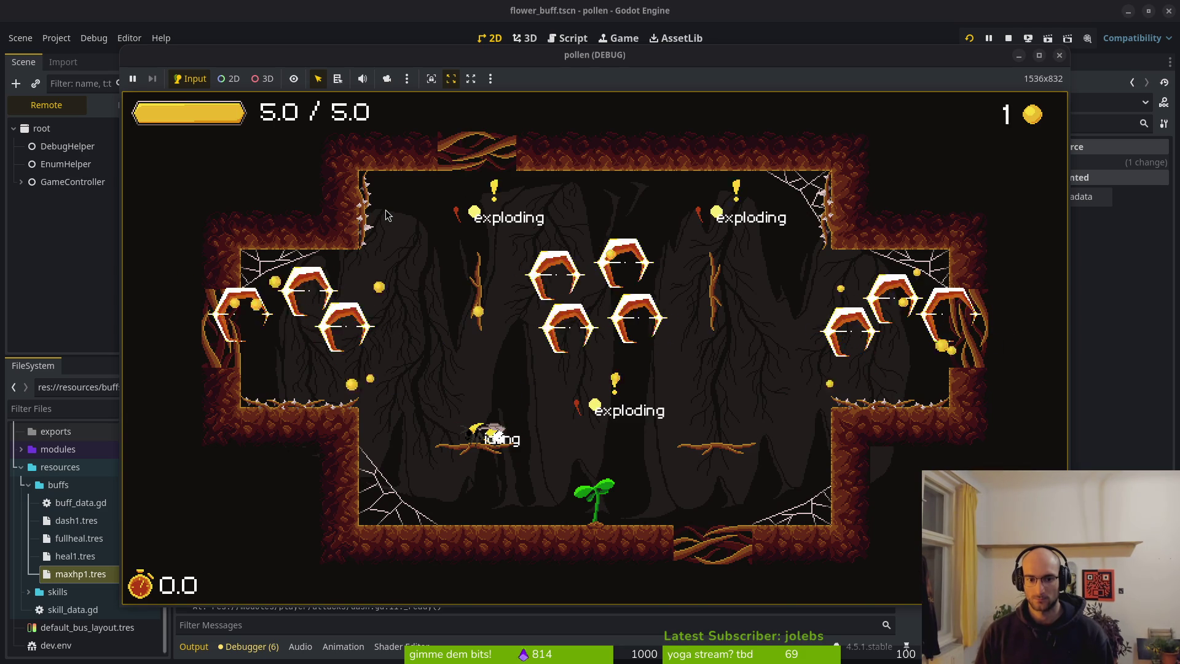
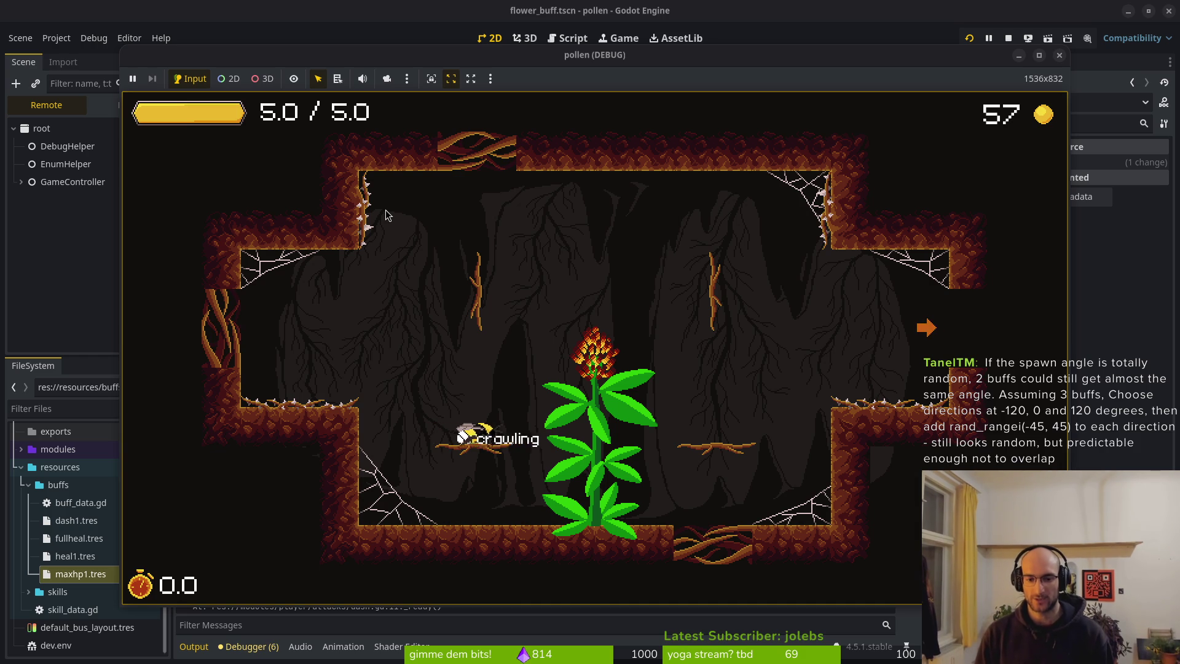
# Step: Review flower.gd's buff spawning code and watch the buffs leave the flower in the running game
pyautogui.hotkey('alt', 'Tab')
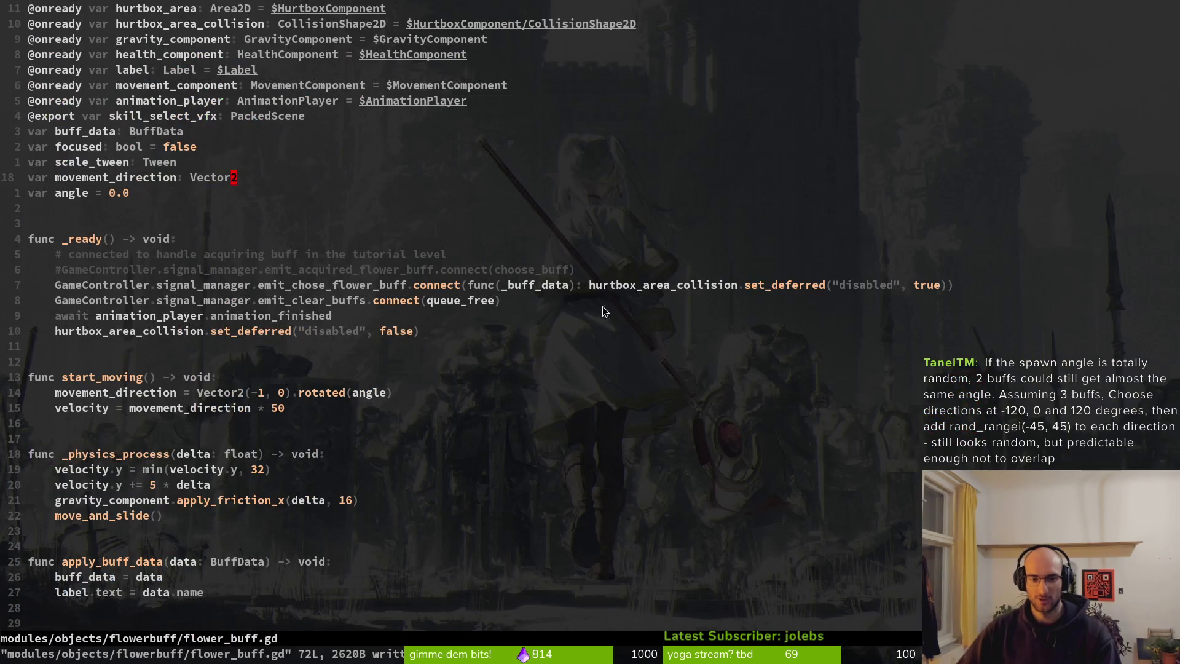
pyautogui.scroll(-1, 170, 459)
pyautogui.hotkey('ctrl', 'o')
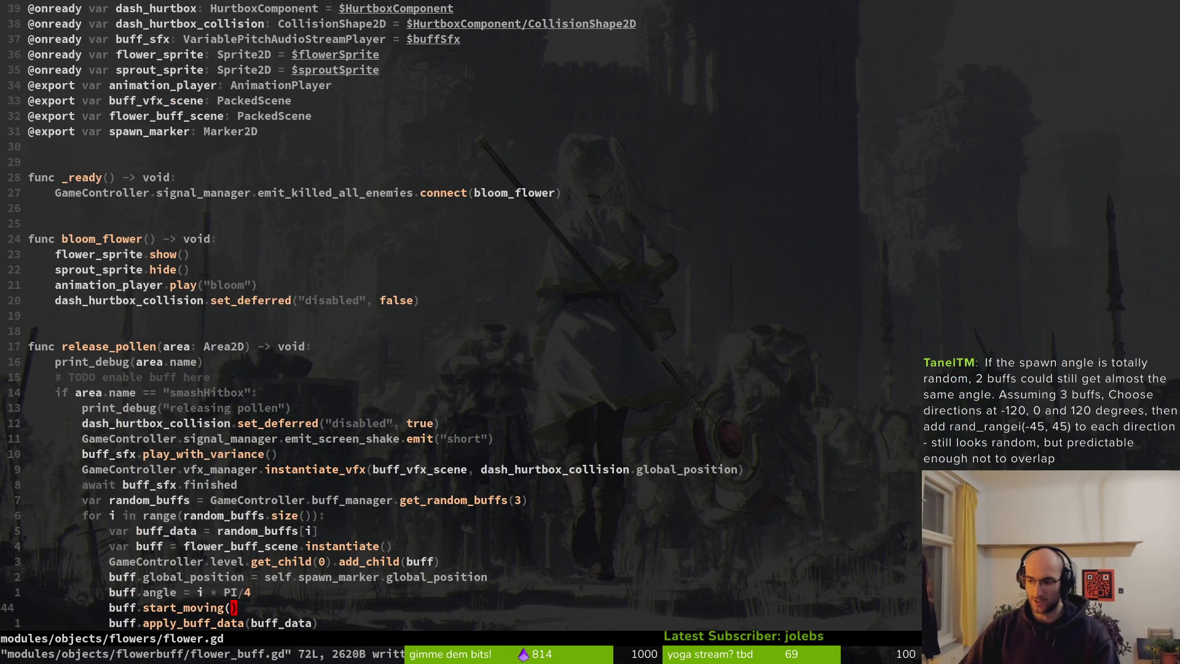
pyautogui.hotkey('alt', 'Tab')
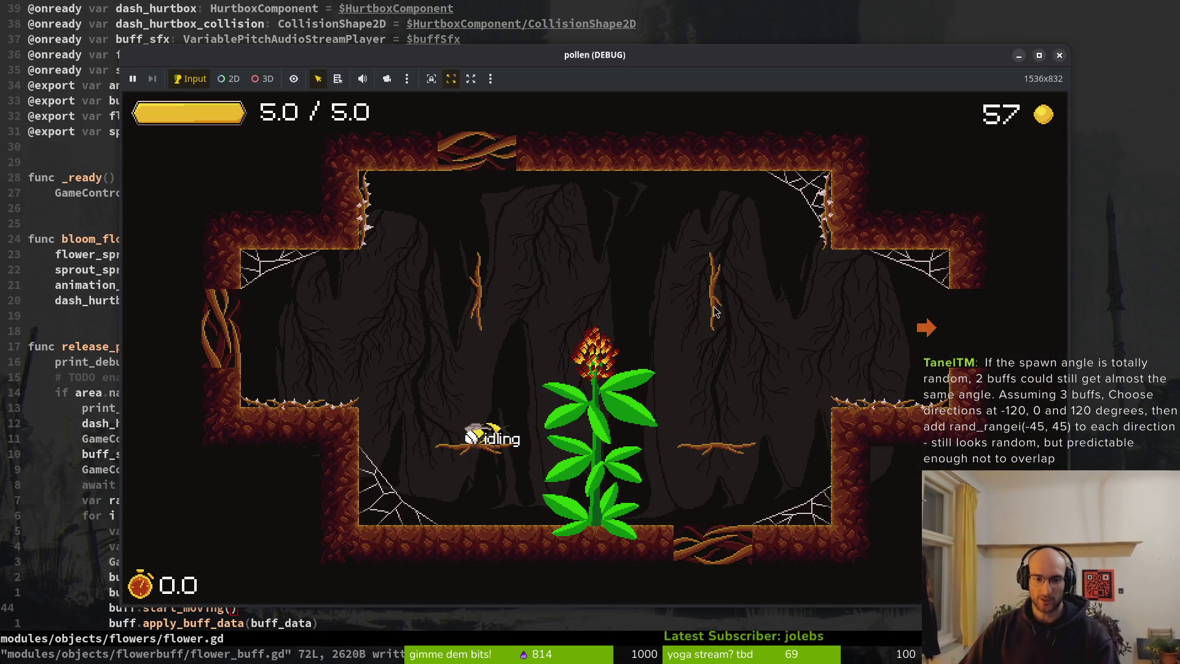
pyautogui.press('space')
pyautogui.press('space')
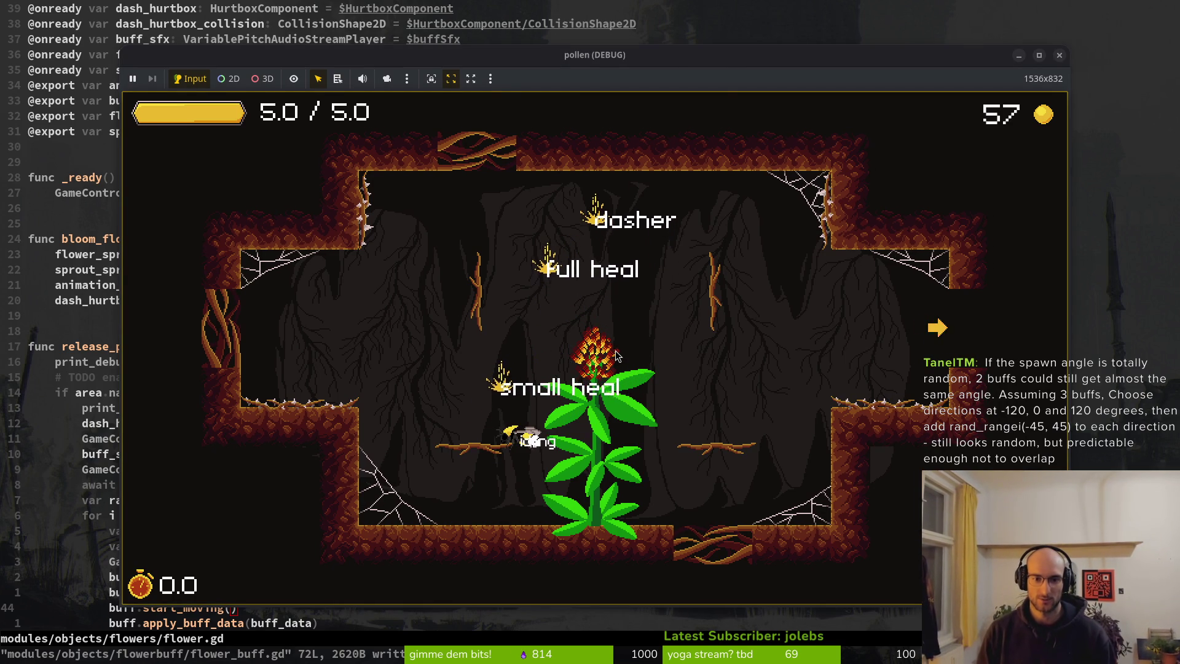
pyautogui.hotkey('alt', 'Tab')
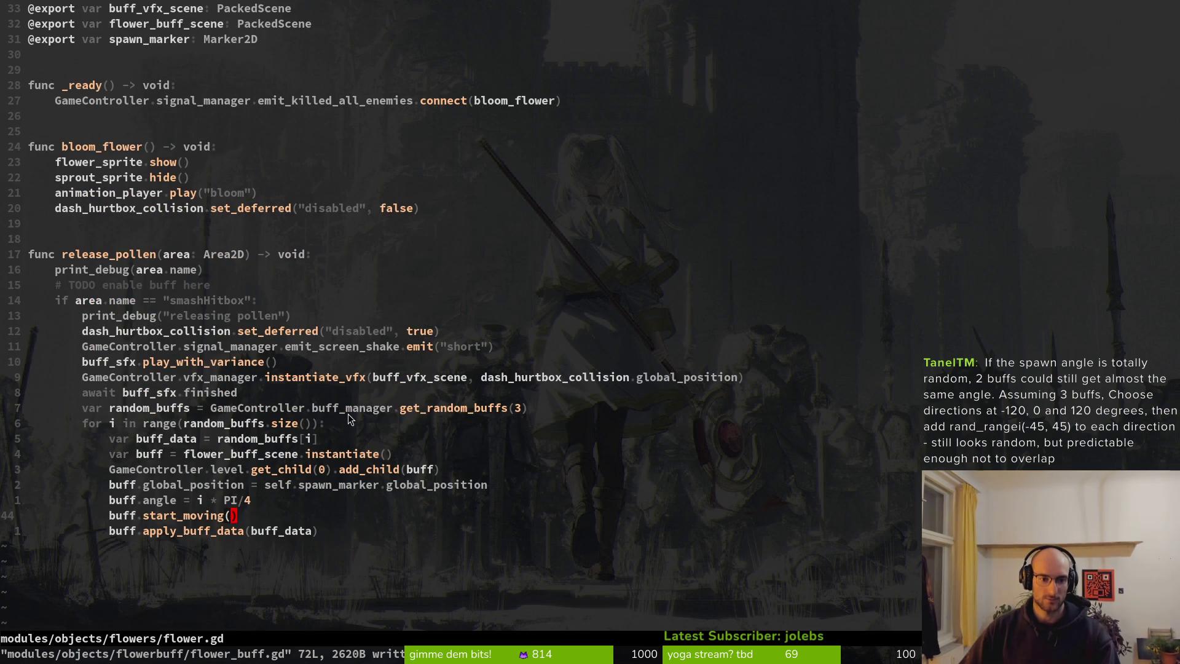
# Step: Change start_moving's Vector2(-1, 0) to Vector2(-1, -1) in flower_buff.gd, save, and relaunch the game
pyautogui.hotkey('ctrl', '6')
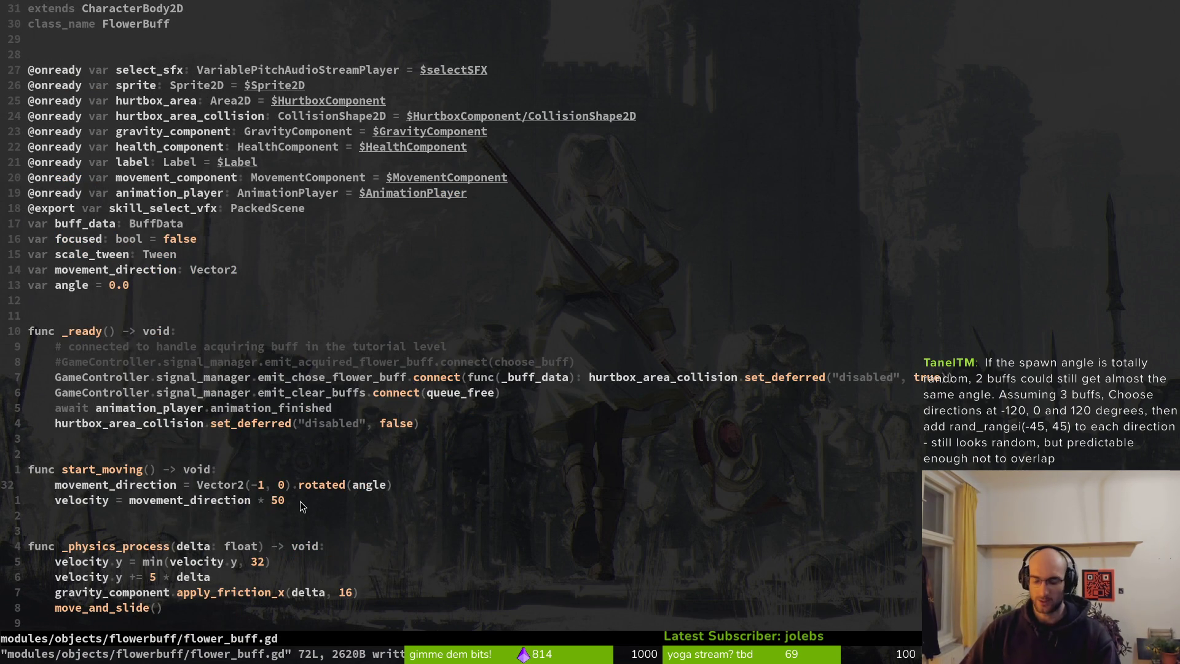
pyautogui.write('s-')
pyautogui.press('BackSpace')
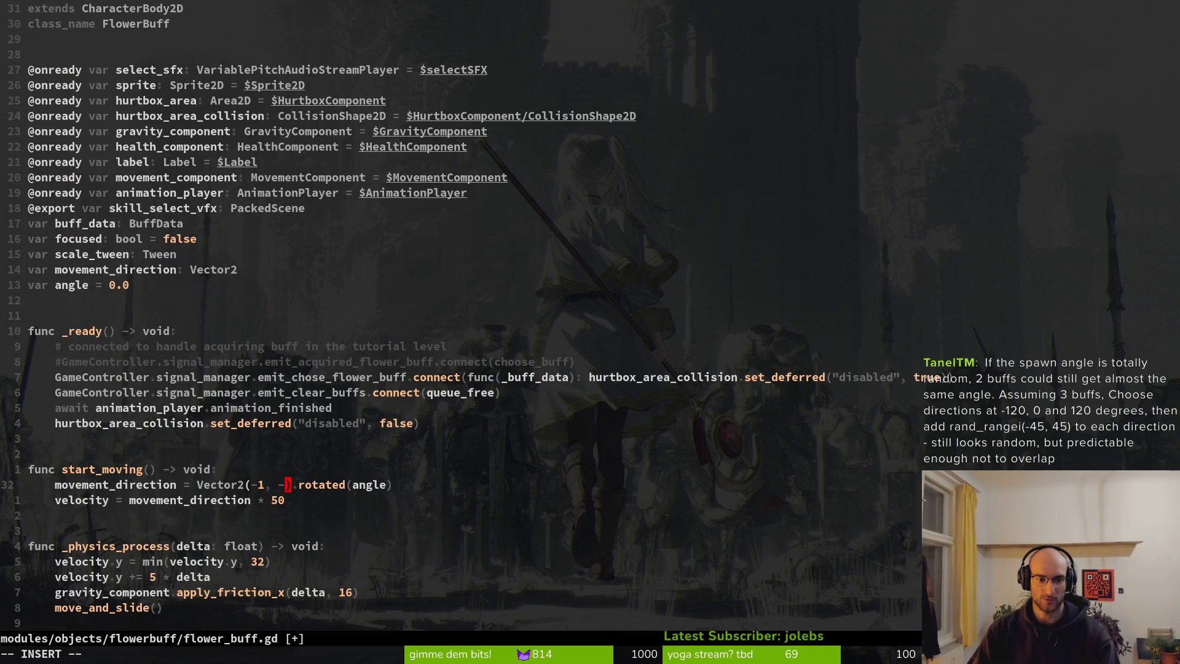
pyautogui.press('F5')
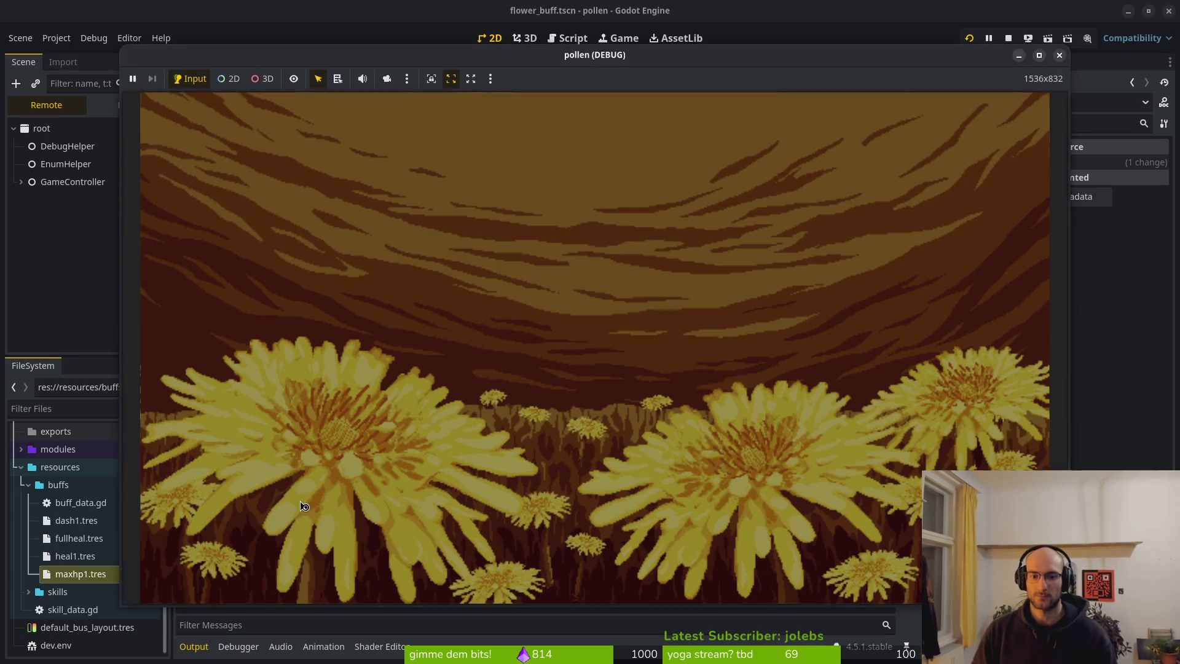
# Step: Playtest level 2, smashing the bloomed flower to watch the buffs fly up, then stop the game
pyautogui.press('Return')
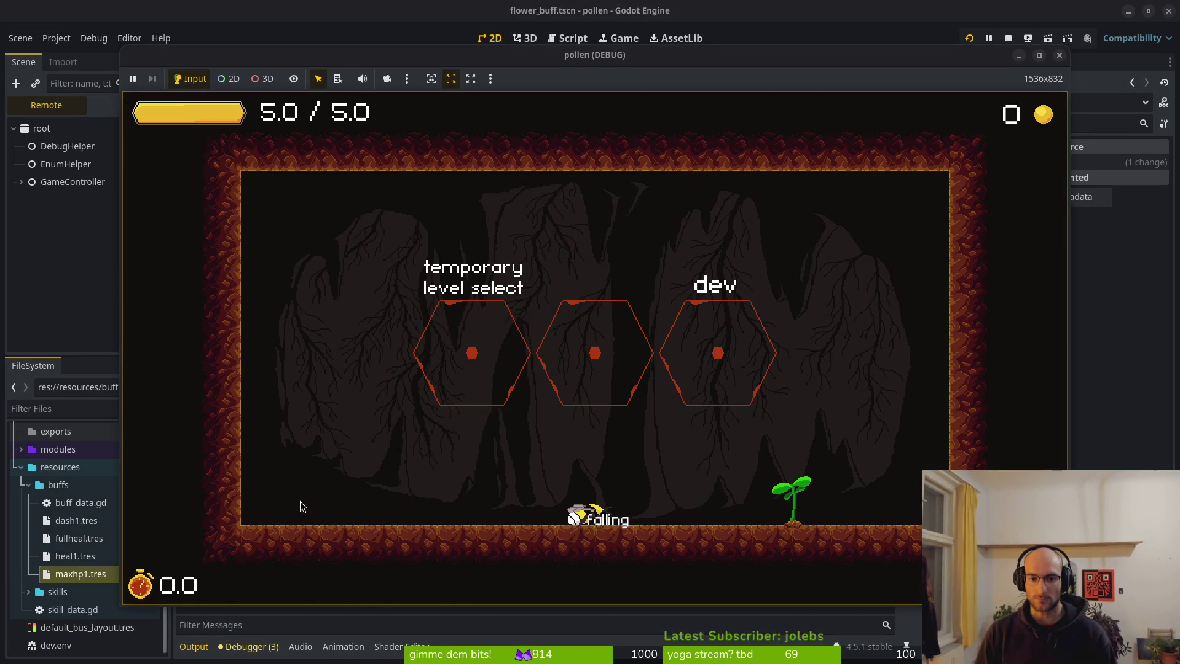
pyautogui.press('Up')
pyautogui.press('Return')
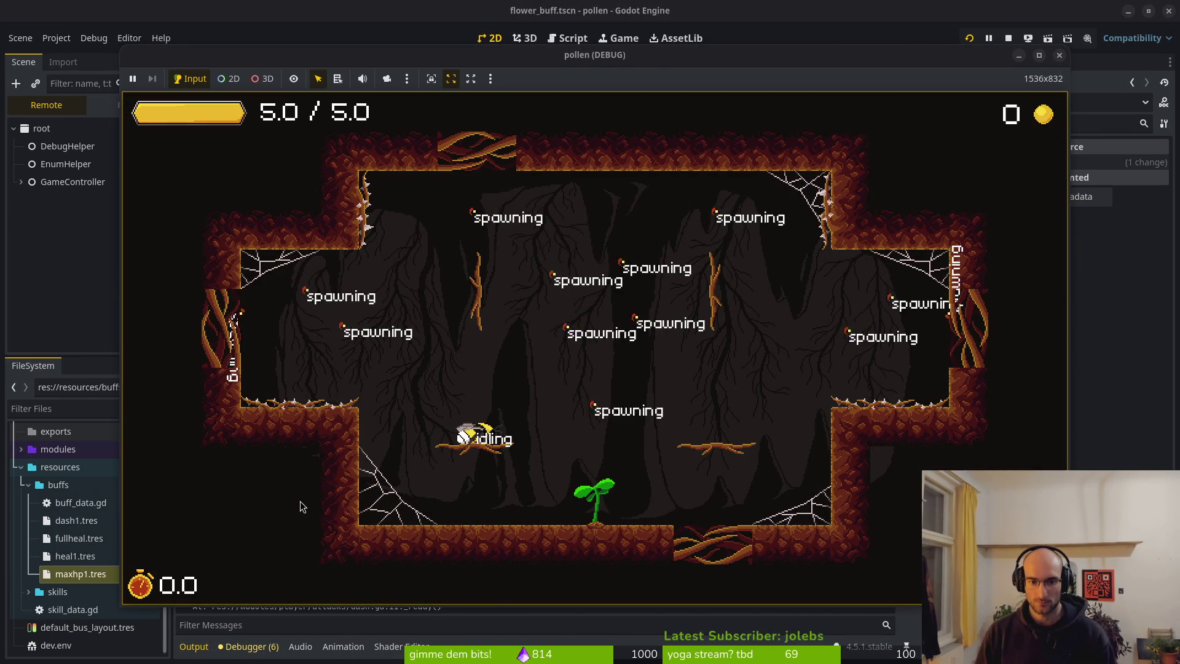
pyautogui.press('Left')
pyautogui.press('Right')
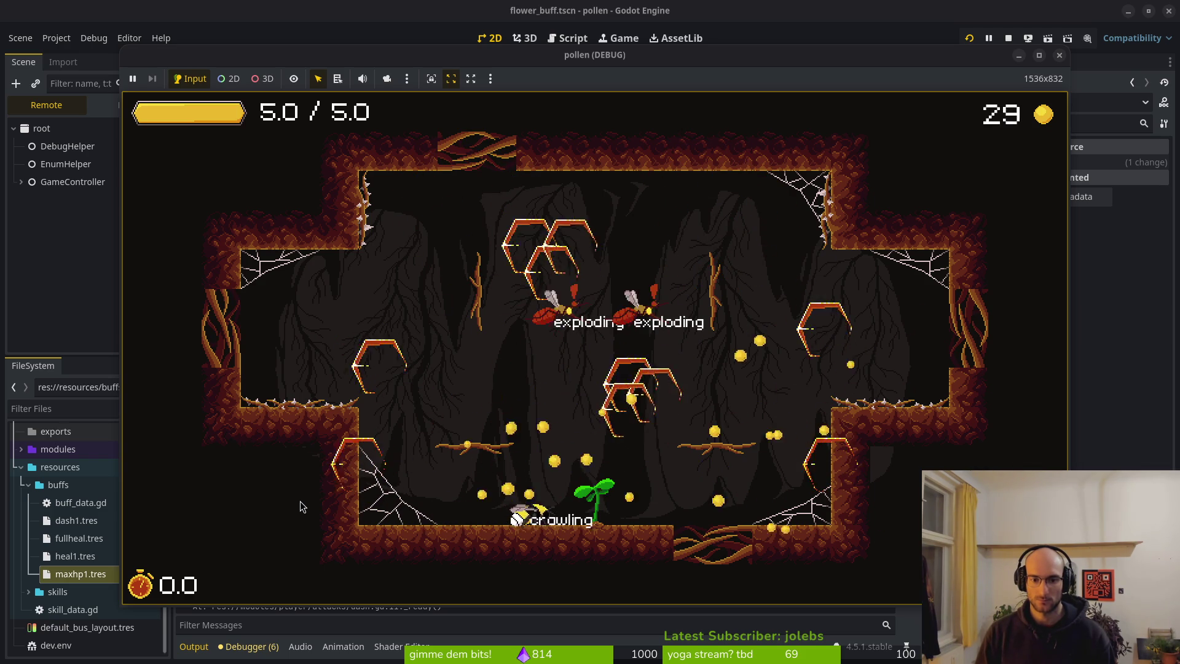
pyautogui.press('space')
pyautogui.press('Down')
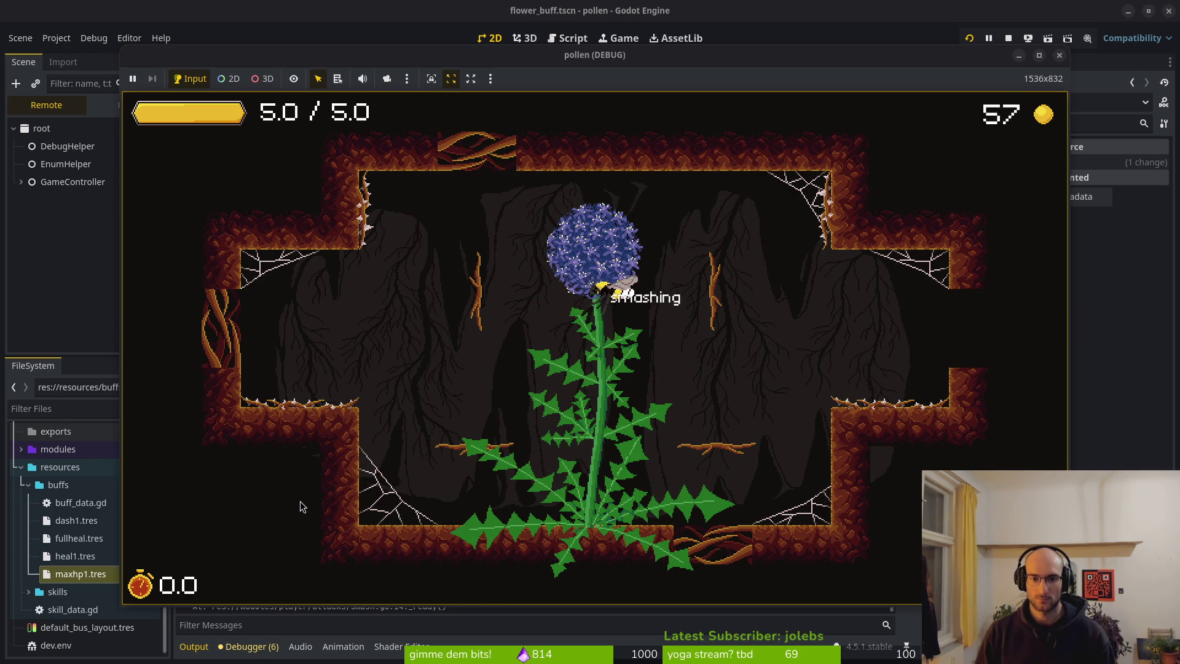
pyautogui.press('Left')
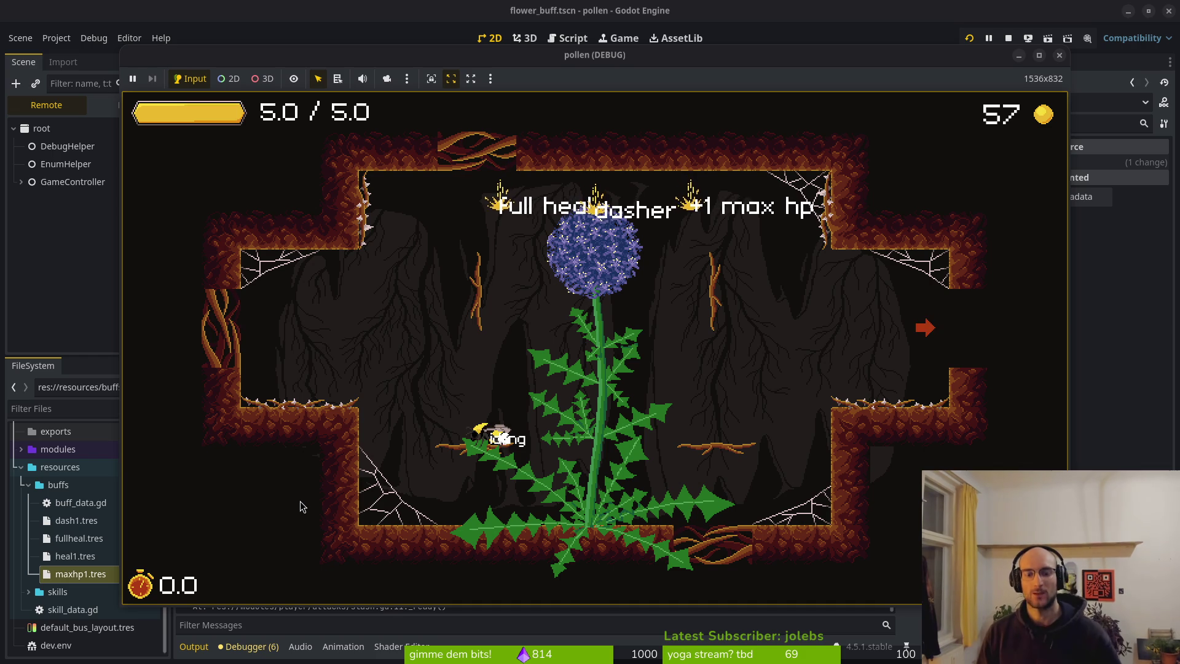
pyautogui.press('F8')
# Step: Delete the buff speed value 50 in flower_buff.gd to try a slower speed
pyautogui.hotkey('alt', 'Tab')
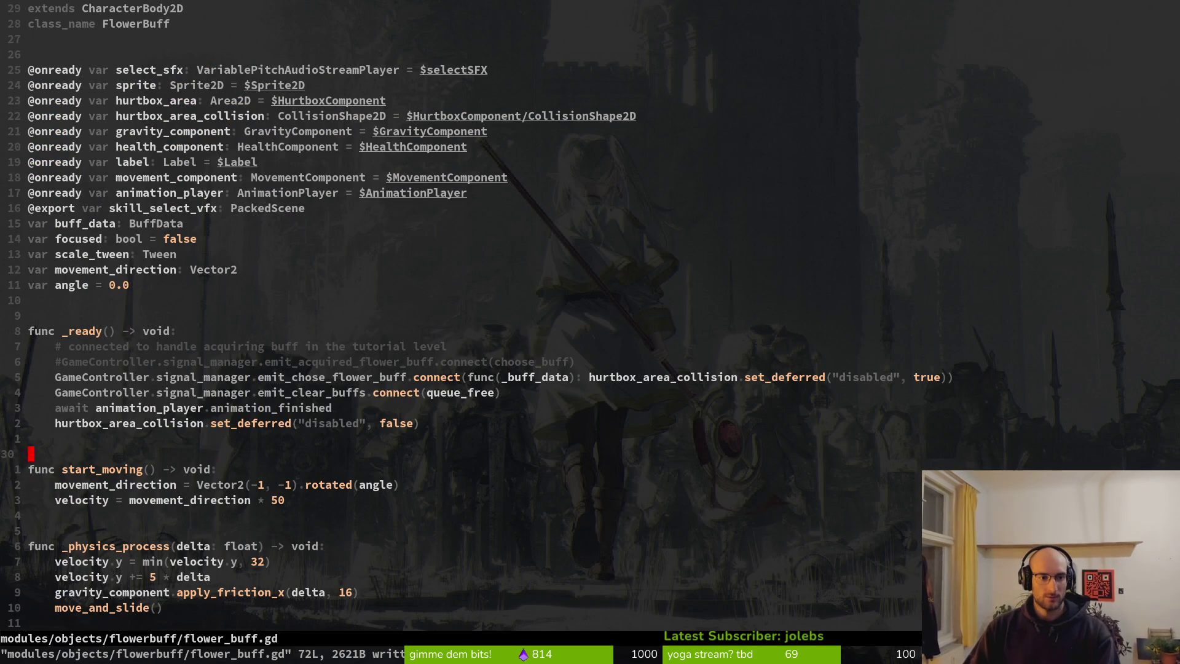
pyautogui.press('c')
pyautogui.press('i')
pyautogui.press('w')
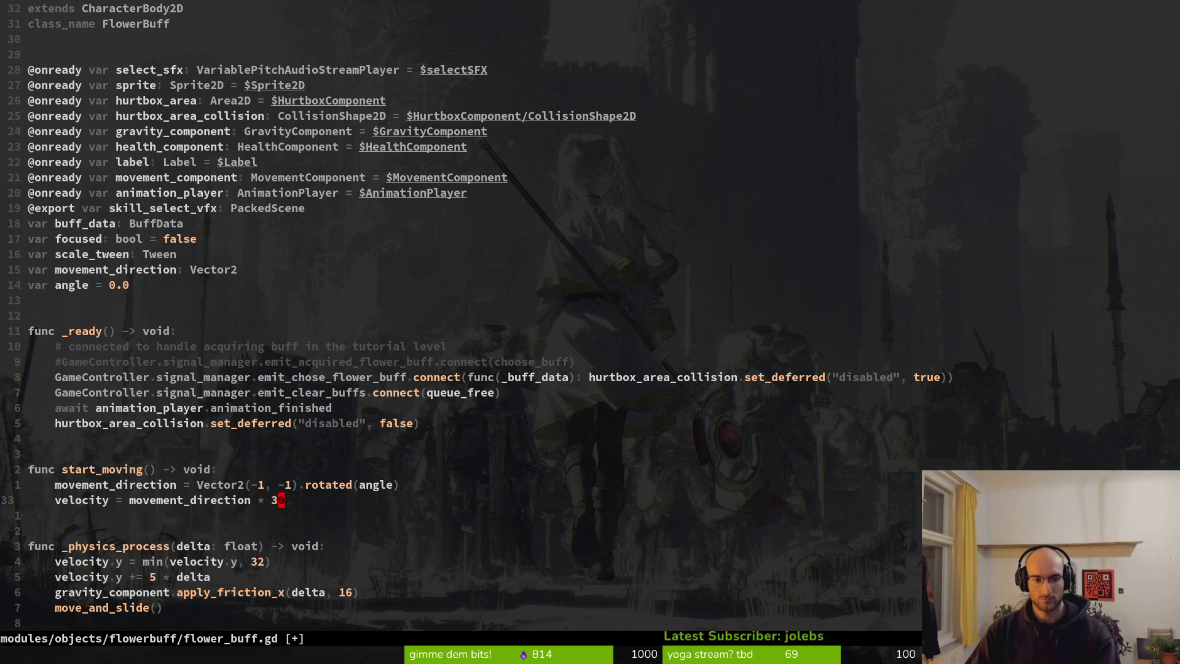
# Step: Rerun the first level and smash the dandelion to check the slower buffs, then stop the game
pyautogui.hotkey('alt', 'Tab')
pyautogui.press('F5')
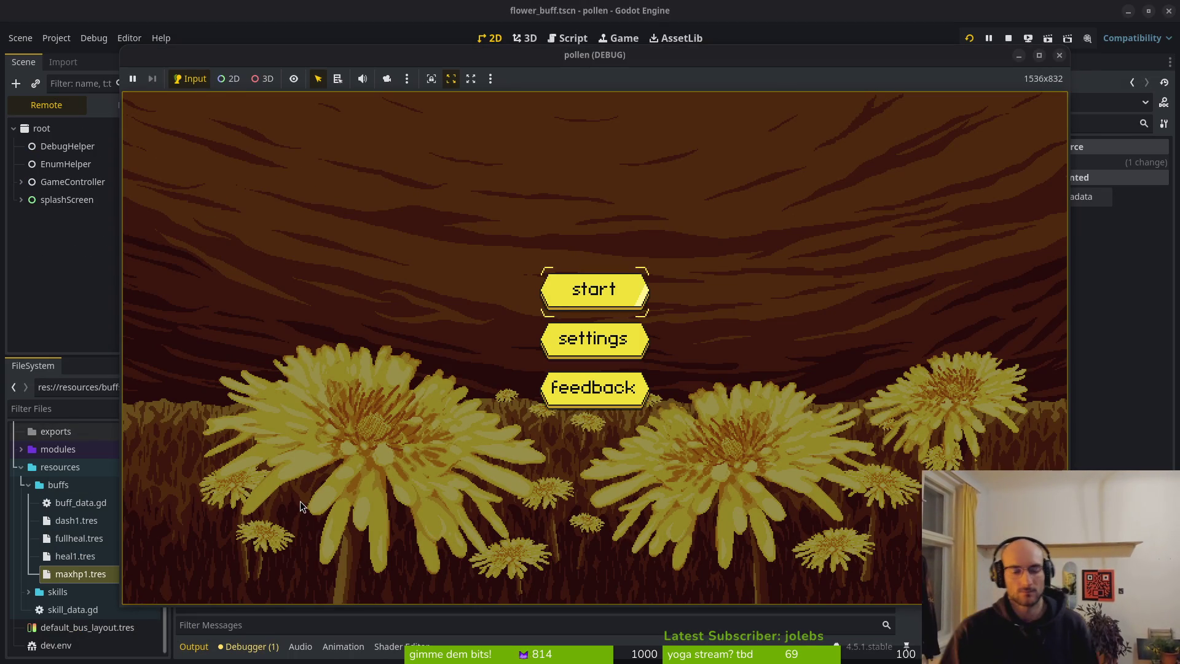
pyautogui.press('Return')
pyautogui.press('space')
pyautogui.press('shift')
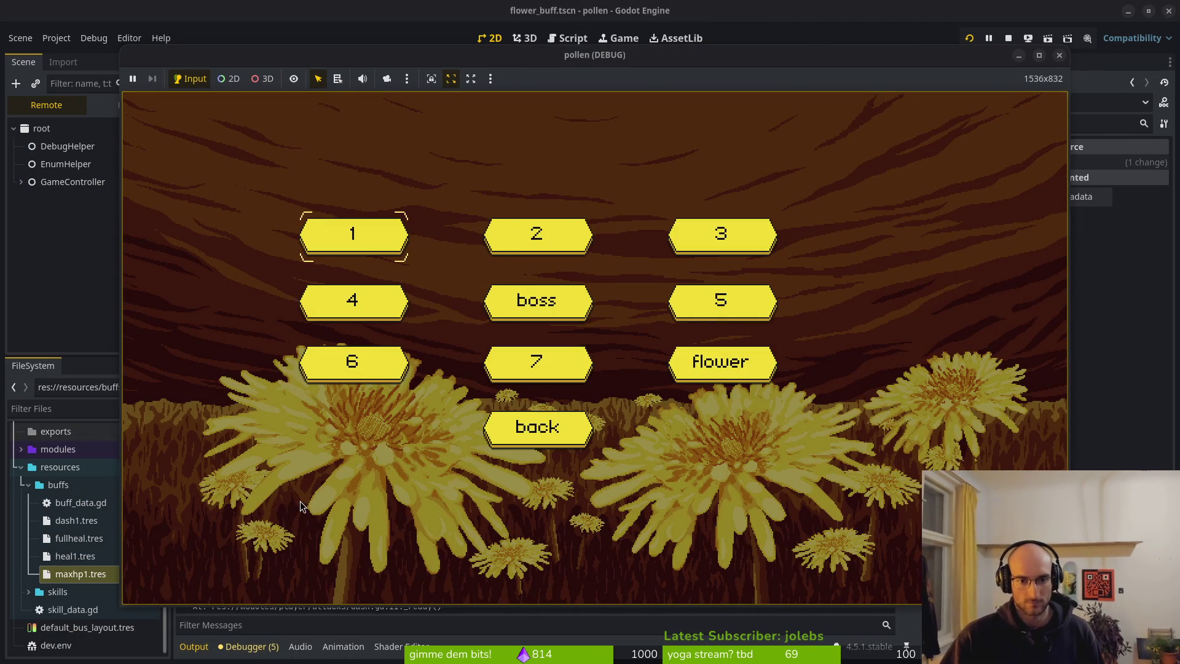
pyautogui.press('Return')
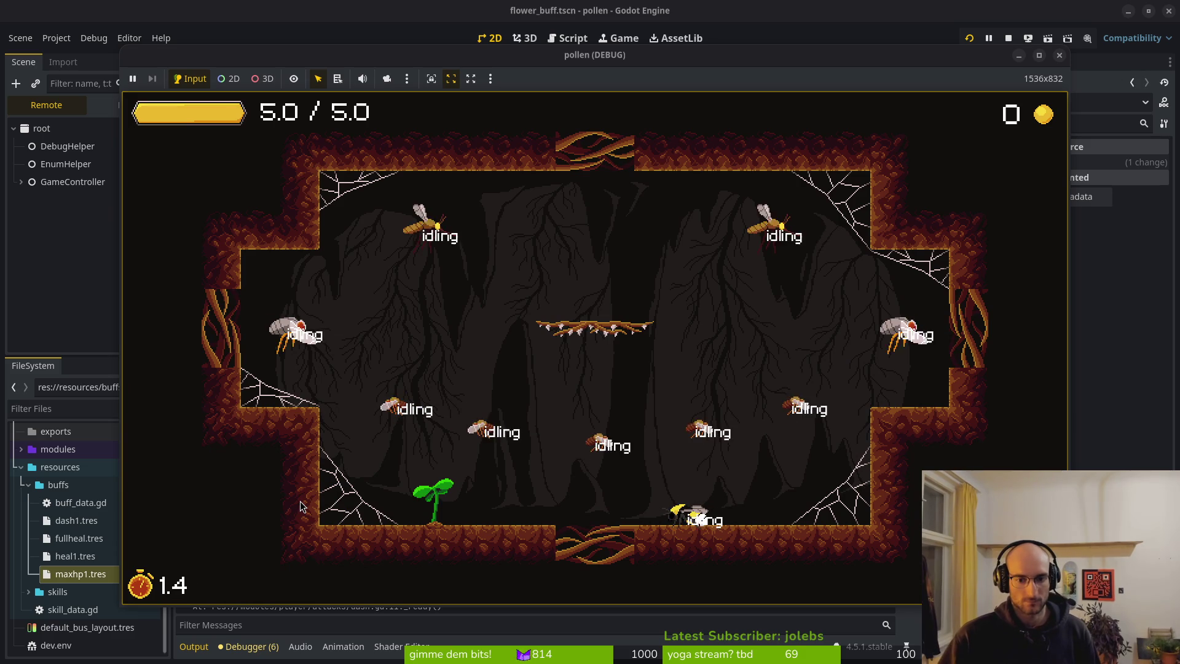
pyautogui.press('Left')
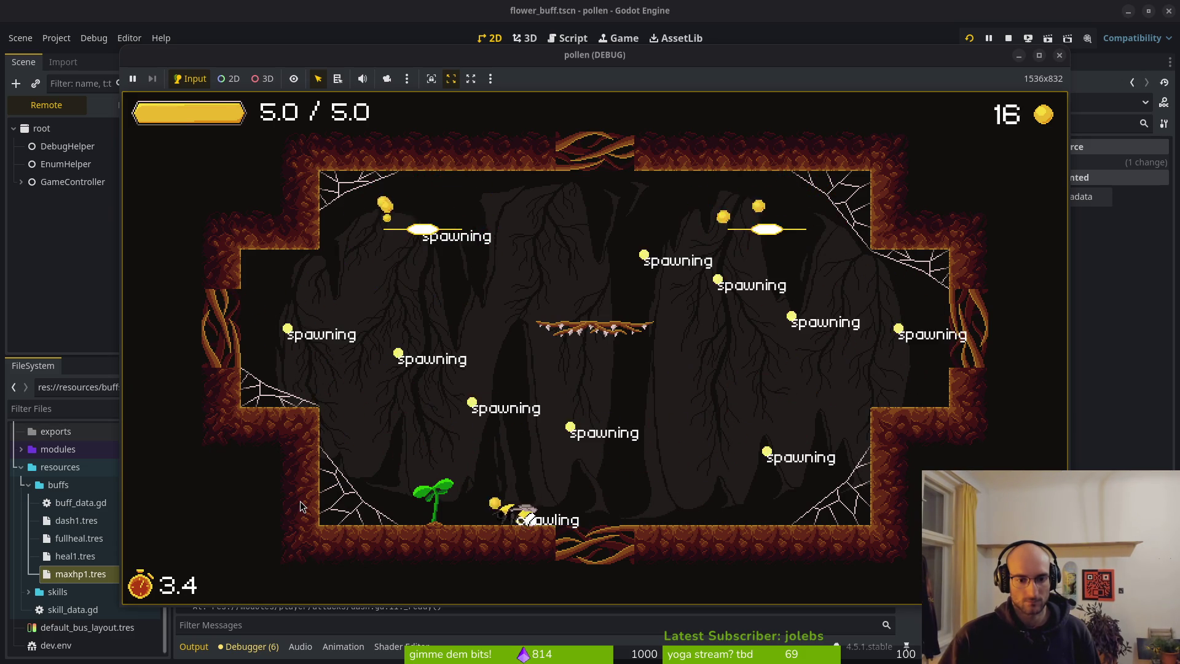
pyautogui.press('Left')
pyautogui.press('space')
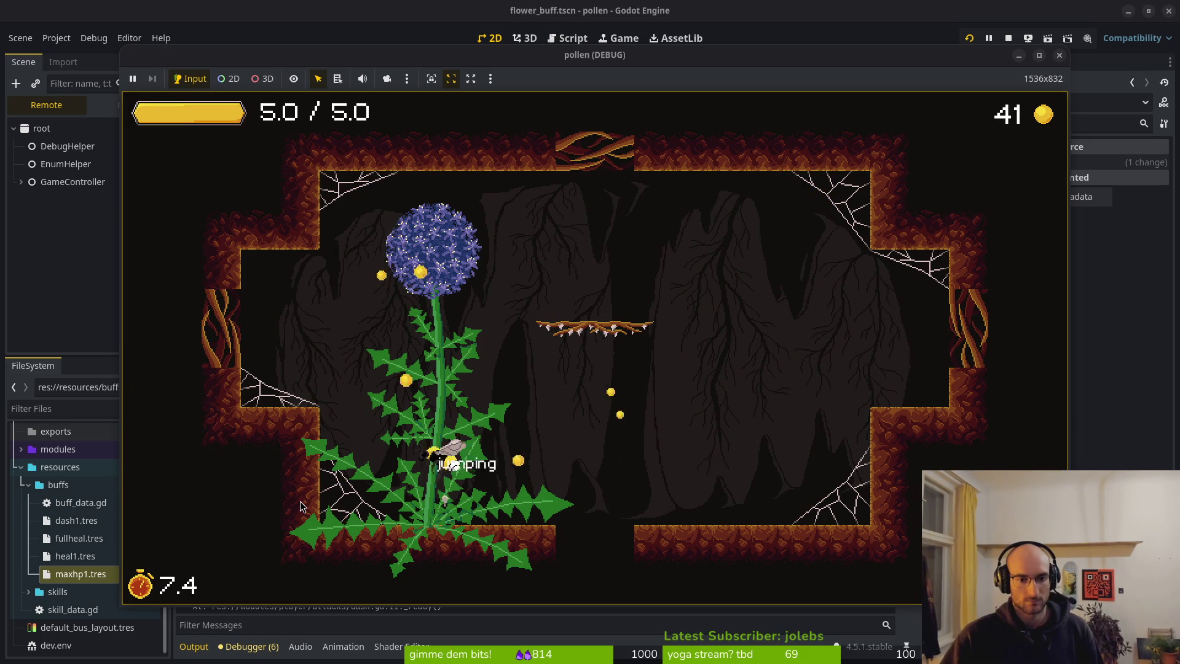
pyautogui.press('space')
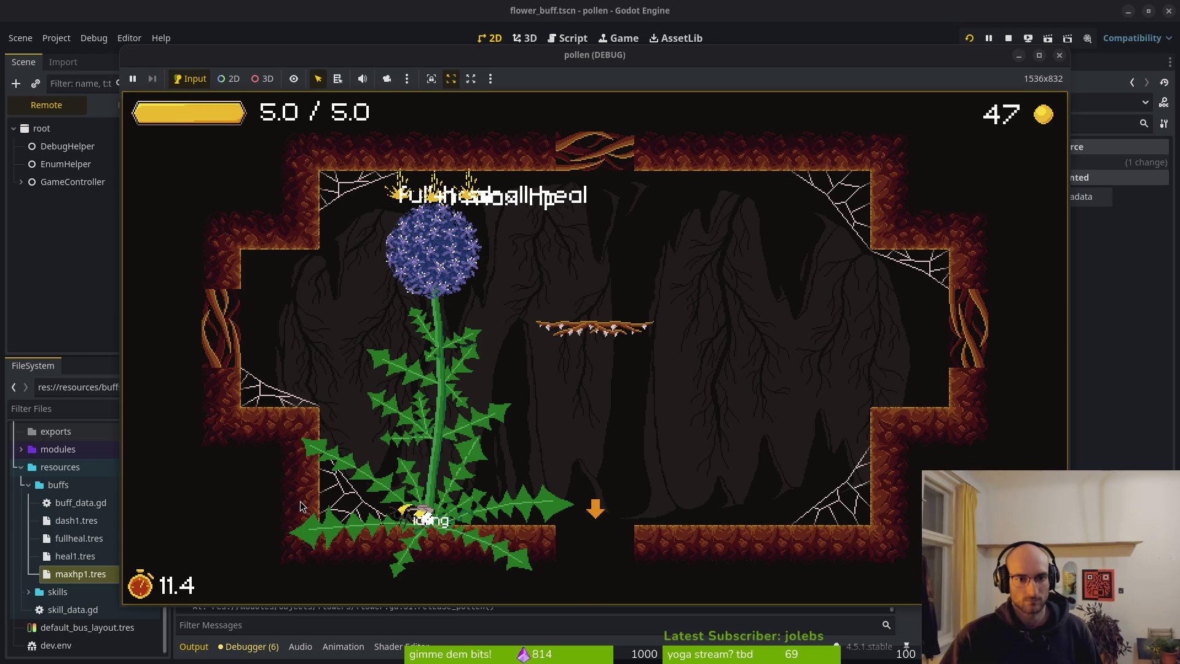
pyautogui.press('F8')
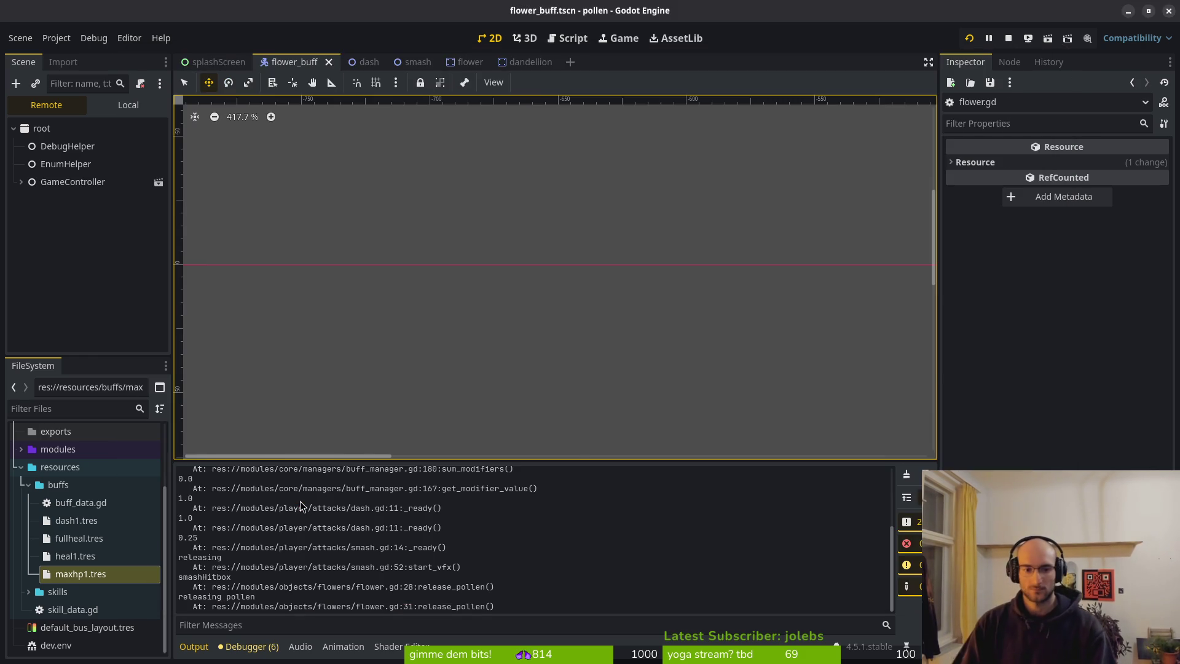
# Step: Restore speed 50 with the upward direction and save, then raise gravity from 5 to 6 and retype the friction
pyautogui.hotkey('alt', 'Tab')
pyautogui.press('u')
pyautogui.press('u')
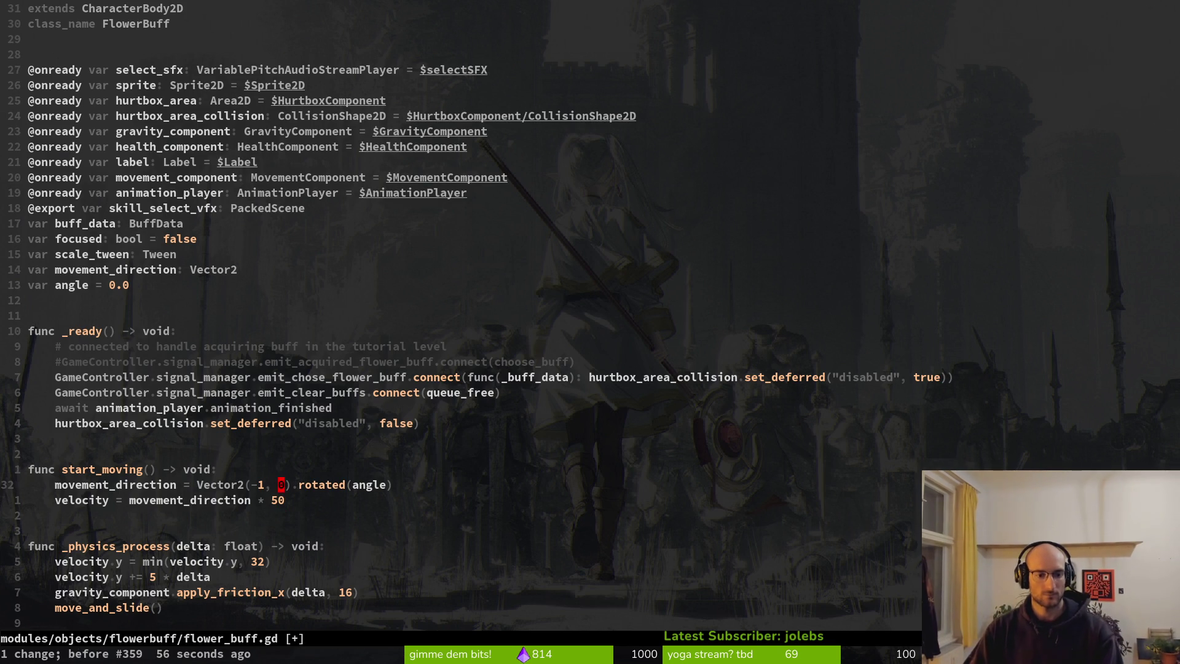
pyautogui.hotkey('ctrl', 'r')
pyautogui.write(':w')
pyautogui.press('Return')
pyautogui.press('j')
pyautogui.press('j')
pyautogui.press('j')
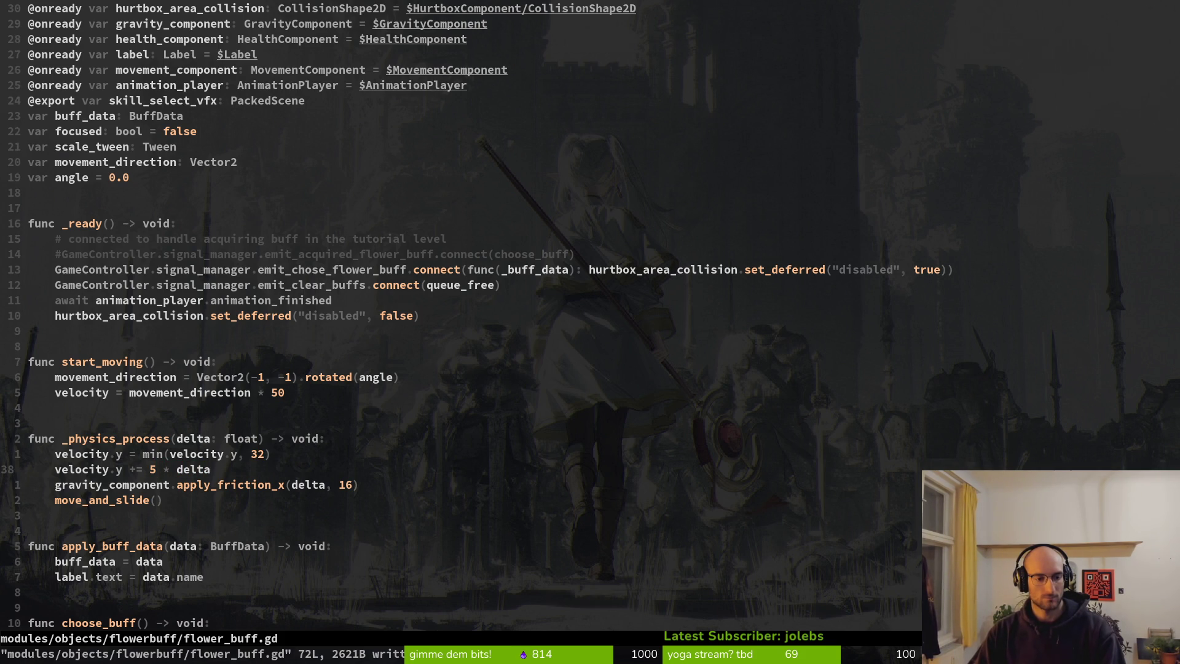
pyautogui.press('s')
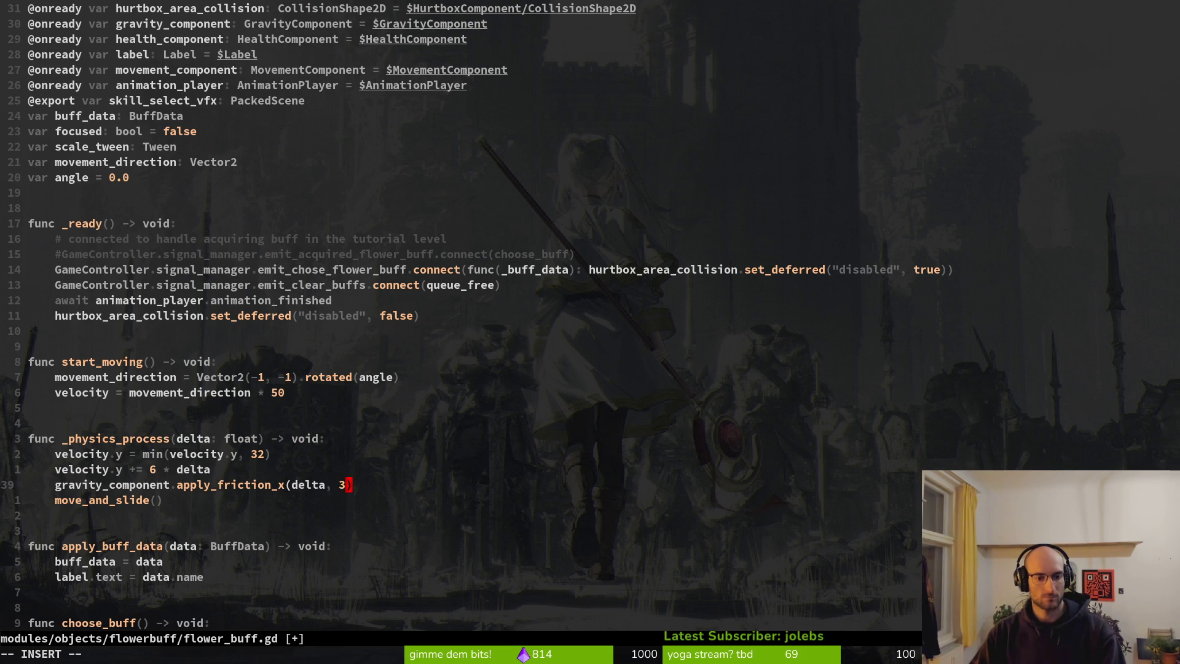
pyautogui.hotkey('alt', 'Tab')
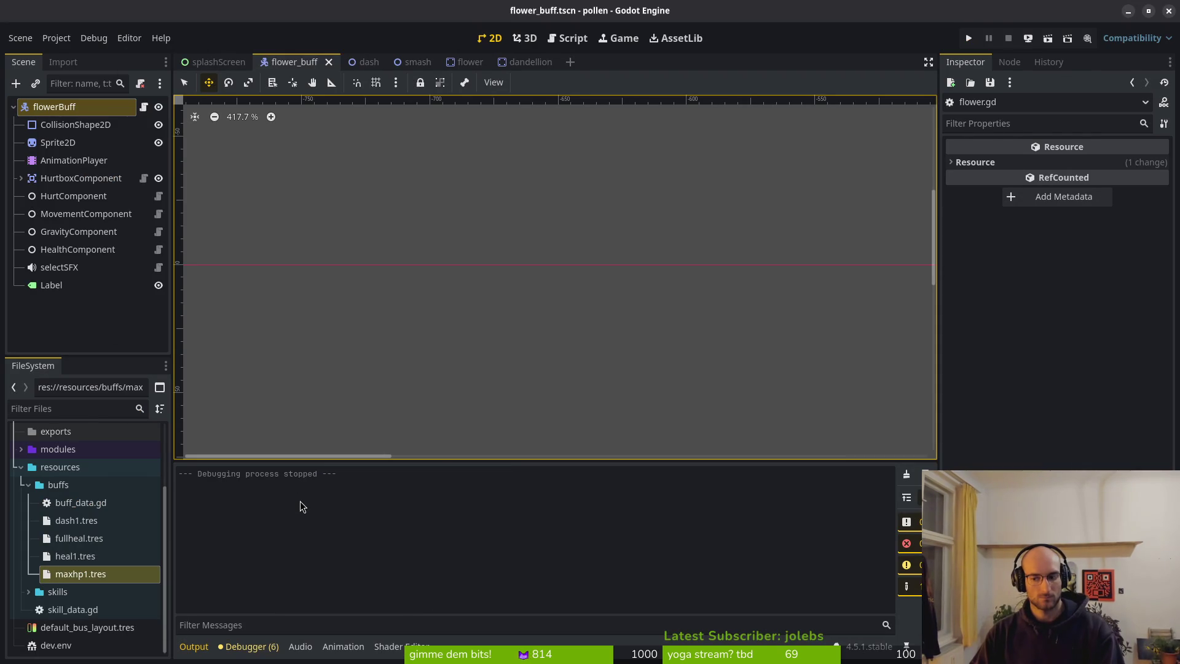
# Step: Play level 2, defeat the enemies and smash the flower to see +1 max hp, full heal and small heal buffs rise
pyautogui.press('F5')
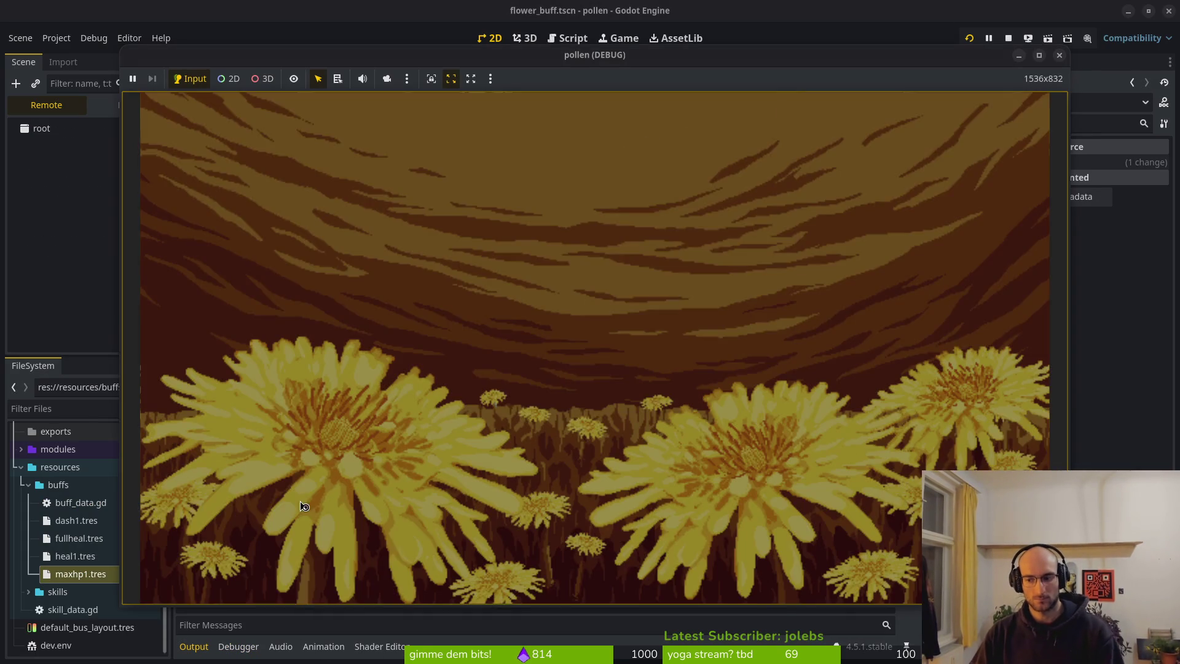
pyautogui.press('Return')
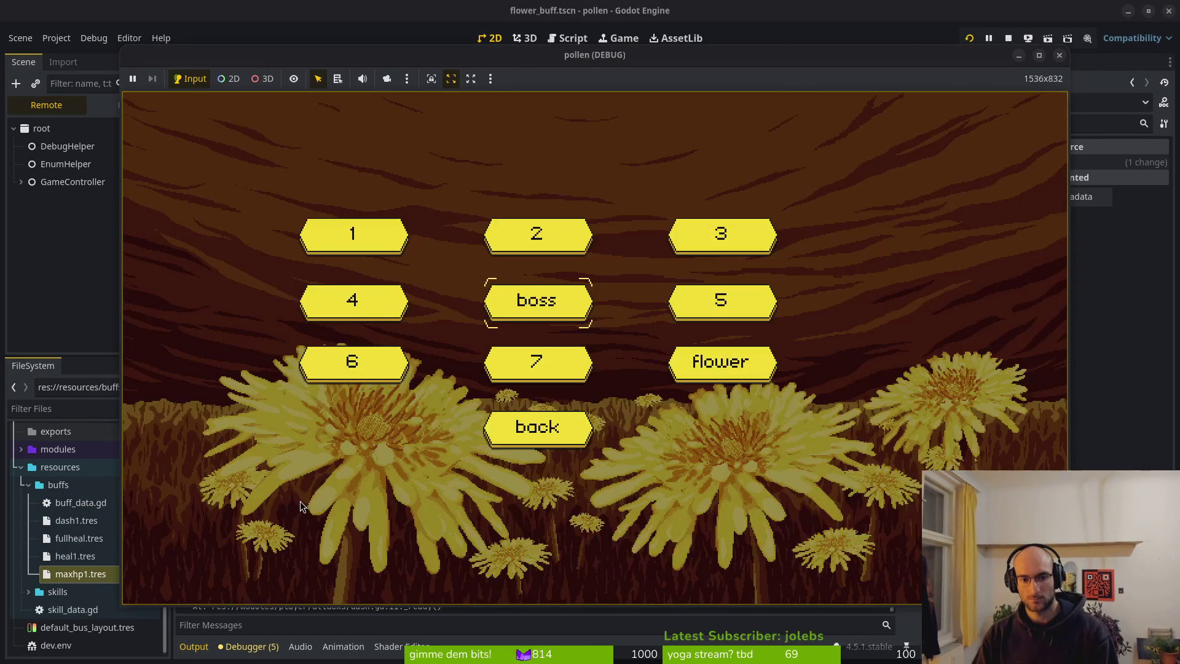
pyautogui.press('Up')
pyautogui.press('Return')
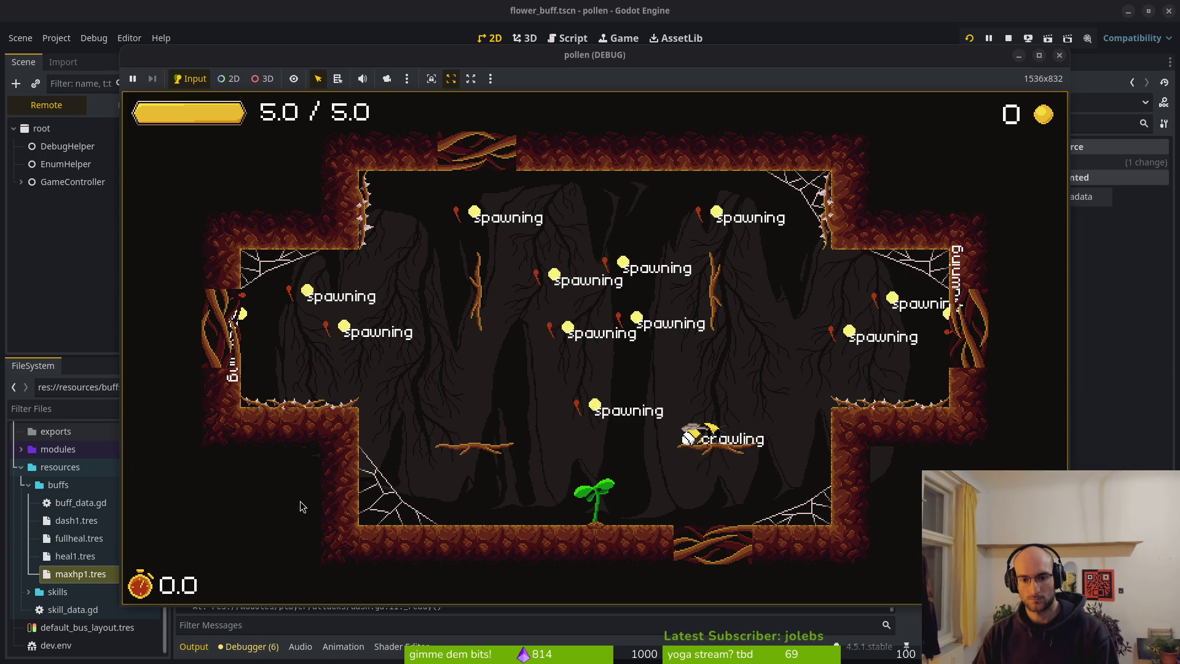
pyautogui.press('Left')
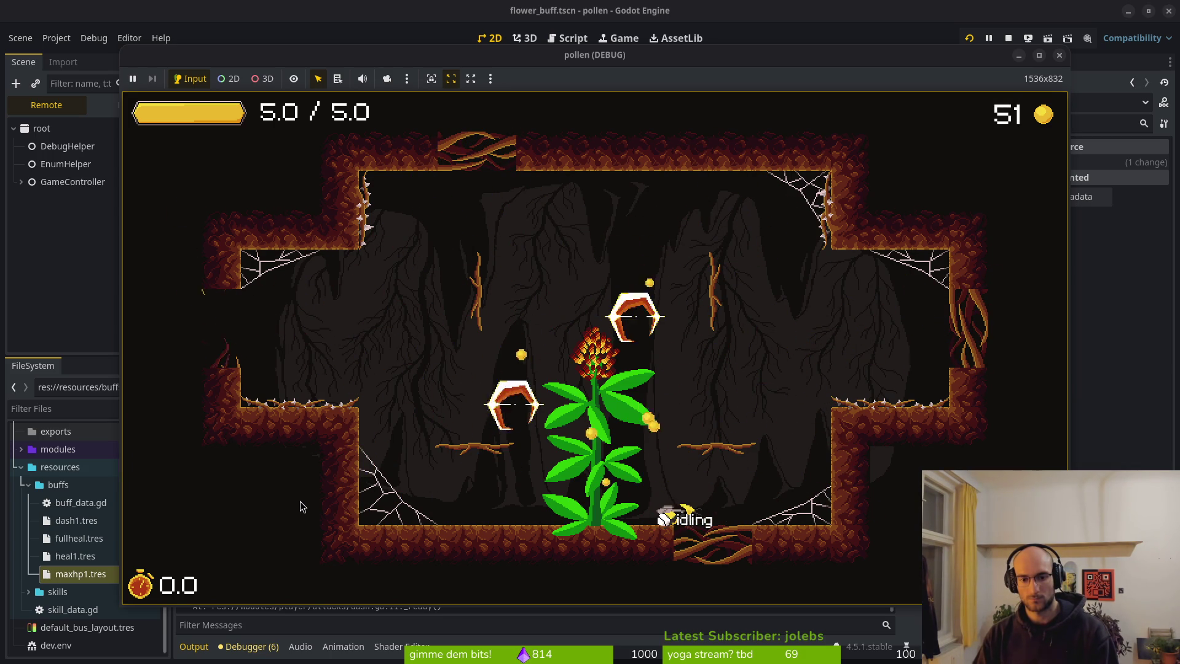
pyautogui.press('Left')
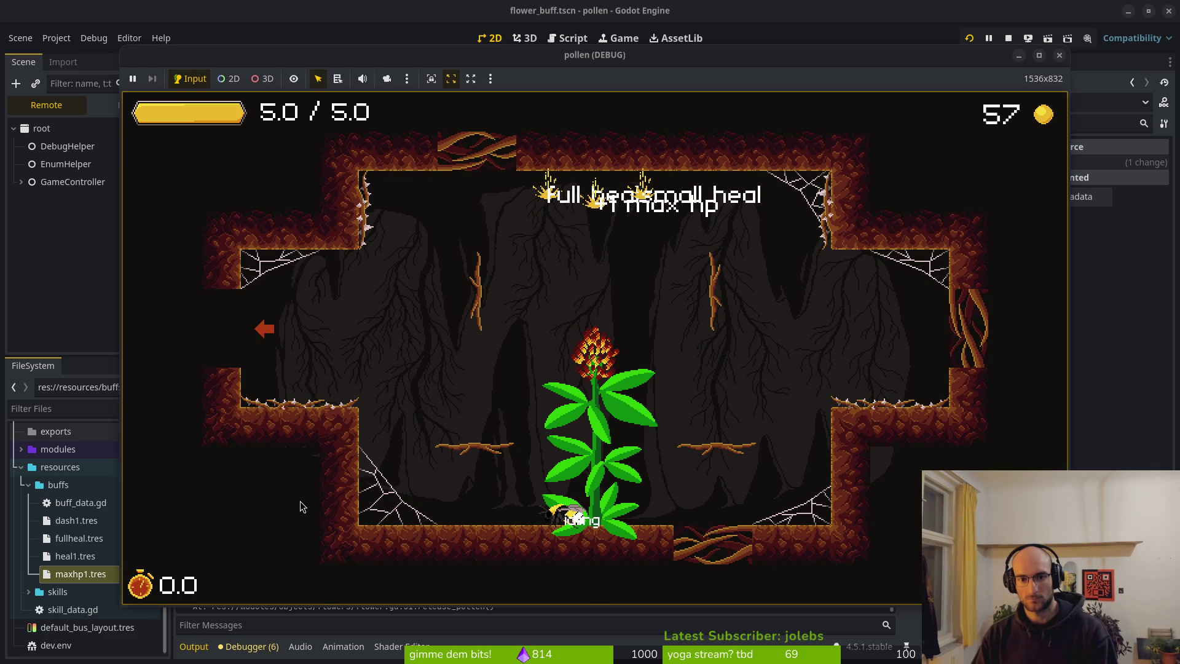
pyautogui.press('F8')
pyautogui.hotkey('alt', 'Tab')
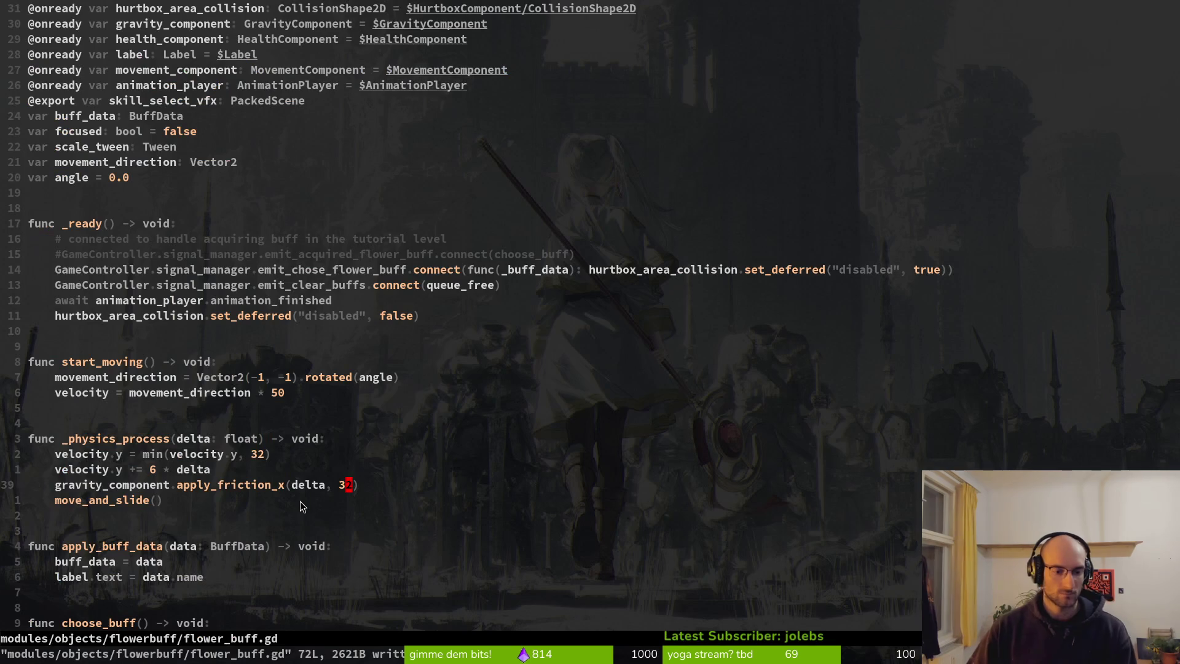
# Step: Revert apply_friction_x to 16 and save, then change the gravity value from 6 to 12
pyautogui.write('u:w')
pyautogui.press('Return')
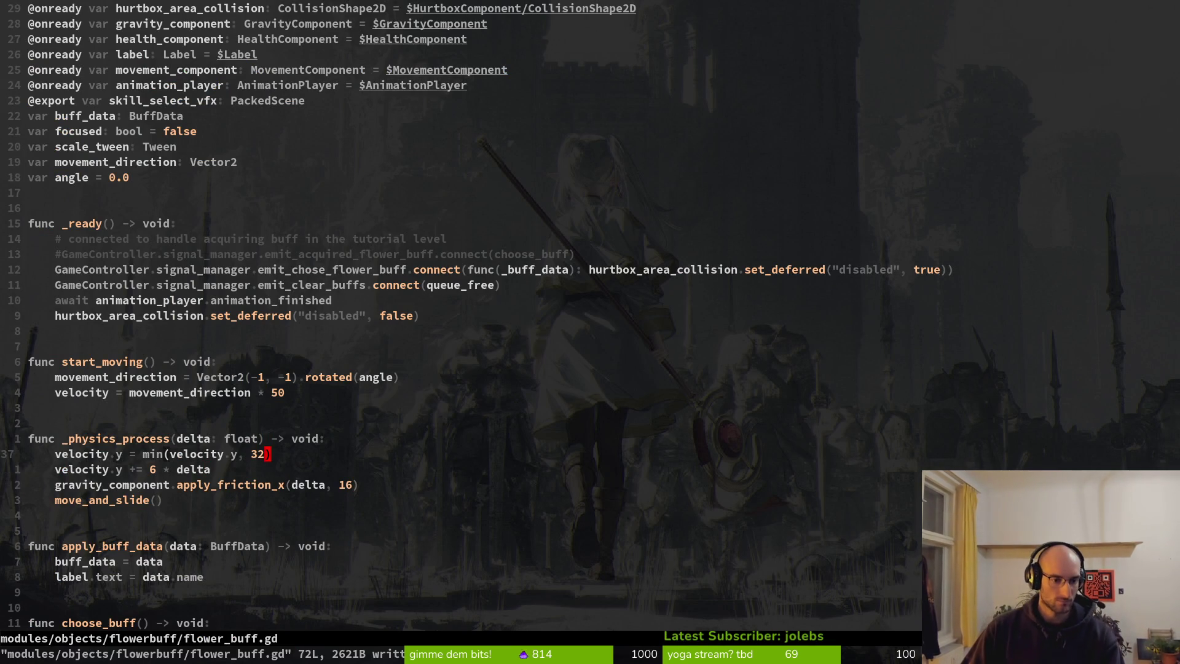
pyautogui.write('bcw')
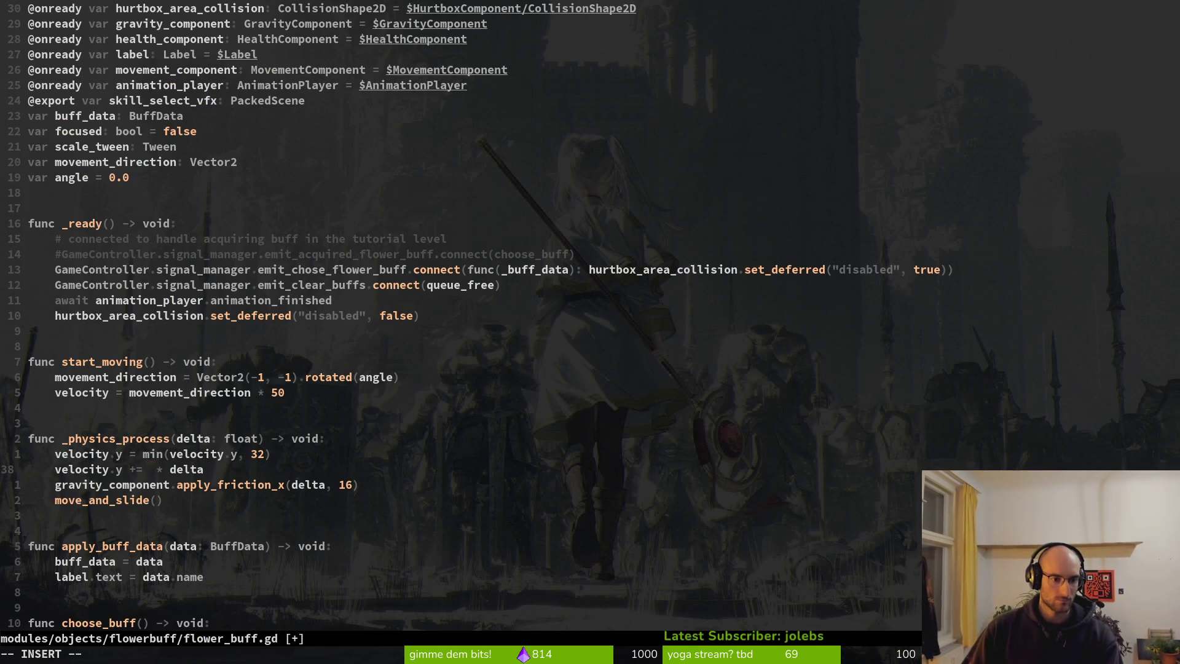
pyautogui.write('12')
# Step: Relaunch the stalled game and enter level 2 to test the new gravity
pyautogui.hotkey('alt', 'Tab')
pyautogui.press('F5')
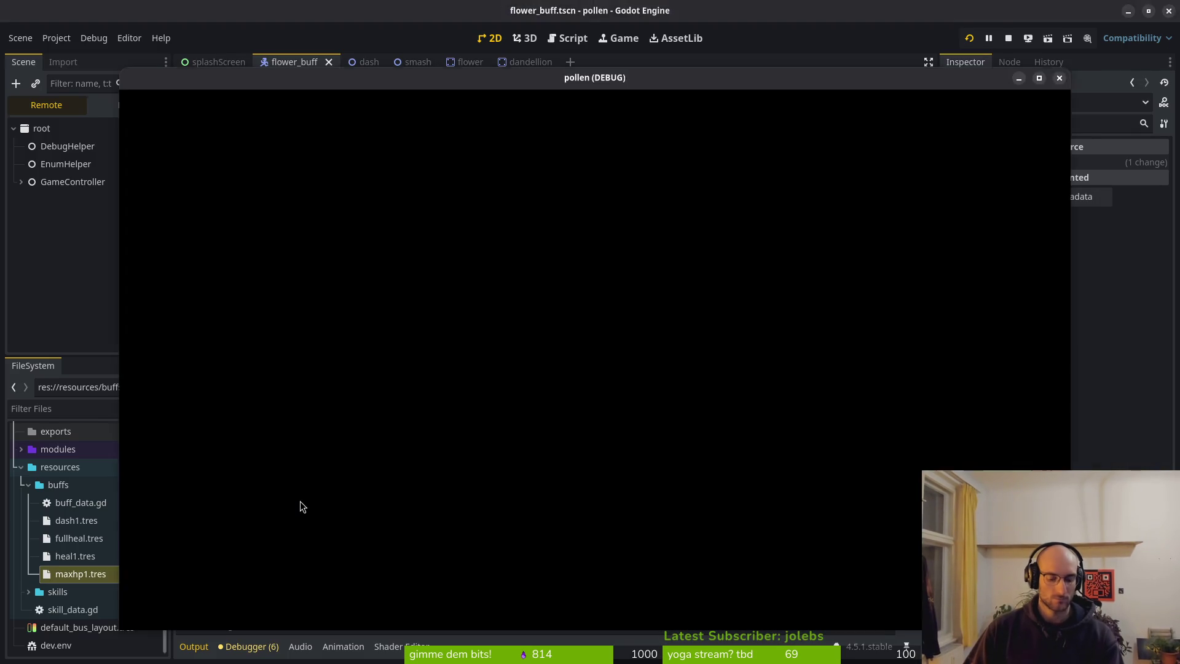
pyautogui.press('F8')
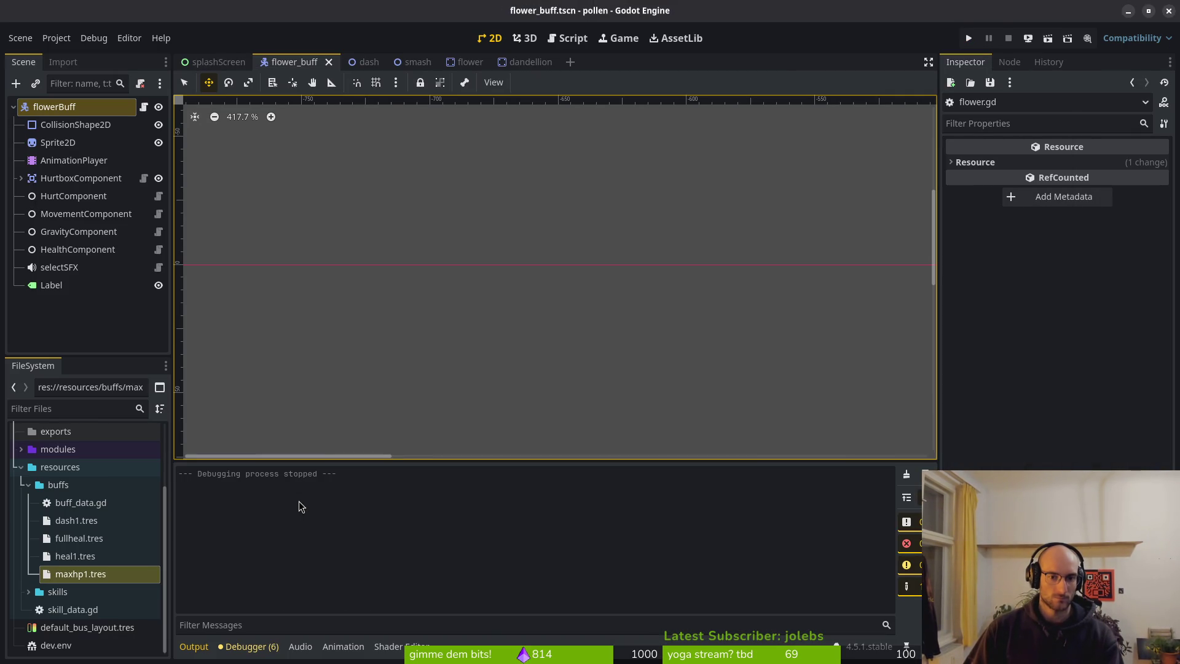
pyautogui.press('F5')
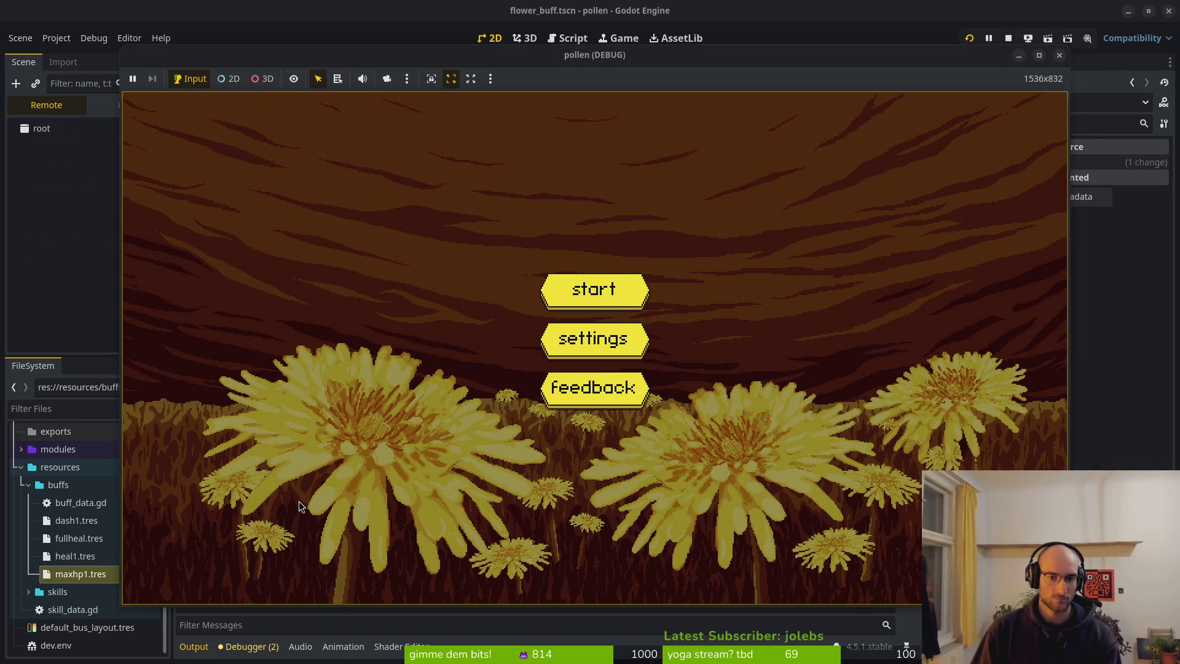
pyautogui.press('Return')
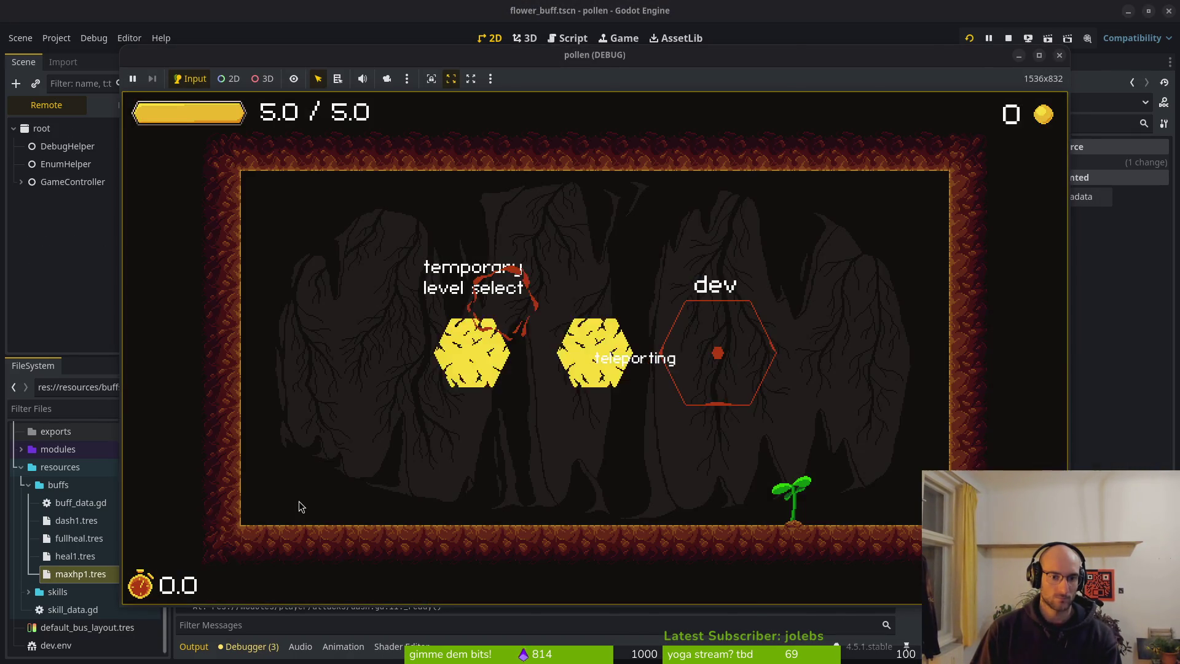
pyautogui.press('Return')
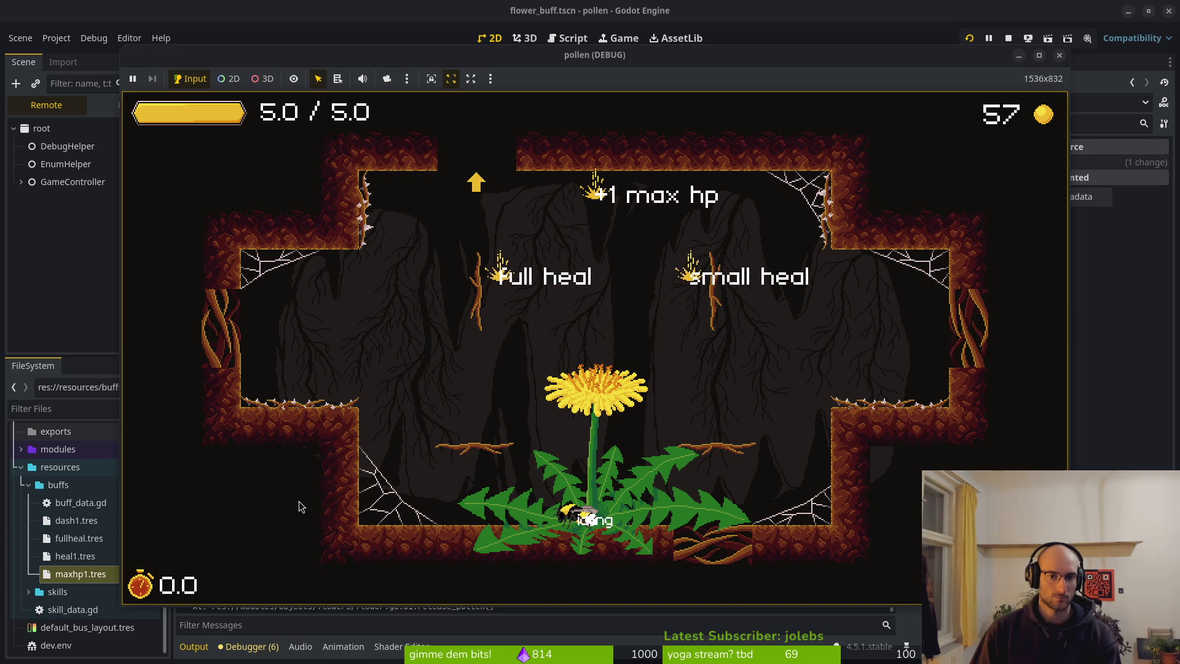
pyautogui.hotkey('alt', 'Tab')
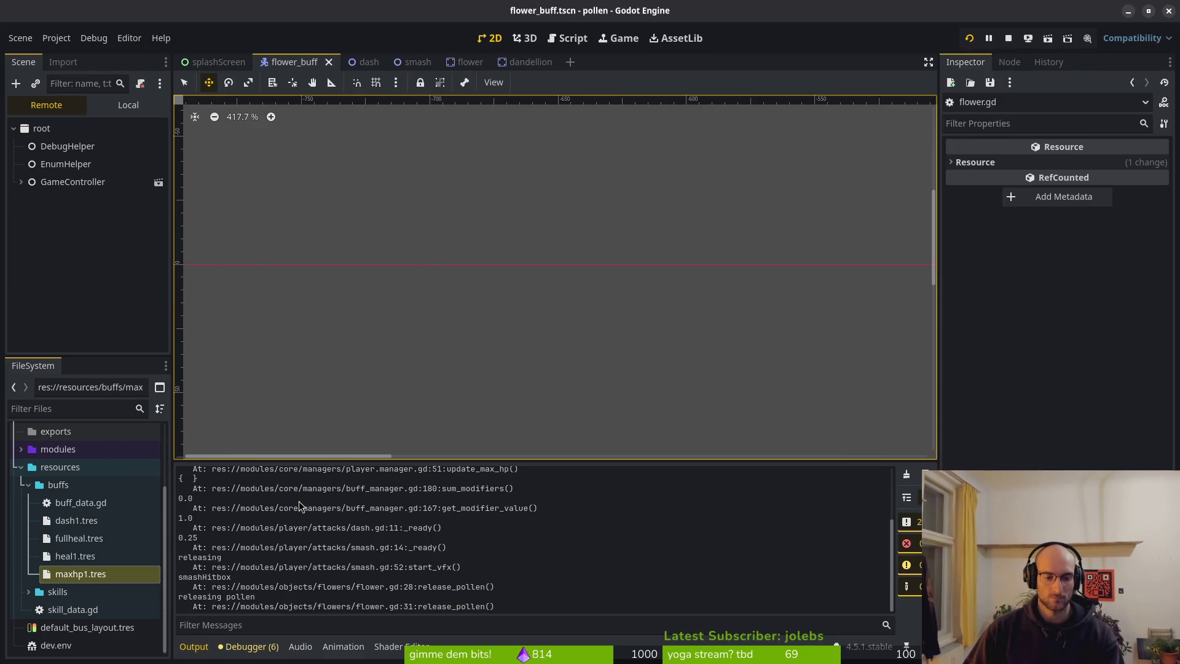
# Step: Replace the gravity value in velocity.y += ... * delta again, save, and rerun the game
pyautogui.hotkey('alt', 'Tab')
pyautogui.press('s')
pyautogui.press('BackSpace')
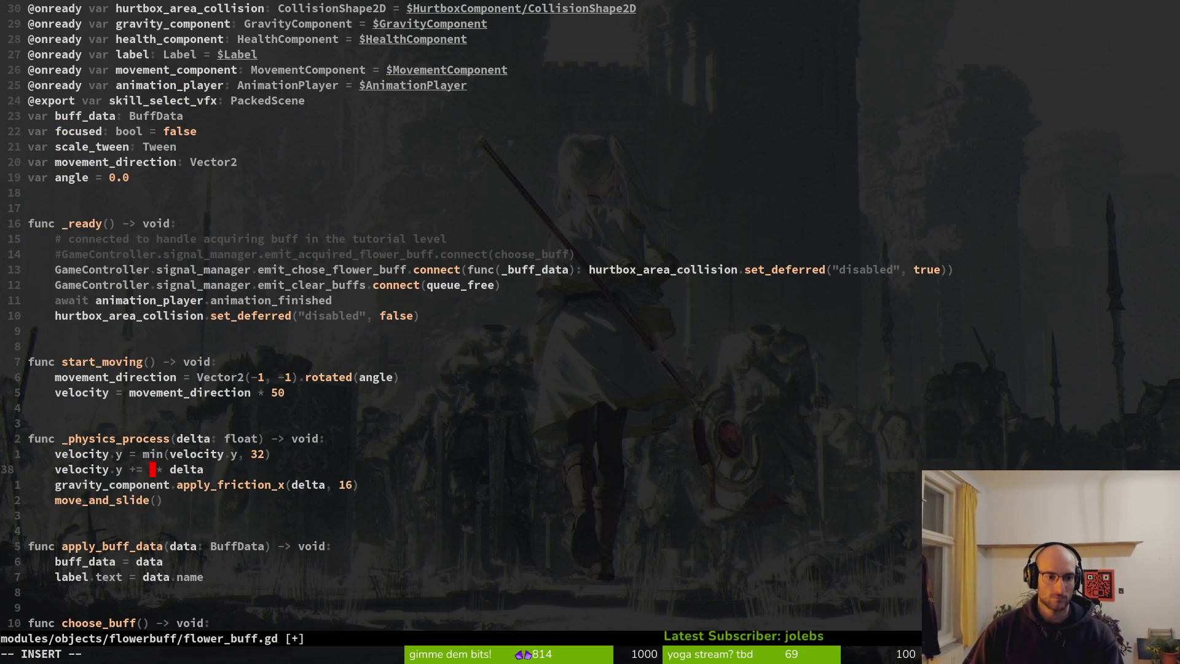
pyautogui.write(':w')
pyautogui.press('Return')
pyautogui.hotkey('alt', 'Tab')
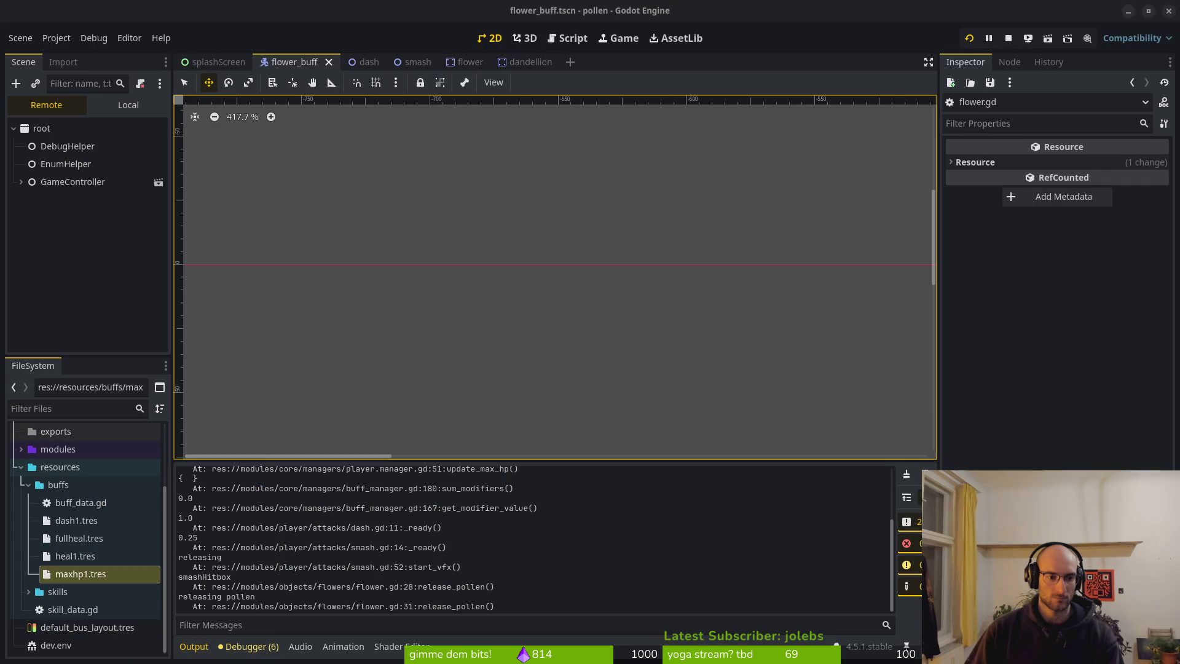
pyautogui.press('F5')
# Step: Restart the run, enter level 2 and watch dasher, small heal and +1 max hp buffs fan out from the flower
pyautogui.press('F8')
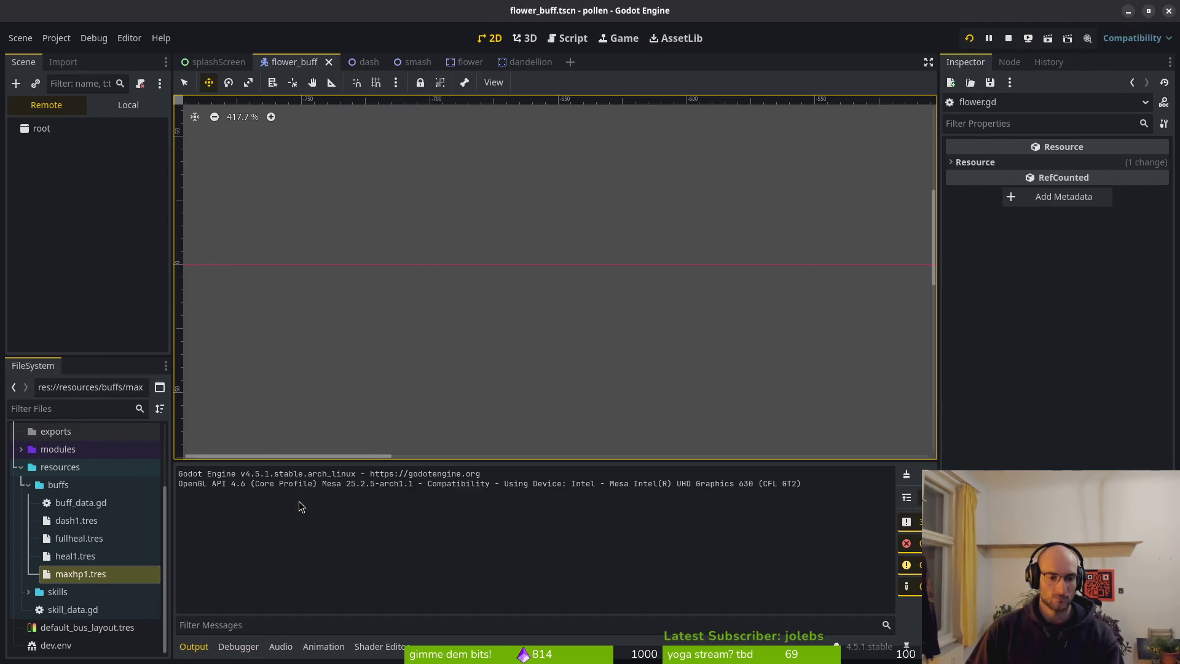
pyautogui.hotkey('alt', 'Tab')
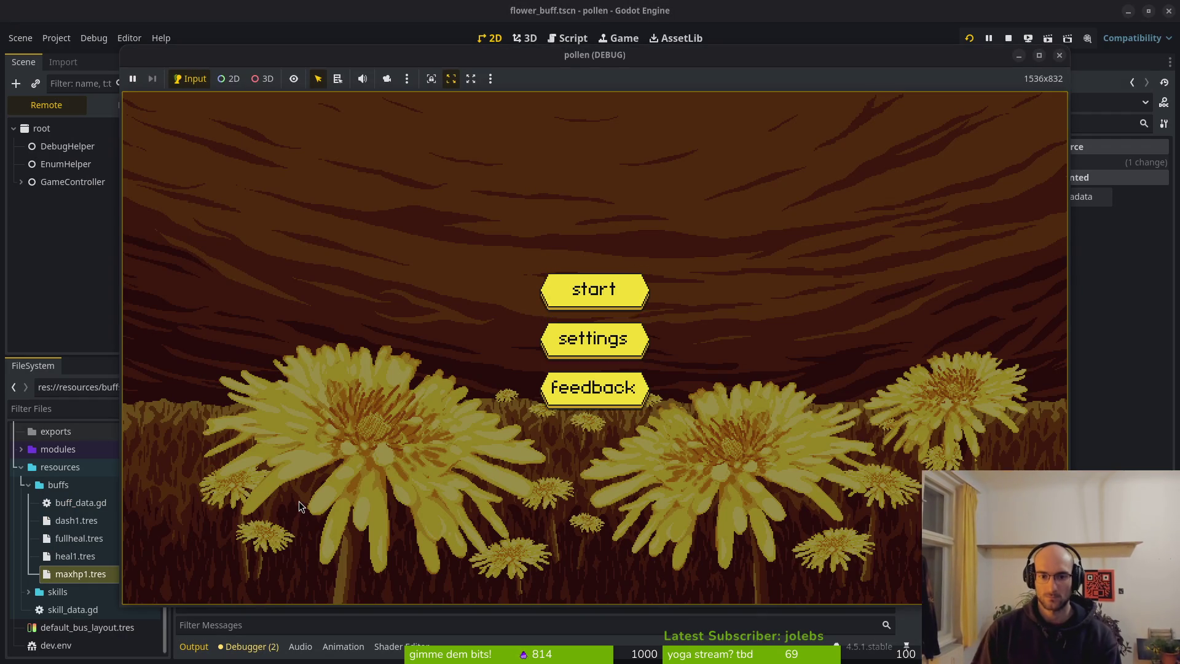
pyautogui.press('space')
pyautogui.press('Left')
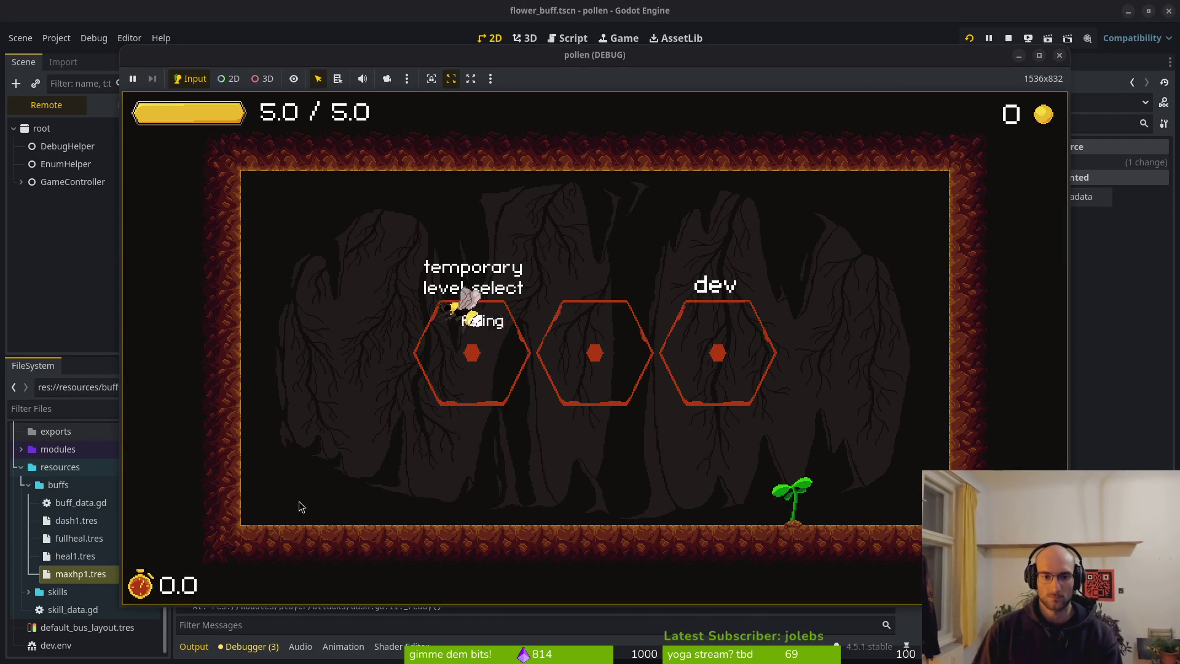
pyautogui.press('space')
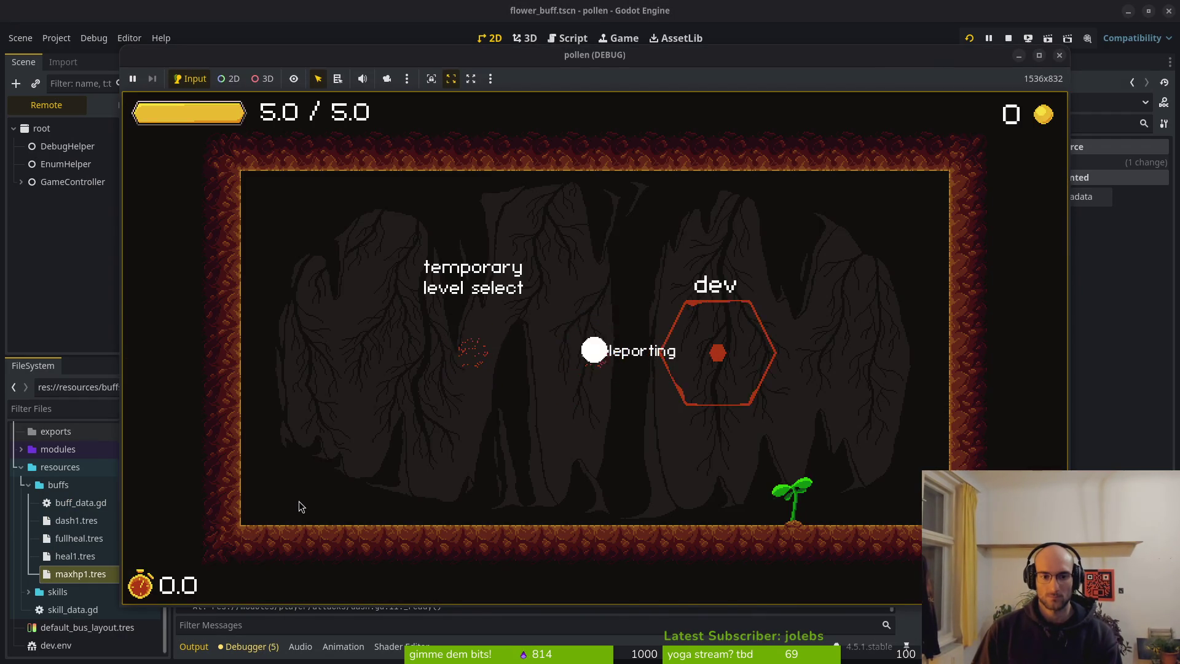
pyautogui.press('Up')
pyautogui.press('space')
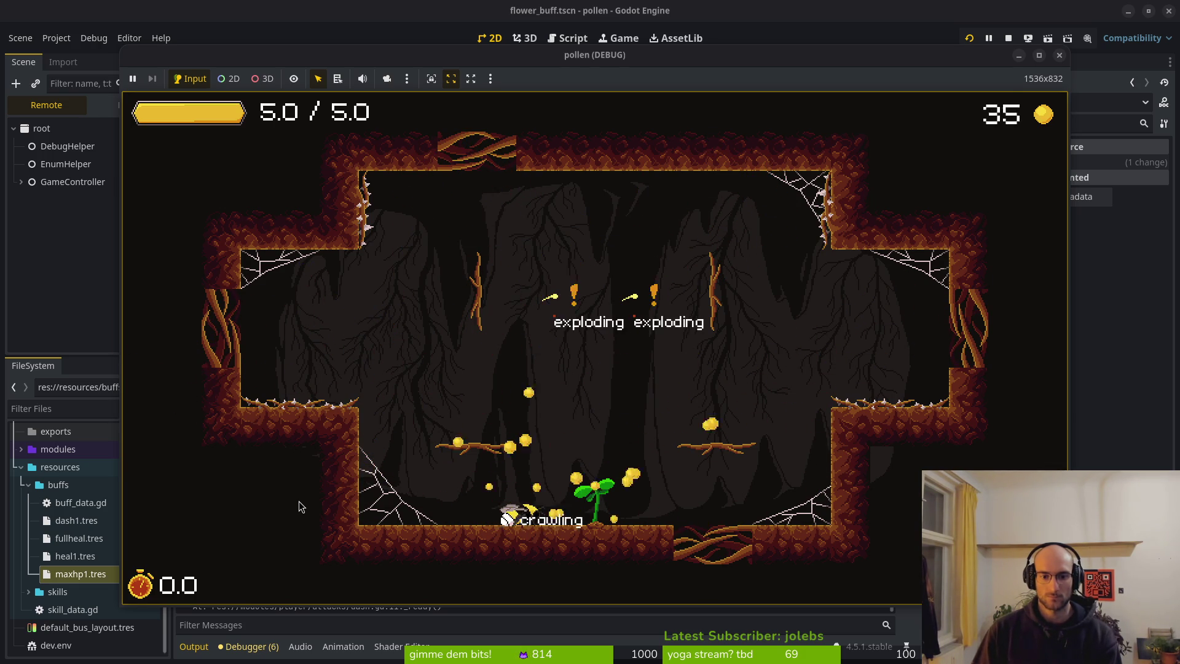
pyautogui.press('space')
pyautogui.press('space')
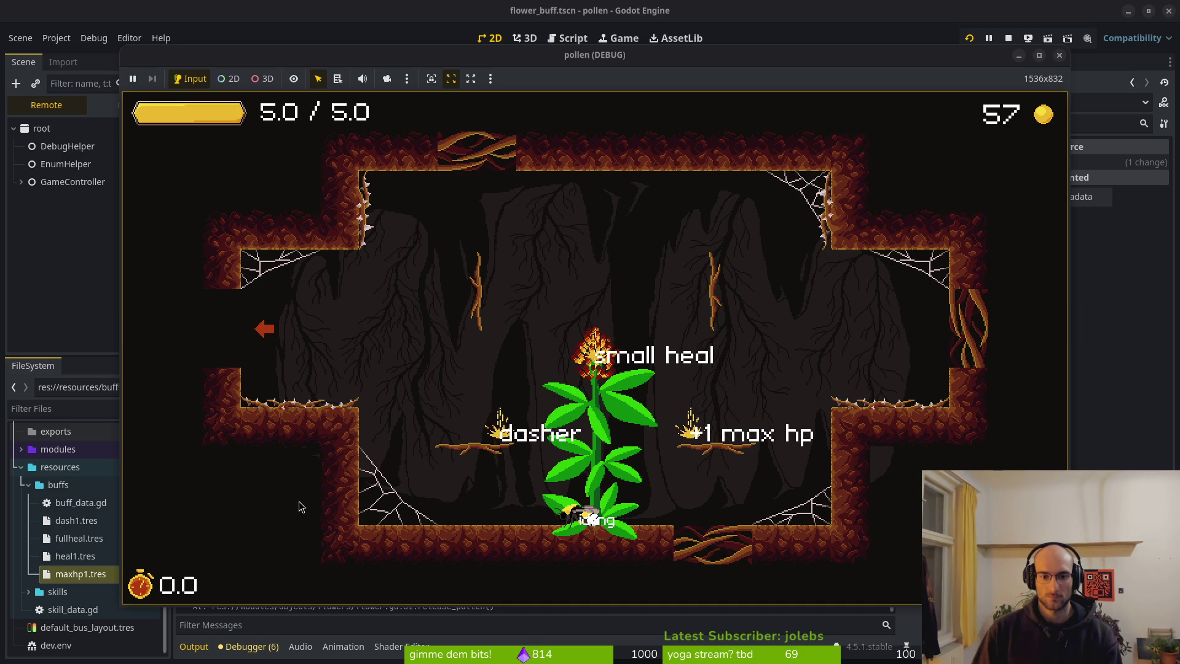
pyautogui.press('Up')
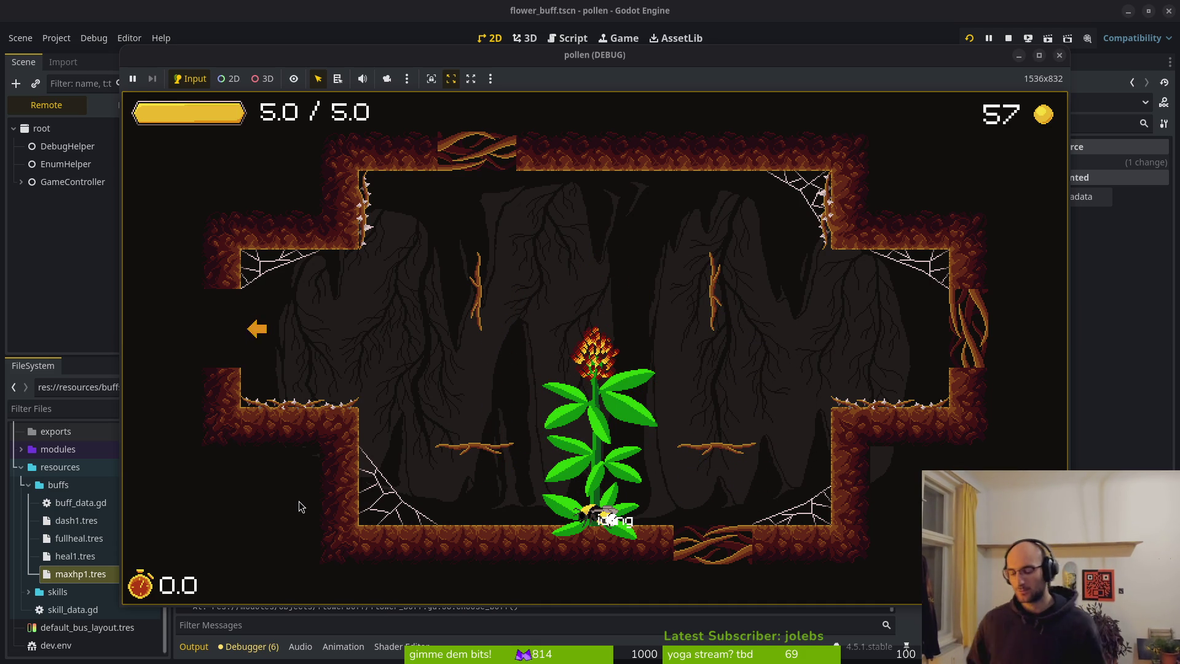
pyautogui.hotkey('alt', 'Tab')
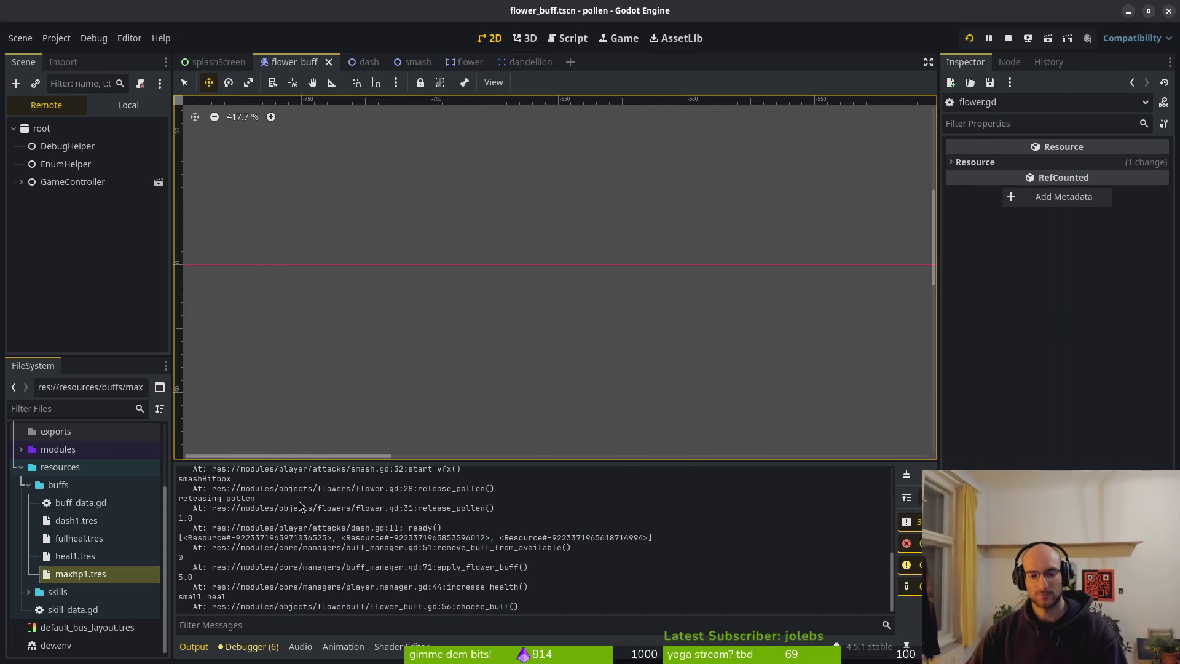
# Step: Stop the running game and open the spawn animation in the flowerBuff scene's AnimationPlayer
pyautogui.hotkey('alt', 'Tab')
pyautogui.hotkey('alt', 'Tab')
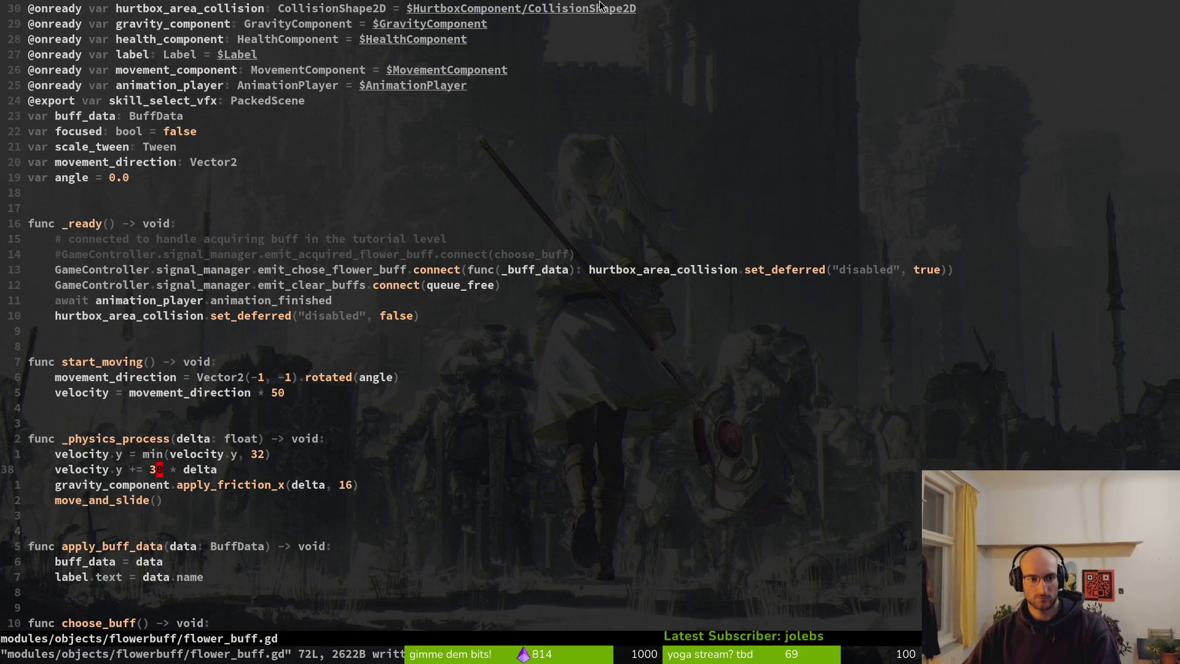
pyautogui.hotkey('alt', 'Tab')
pyautogui.hotkey('alt', 'Tab')
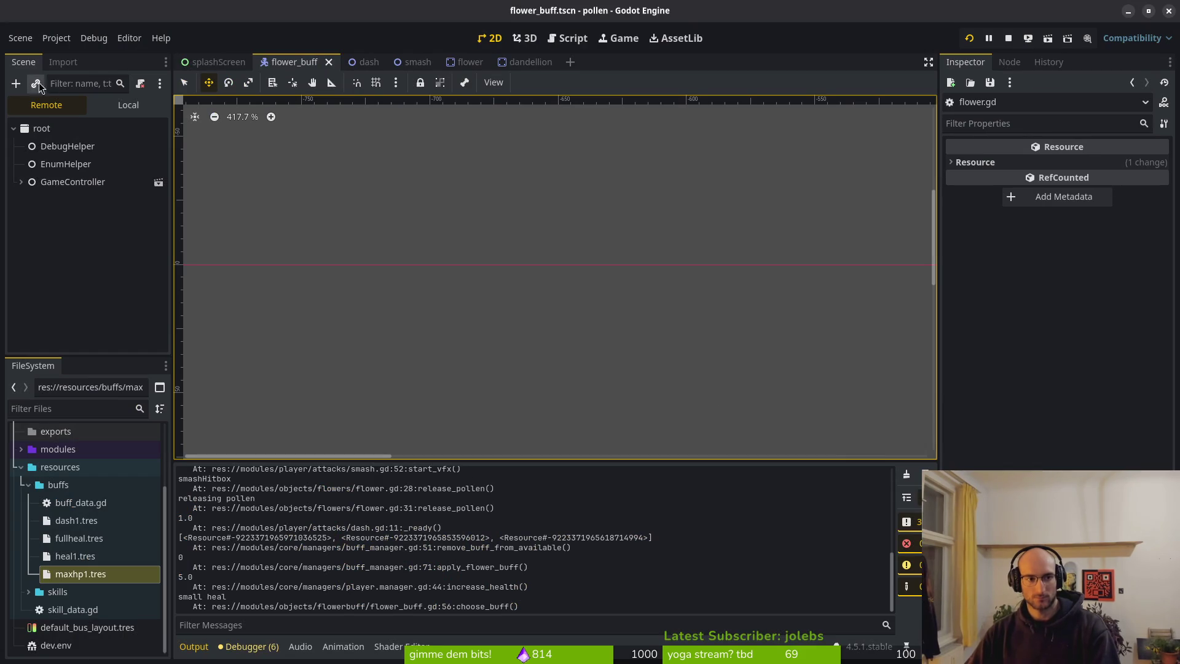
pyautogui.hotkey('alt', 'Tab')
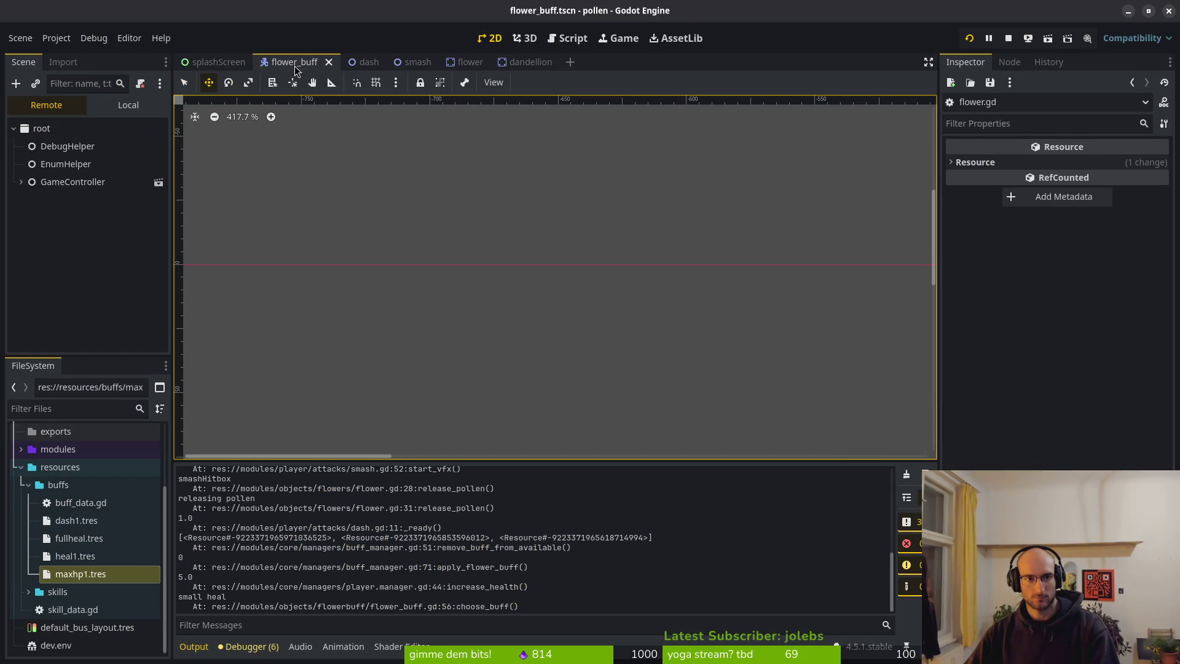
pyautogui.click(103, 106)
pyautogui.click(73, 181)
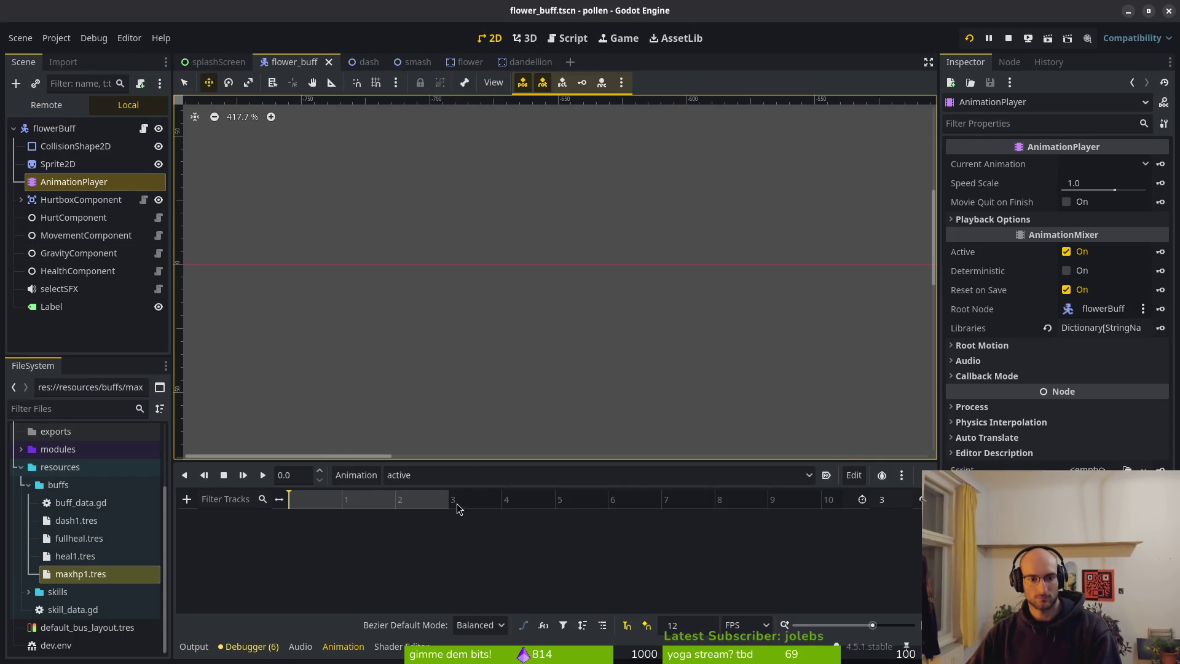
pyautogui.click(369, 477)
pyautogui.click(400, 475)
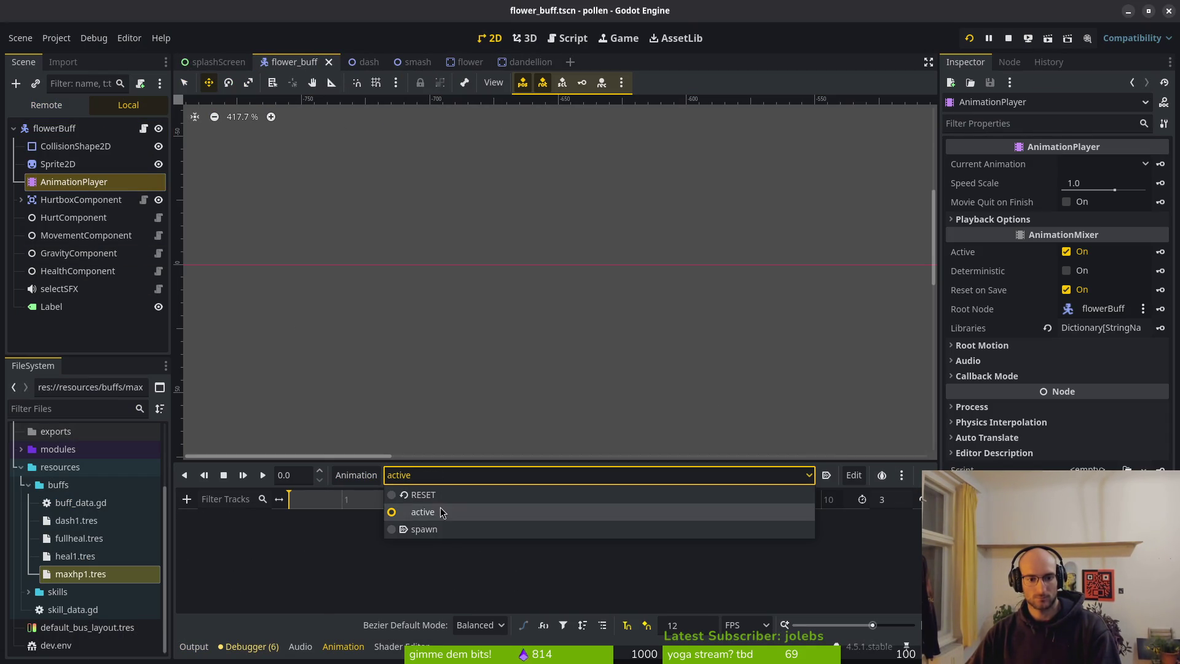
pyautogui.click(1008, 38)
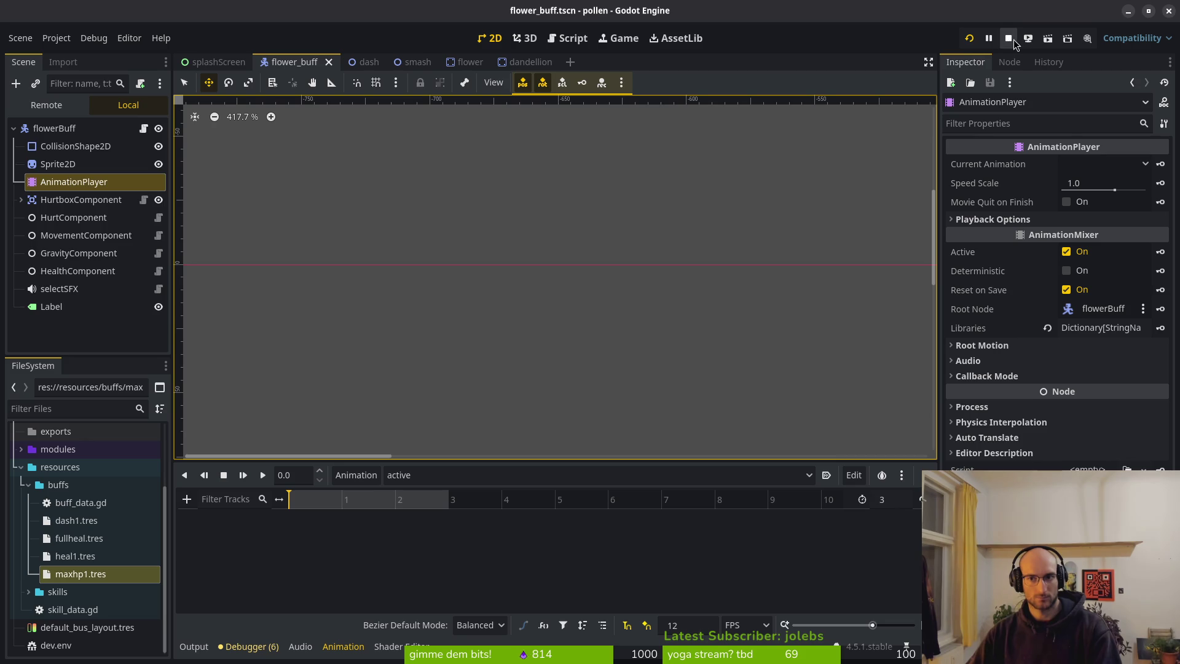
pyautogui.click(977, 40)
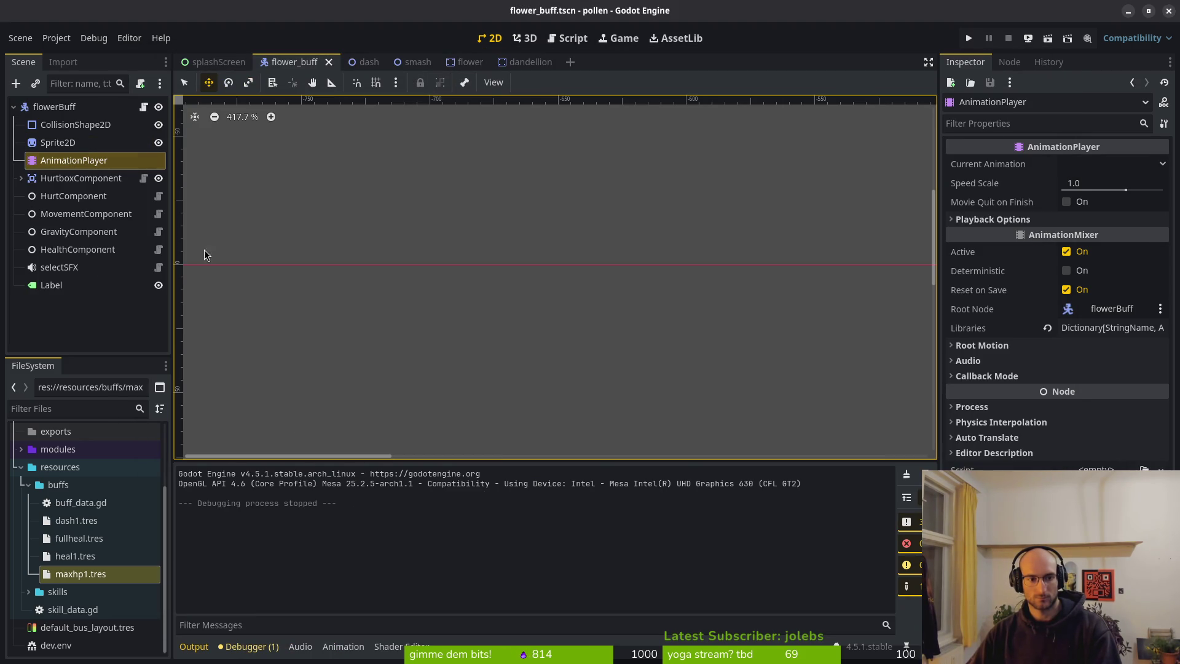
pyautogui.click(59, 162)
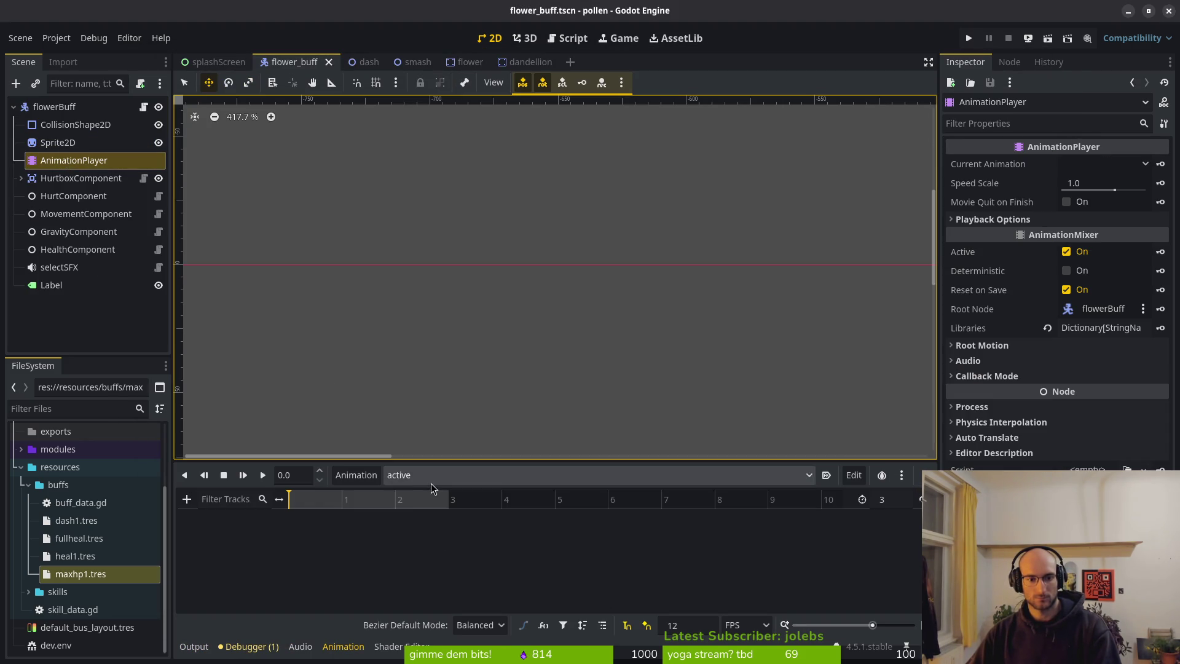
pyautogui.click(435, 476)
pyautogui.click(424, 529)
# Step: Set the spawn animation length to 12, move the third frame key to frame 8, then shorten it to 9
pyautogui.click(911, 500)
pyautogui.write('2')
pyautogui.press('Return')
pyautogui.hotkey('ctrl', 's')
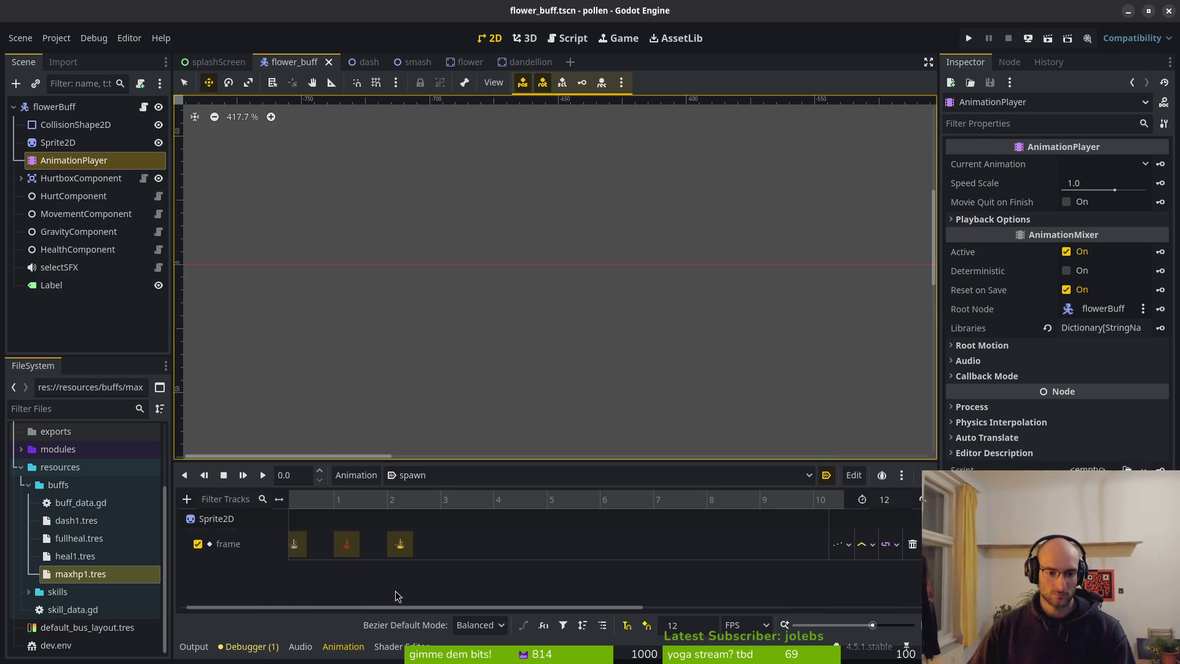
pyautogui.moveTo(403, 544)
pyautogui.mouseDown()
pyautogui.moveTo(674, 544)
pyautogui.moveTo(727, 529)
pyautogui.mouseUp()
pyautogui.click(894, 504)
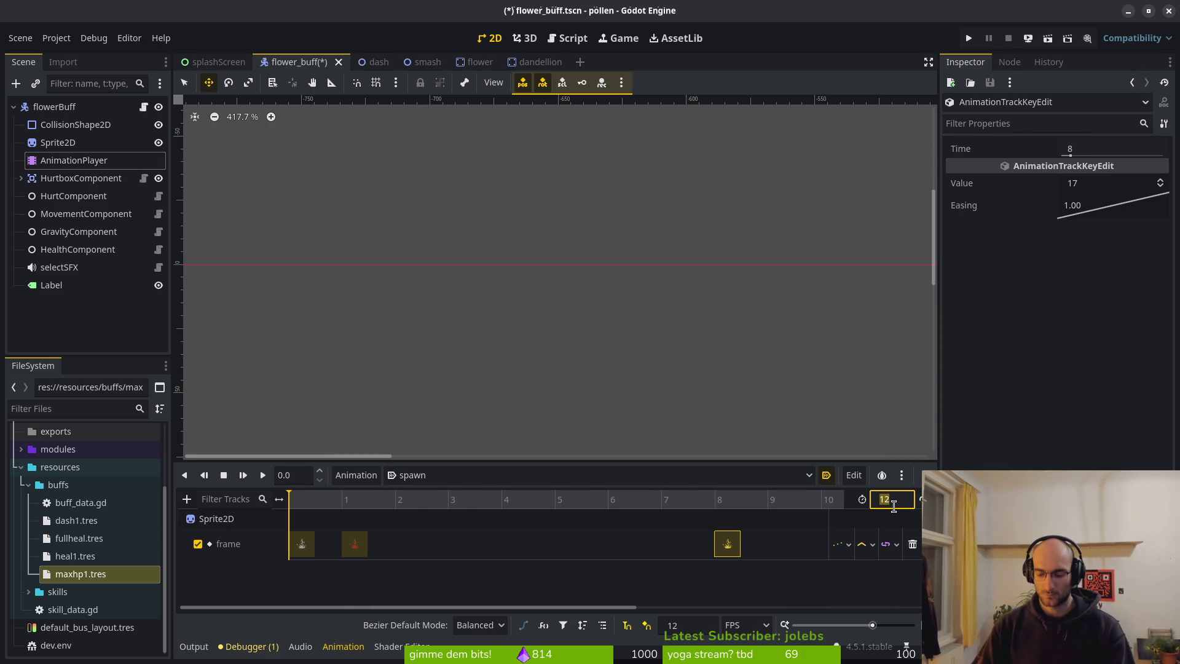
pyautogui.write('9')
pyautogui.press('Return')
pyautogui.hotkey('ctrl', 's')
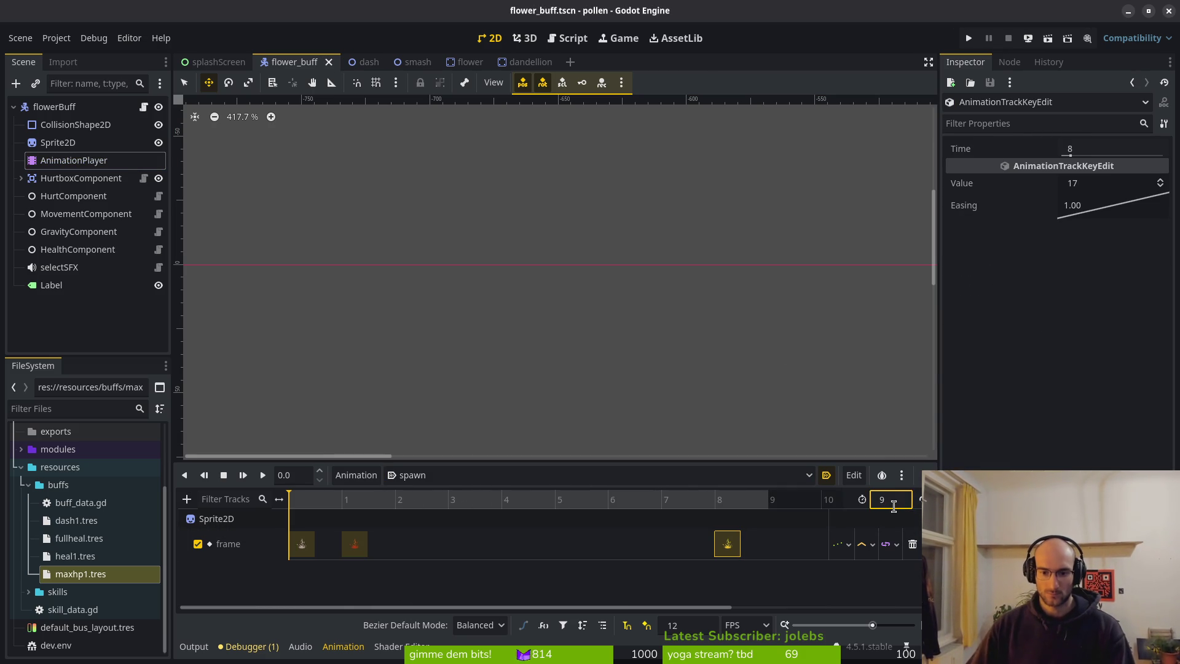
# Step: Duplicate frame keys with value 15 at frames 2, 3 and 6, then save and run the game
pyautogui.click(358, 545)
pyautogui.click(395, 501)
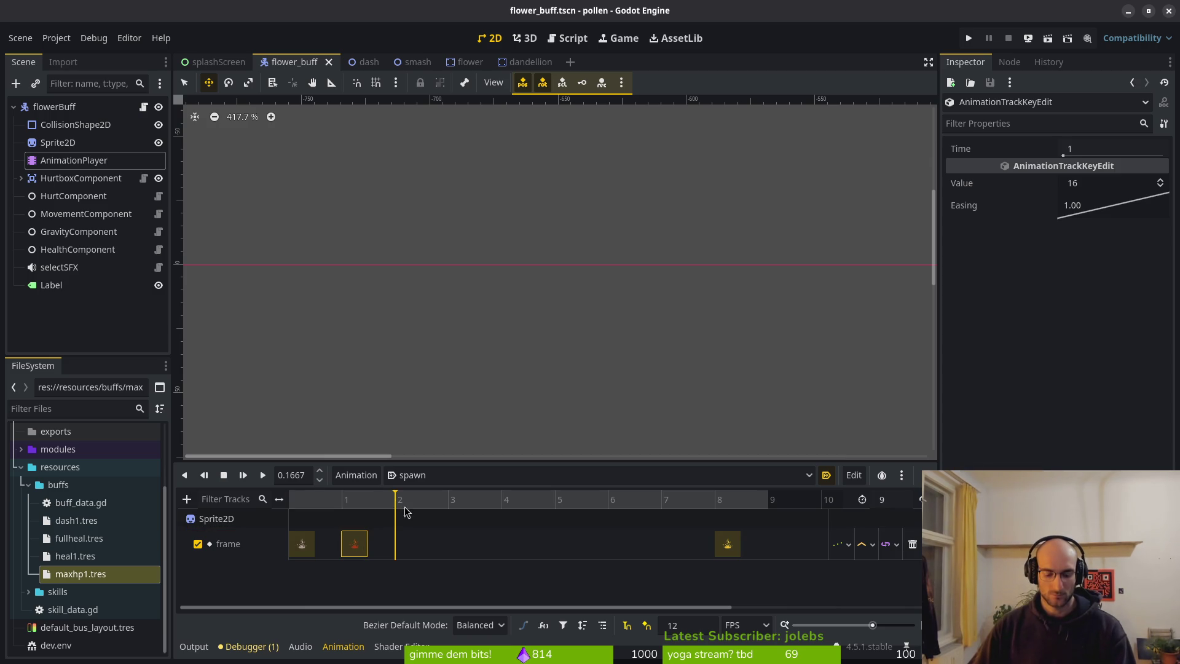
pyautogui.hotkey('ctrl', 'd')
pyautogui.hotkey('ctrl', 'd')
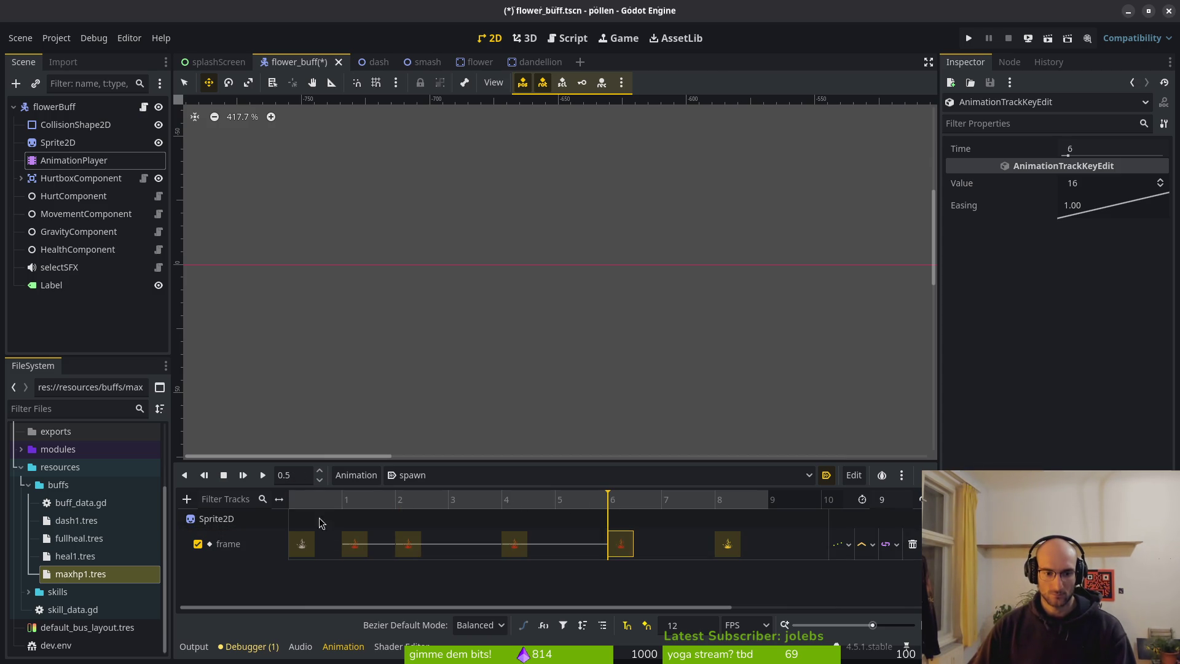
pyautogui.click(301, 544)
pyautogui.click(448, 499)
pyautogui.hotkey('ctrl', 'd')
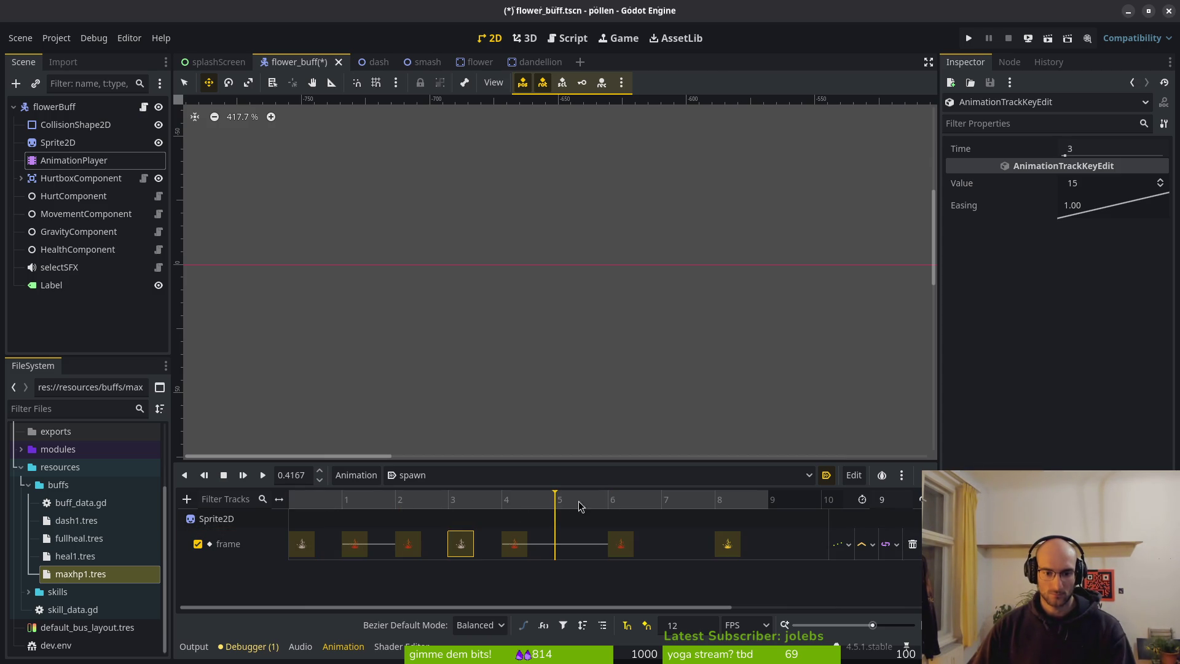
pyautogui.hotkey('ctrl', 'd')
pyautogui.click(968, 39)
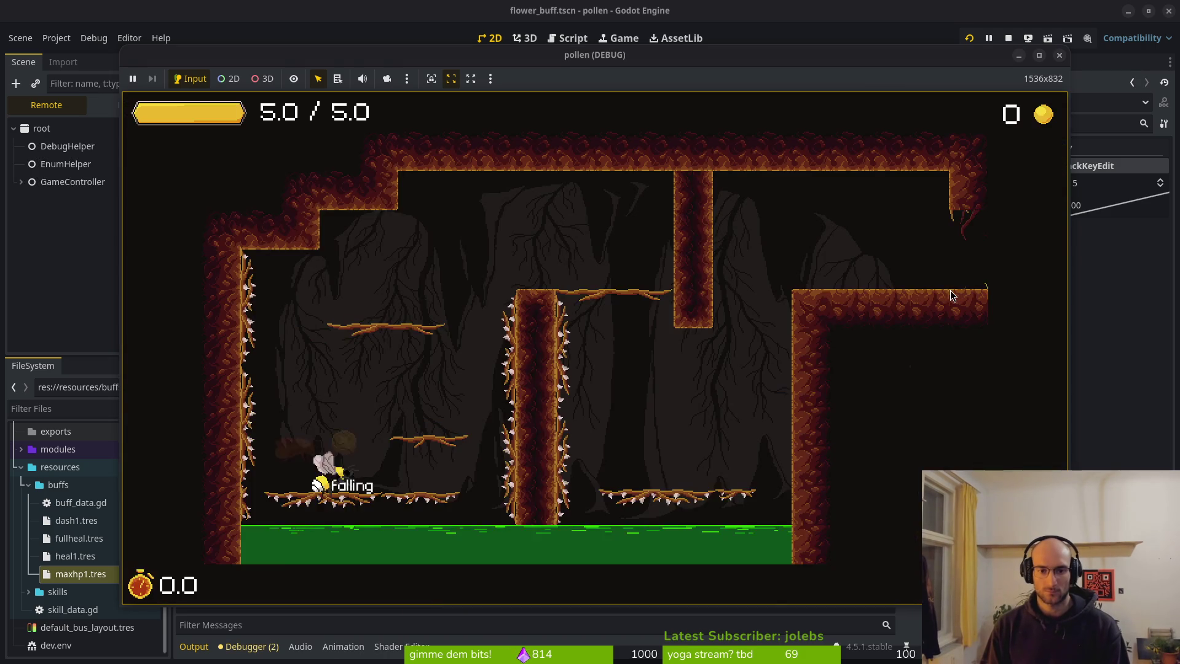
# Step: Turn on collision display in the in-game settings menu
pyautogui.press('space')
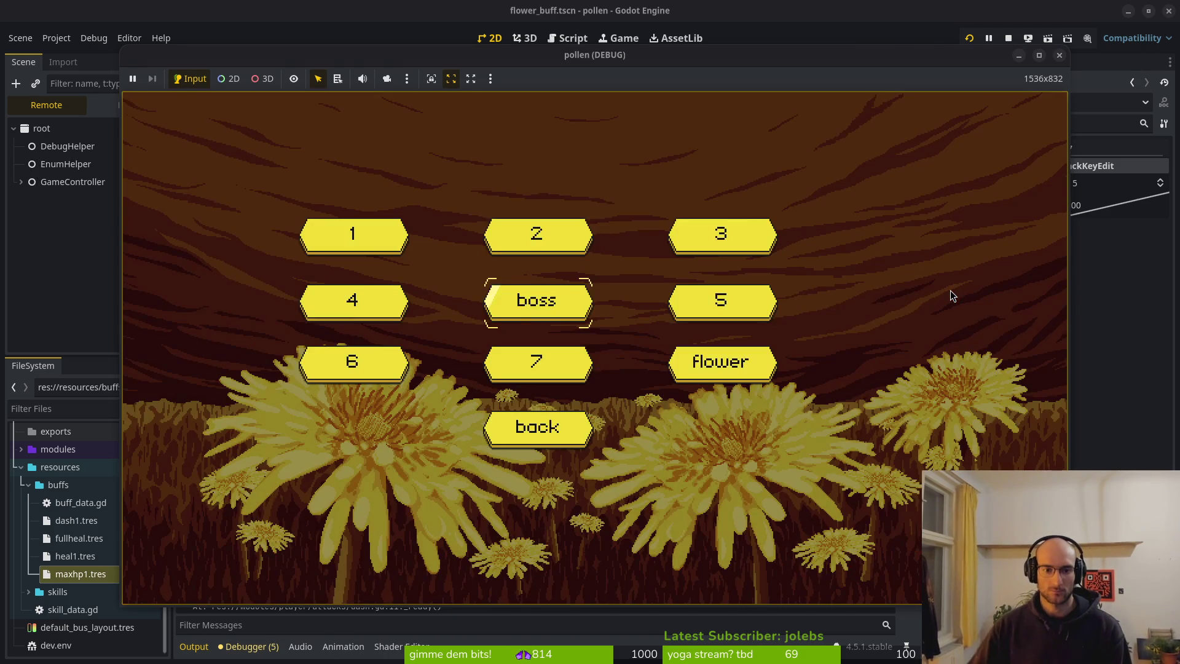
pyautogui.press('space')
pyautogui.press('Escape')
pyautogui.press('Down')
pyautogui.press('space')
pyautogui.press('Down')
pyautogui.press('Right')
pyautogui.press('Down')
pyautogui.press('Right')
pyautogui.press('space')
pyautogui.press('Escape')
pyautogui.press('Escape')
pyautogui.press('Escape')
pyautogui.press('Escape')
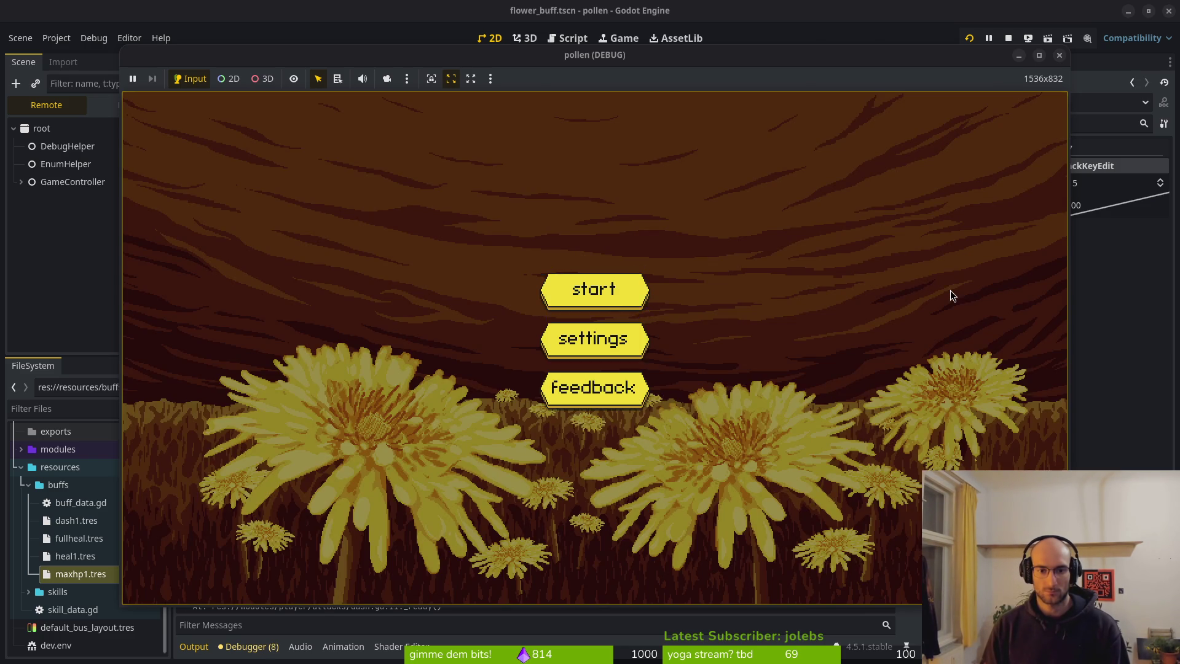
# Step: Enter level 2 and slash the +1 max HP buff to reach health 5.0/6.0, then return to the editor
pyautogui.press('space')
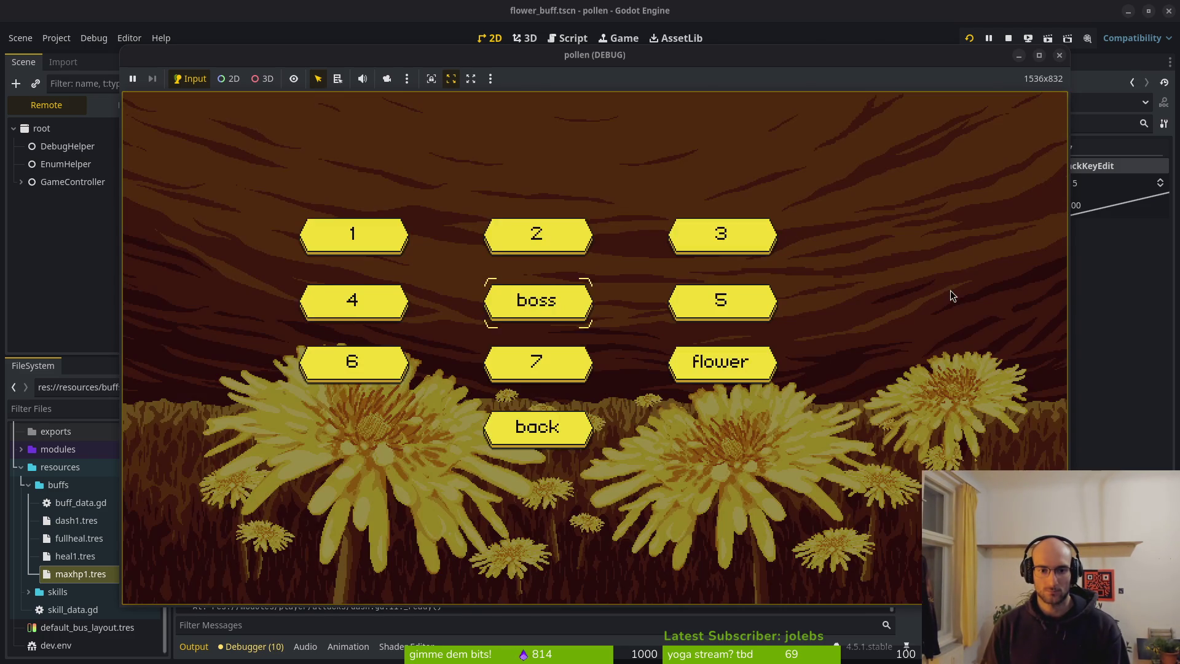
pyautogui.press('space')
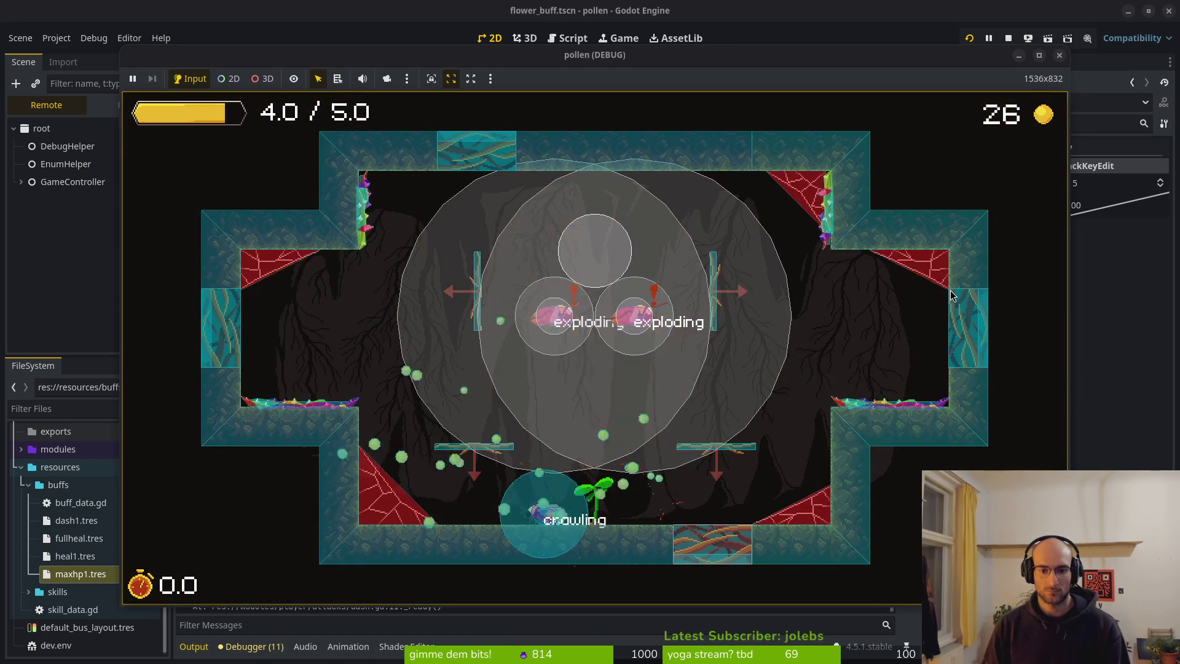
pyautogui.press('space')
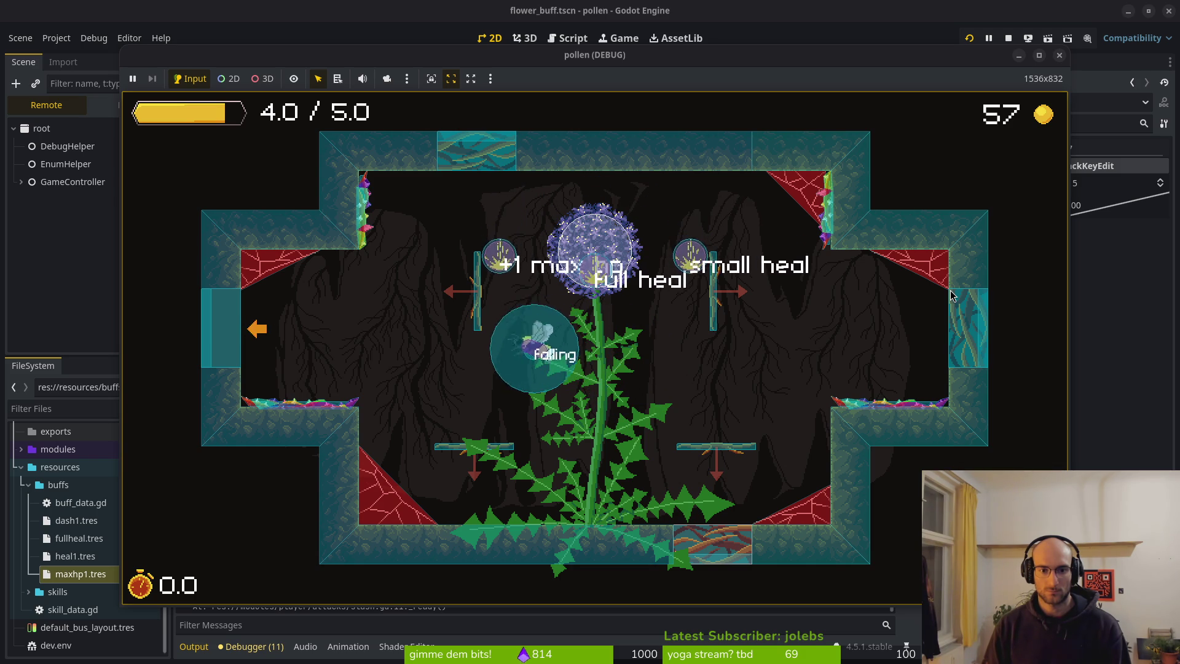
pyautogui.press('x')
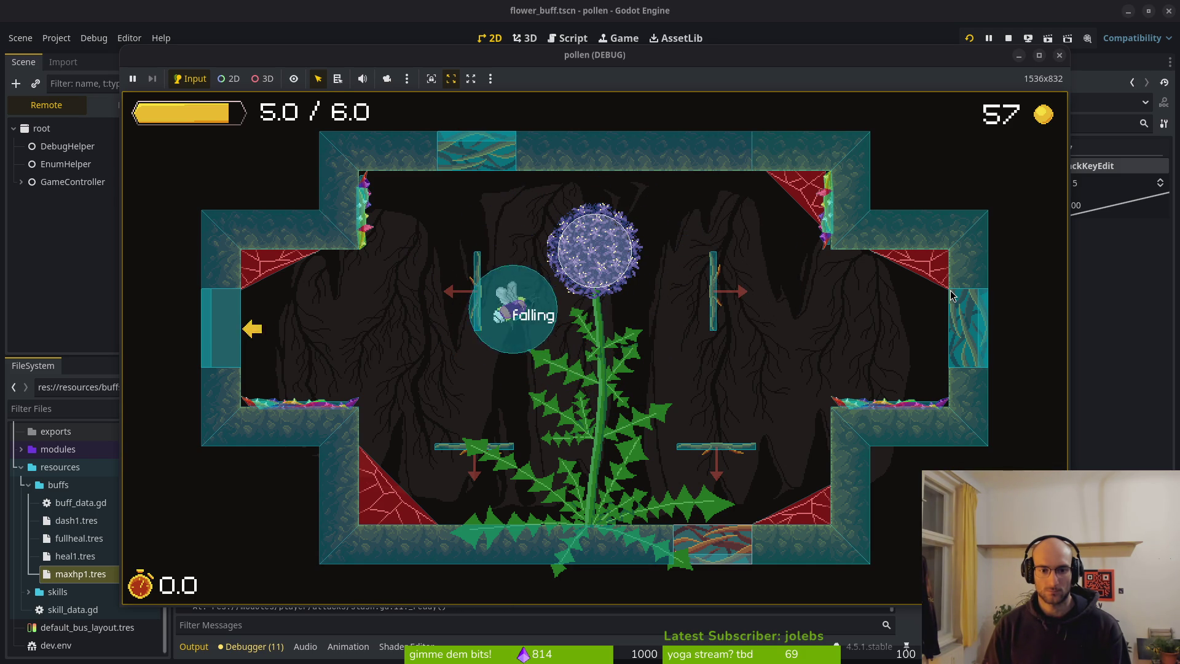
pyautogui.hotkey('alt', 'Tab')
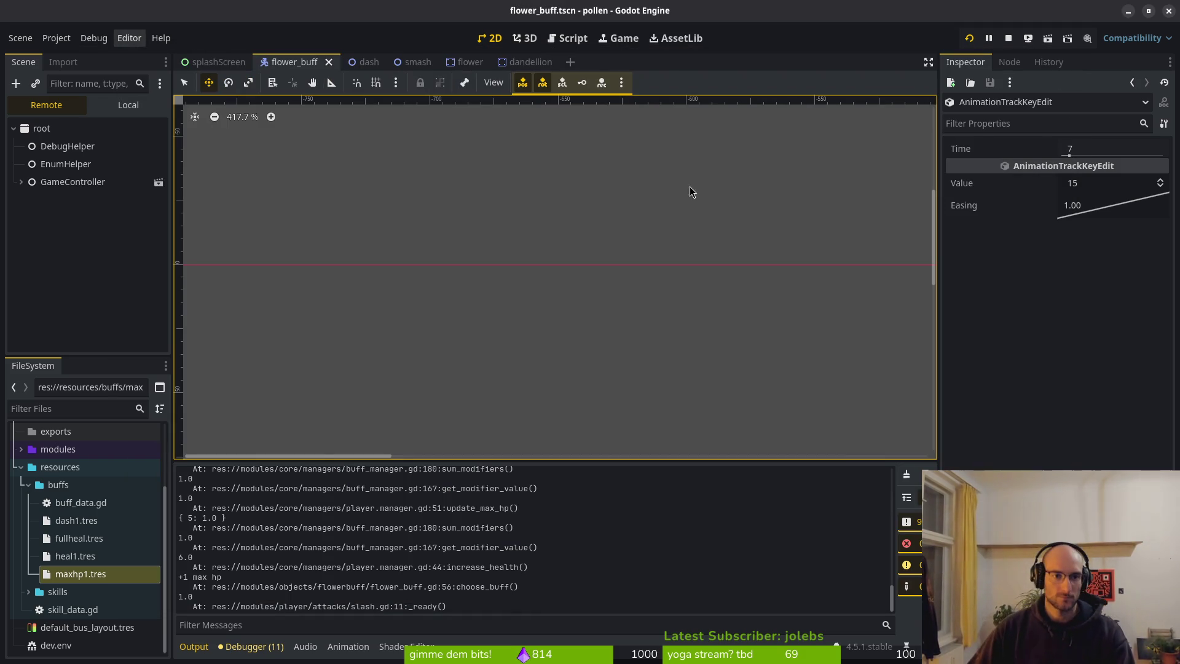
# Step: In flower_buff.gd, change the gravity line from velocity.y += 30 * delta to 32 * delta and save
pyautogui.hotkey('alt', 'Tab')
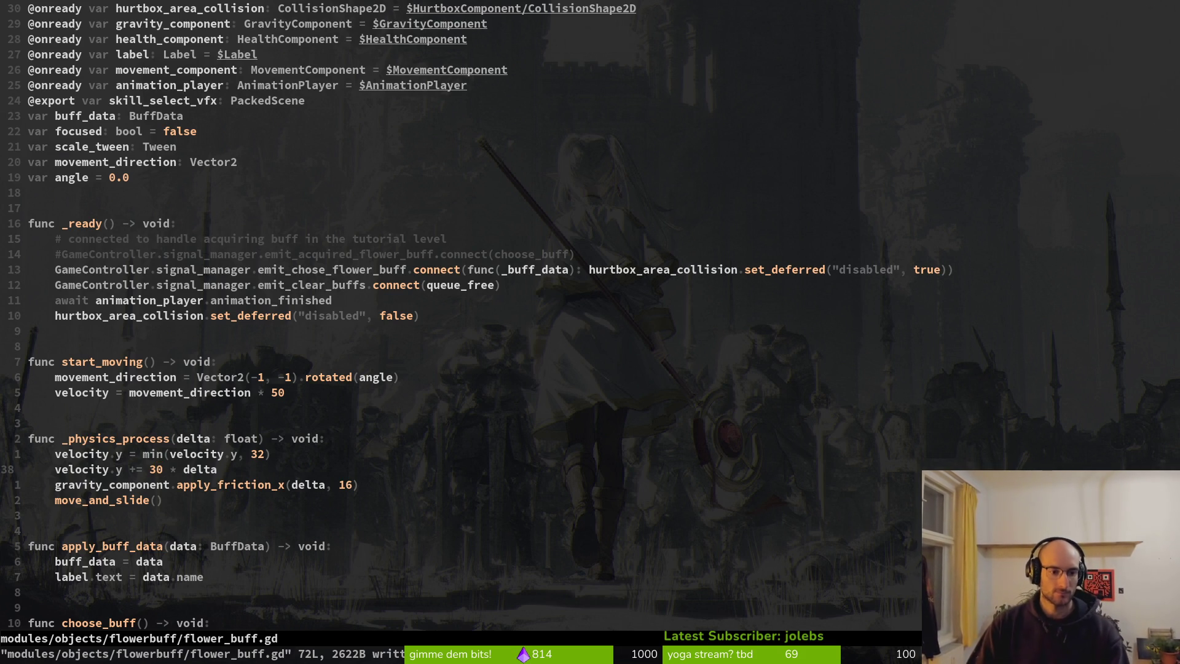
pyautogui.press('c')
pyautogui.press('i')
pyautogui.press('w')
pyautogui.press('Escape')
pyautogui.write('u')
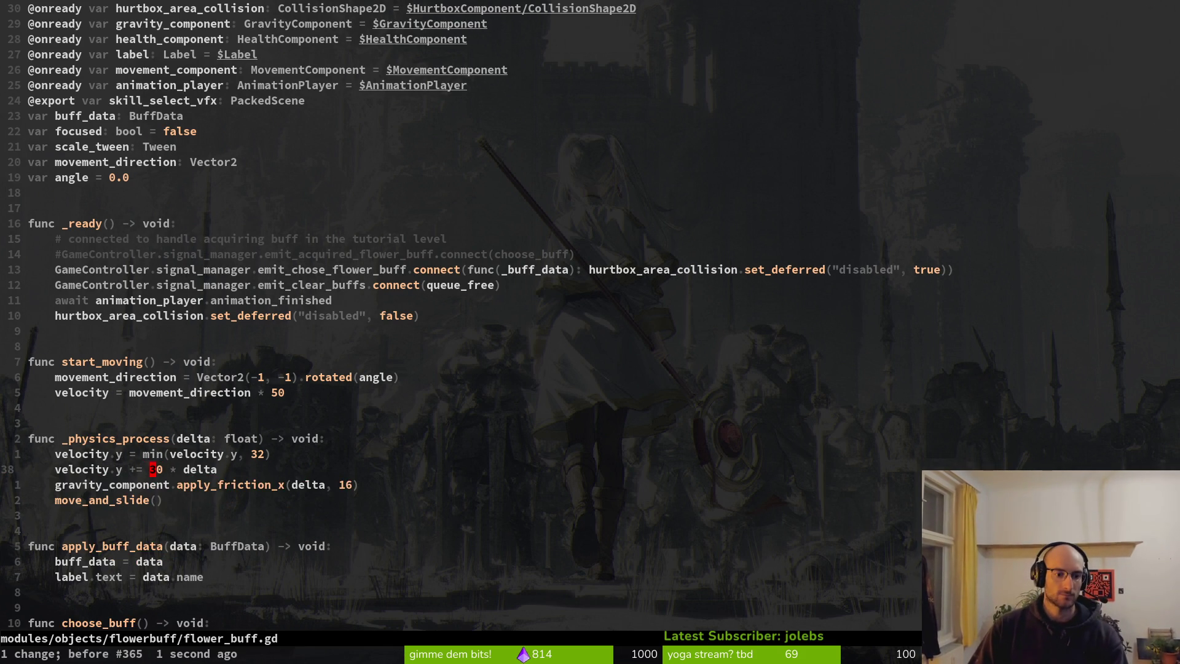
pyautogui.write(':w')
pyautogui.press('Return')
pyautogui.press('l')
pyautogui.press('s')
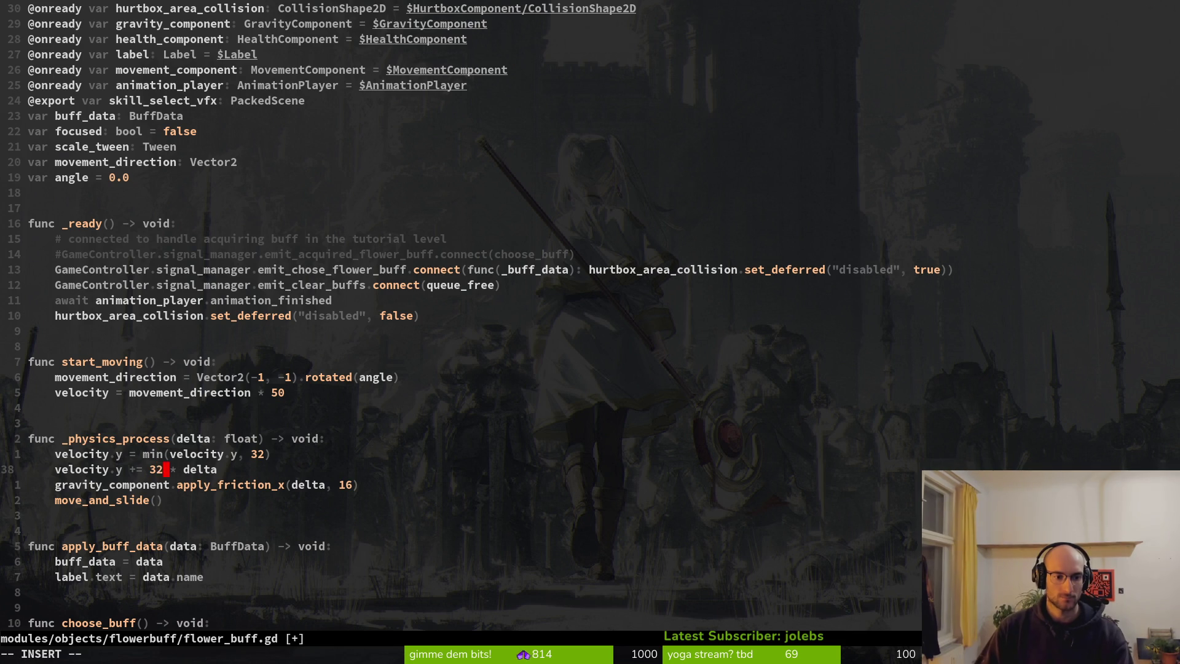
pyautogui.press('Escape')
pyautogui.write(':w')
pyautogui.press('Return')
# Step: Suspend Neovim and check the unstaged changes in tig status
pyautogui.hotkey('ctrl', 'z')
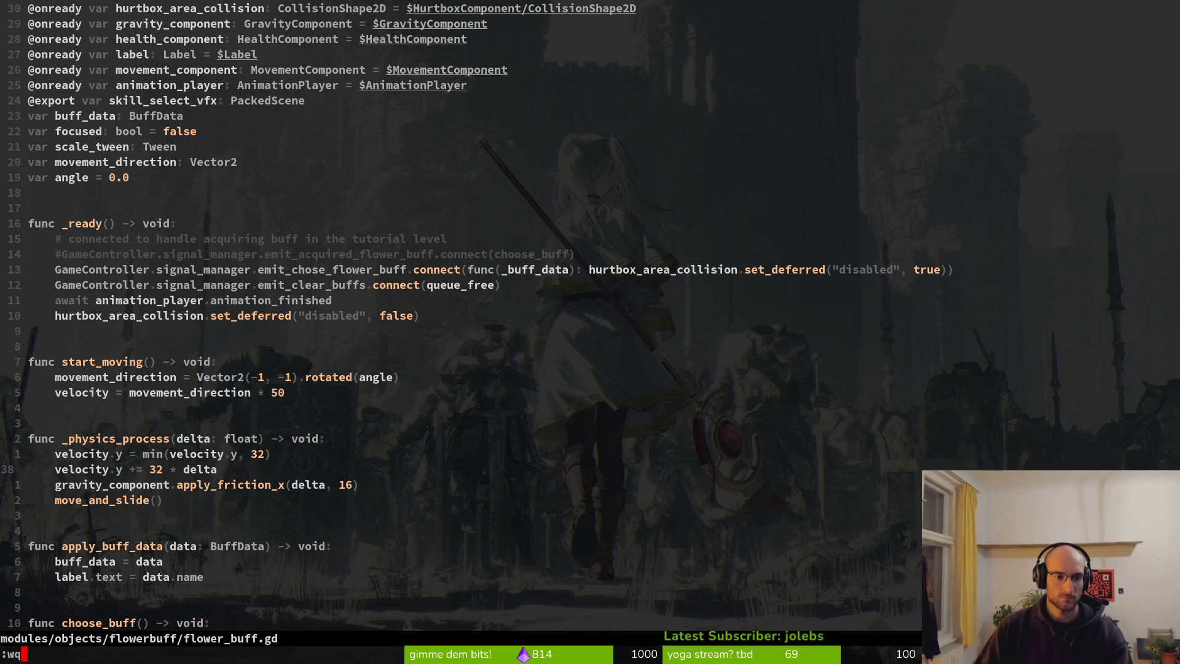
pyautogui.write('tig status')
pyautogui.press('Return')
pyautogui.press('j')
pyautogui.press('j')
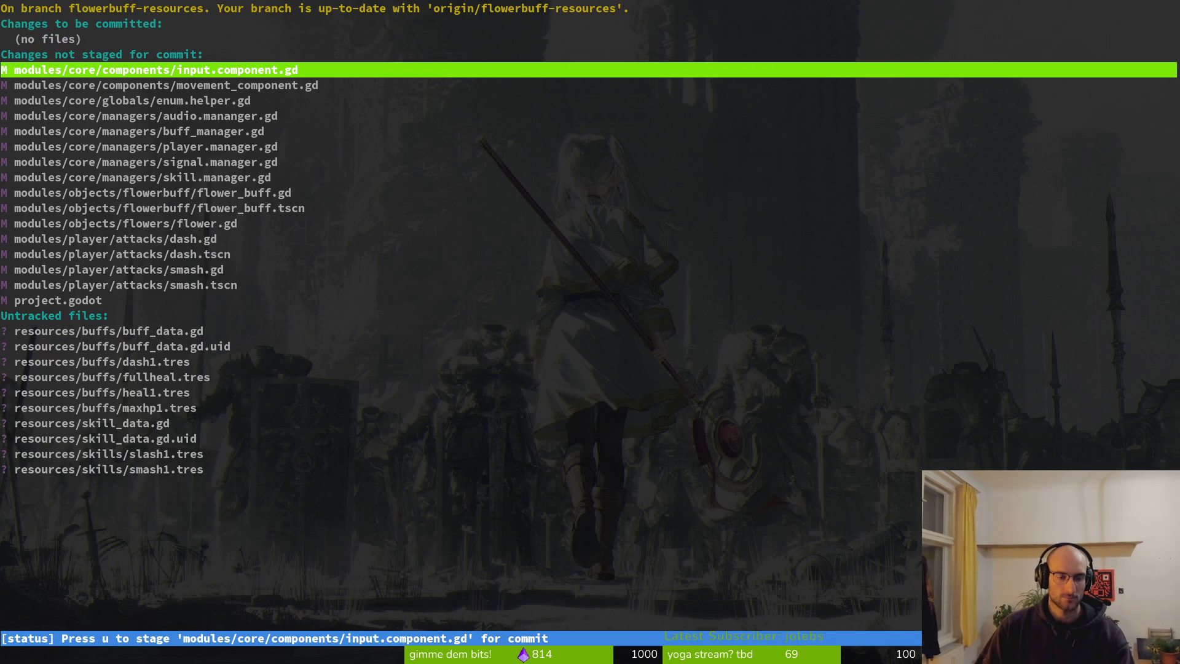
pyautogui.hotkey('ctrl', 'z')
# Step: Reopen flower_buff.gd through Telescope and move down to the apply_flower_buff call
pyautogui.write('m')
pyautogui.press('Return')
pyautogui.press('space')
pyautogui.write('pfflowerbuf')
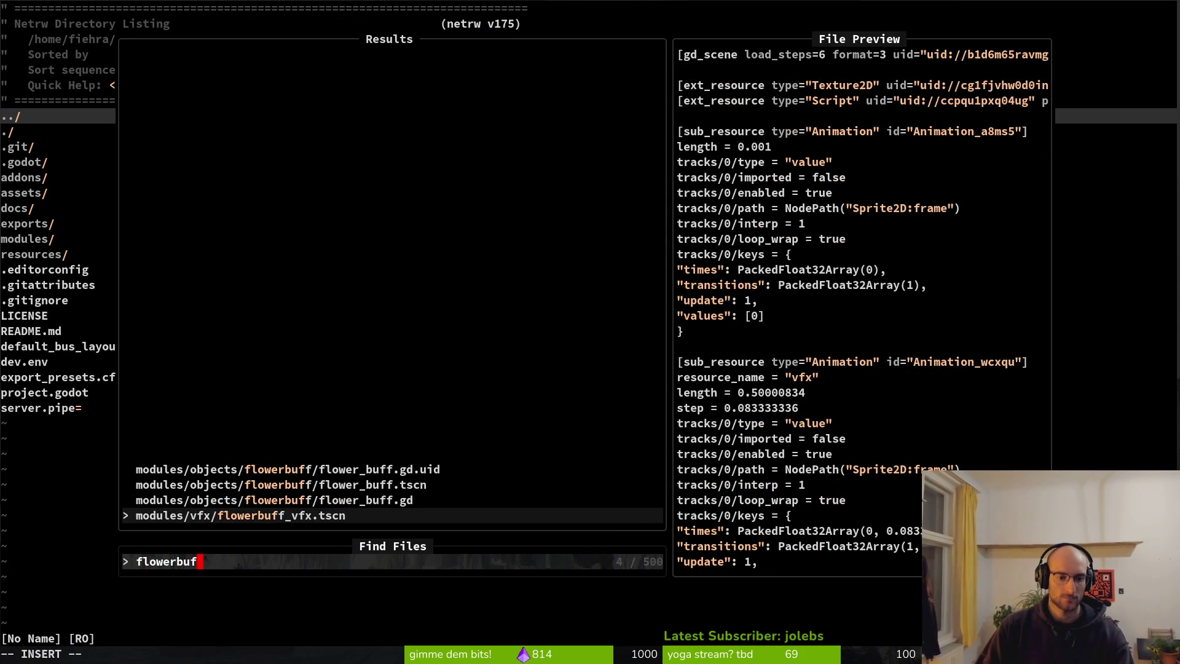
pyautogui.hotkey('ctrl', 'p')
pyautogui.press('Return')
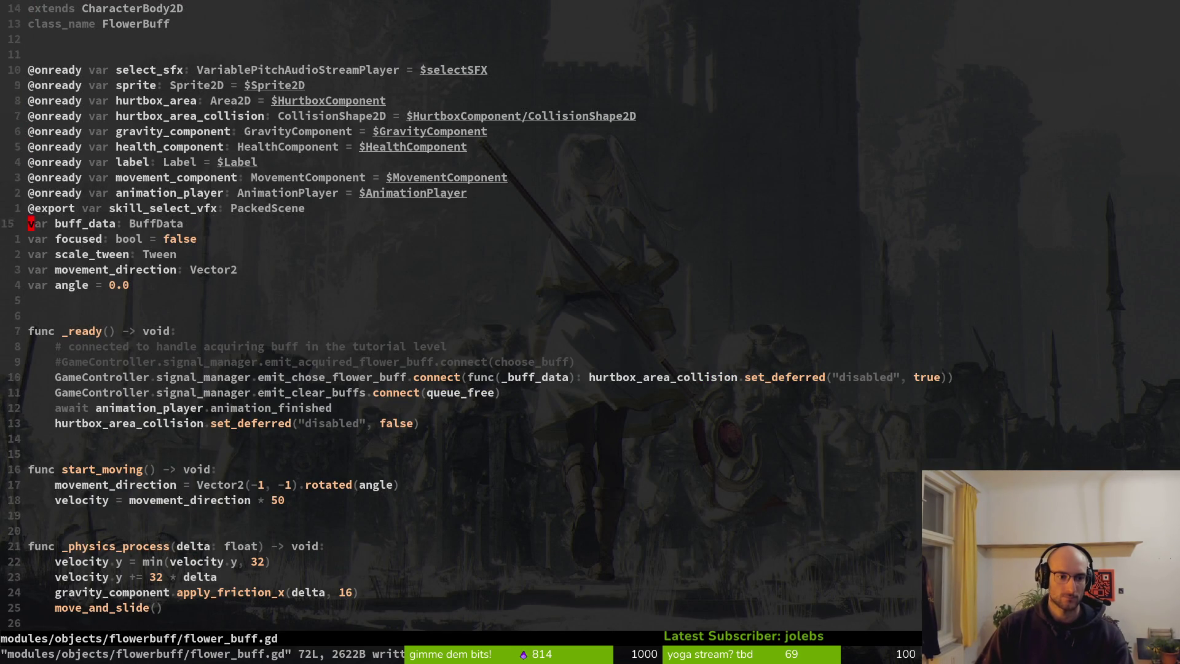
pyautogui.press('j')
pyautogui.press('j')
pyautogui.press('j')
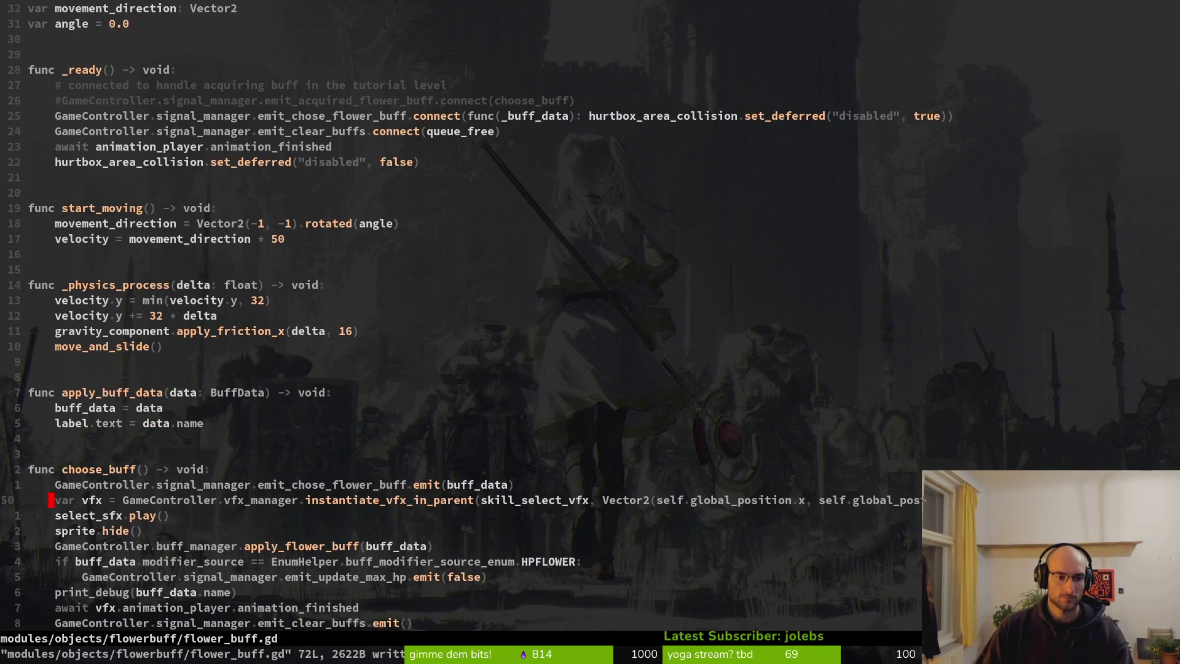
pyautogui.press('j')
pyautogui.press('j')
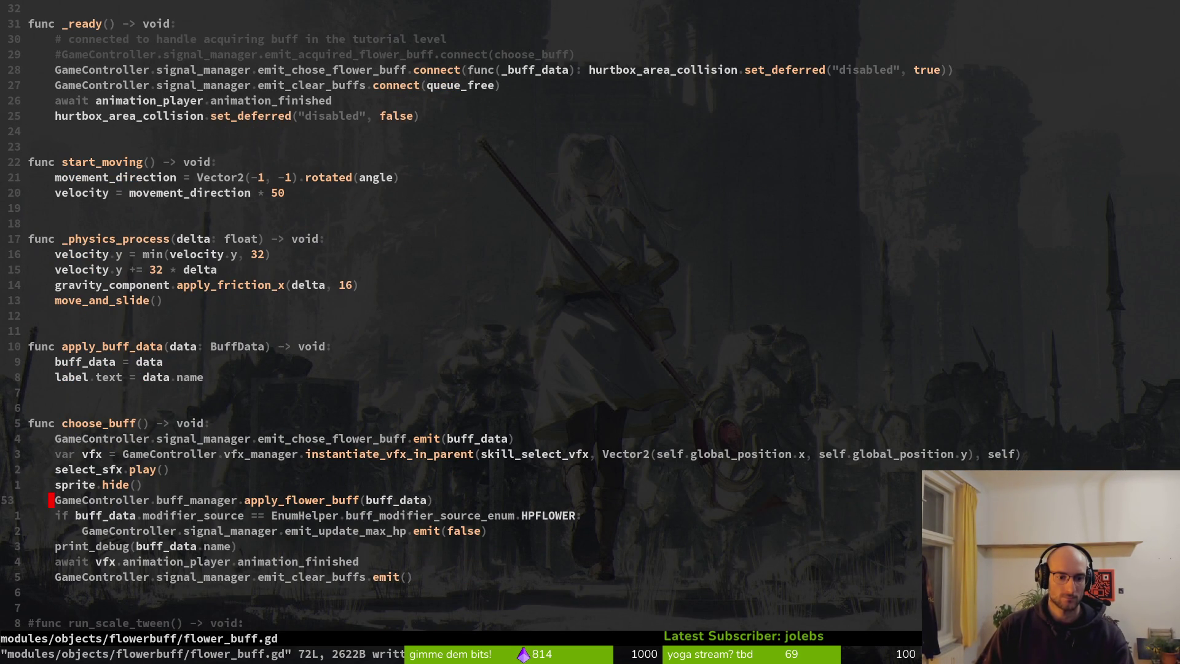
# Step: Review git status in tig again and glance at the Godot editor
pyautogui.hotkey('ctrl', 'z')
pyautogui.write('tig status')
pyautogui.press('Return')
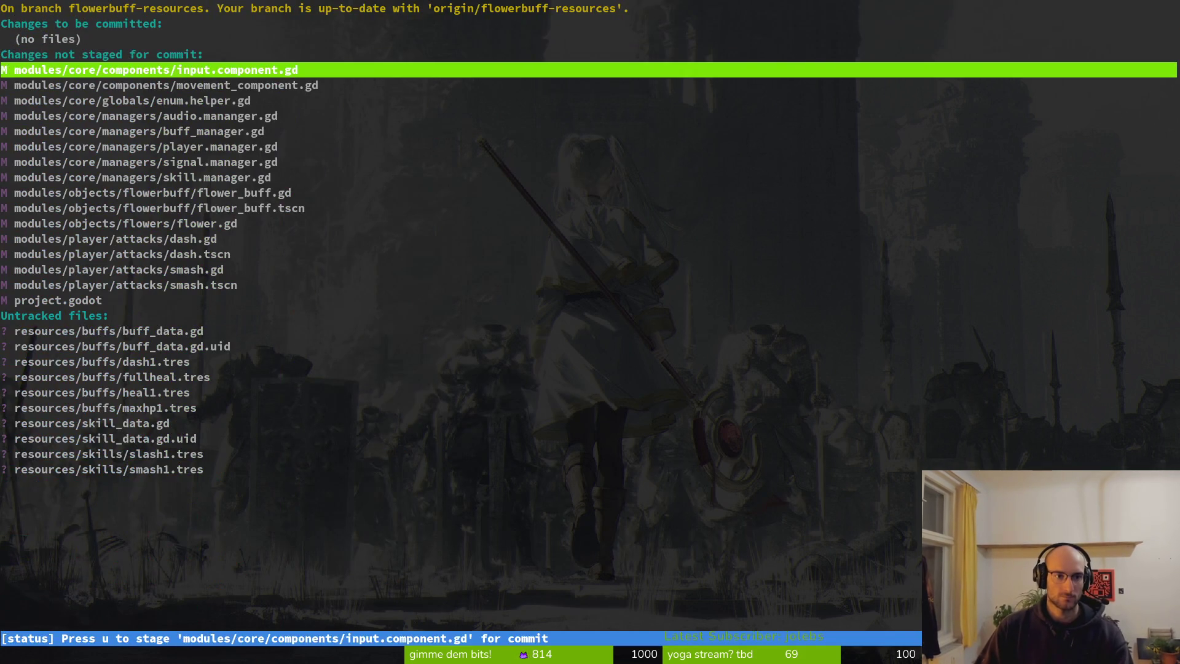
pyautogui.press('q')
pyautogui.hotkey('alt', 'Tab')
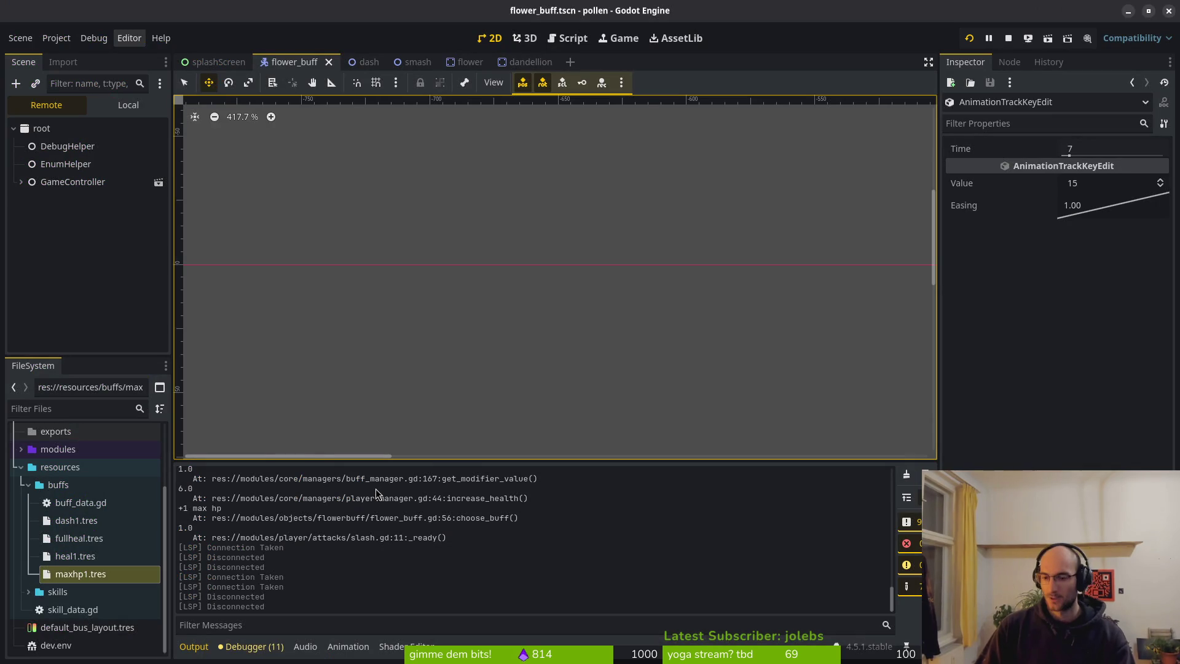
pyautogui.hotkey('alt', 'Tab')
pyautogui.hotkey('alt', 'Tab')
pyautogui.hotkey('alt', 'Tab')
pyautogui.press('Return')
# Step: Launch Neovim and open slash.gd from the file finder
pyautogui.write('vim')
pyautogui.press('Return')
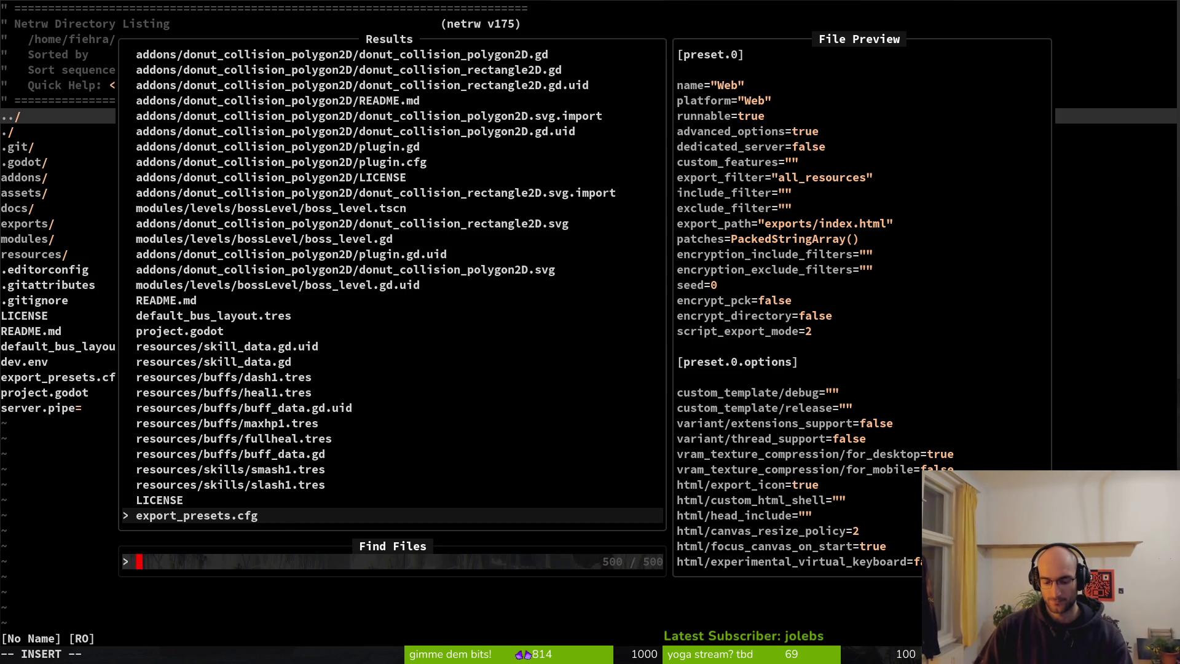
pyautogui.write('slas')
pyautogui.press('Up')
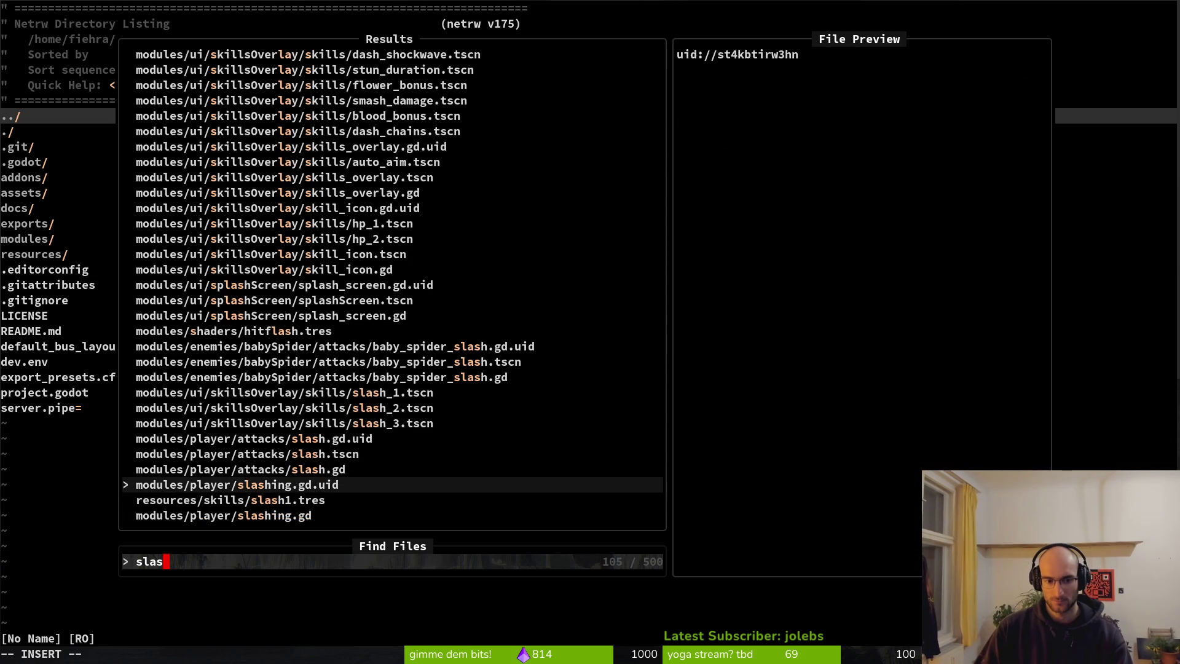
pyautogui.press('Up')
pyautogui.press('Up')
pyautogui.press('Return')
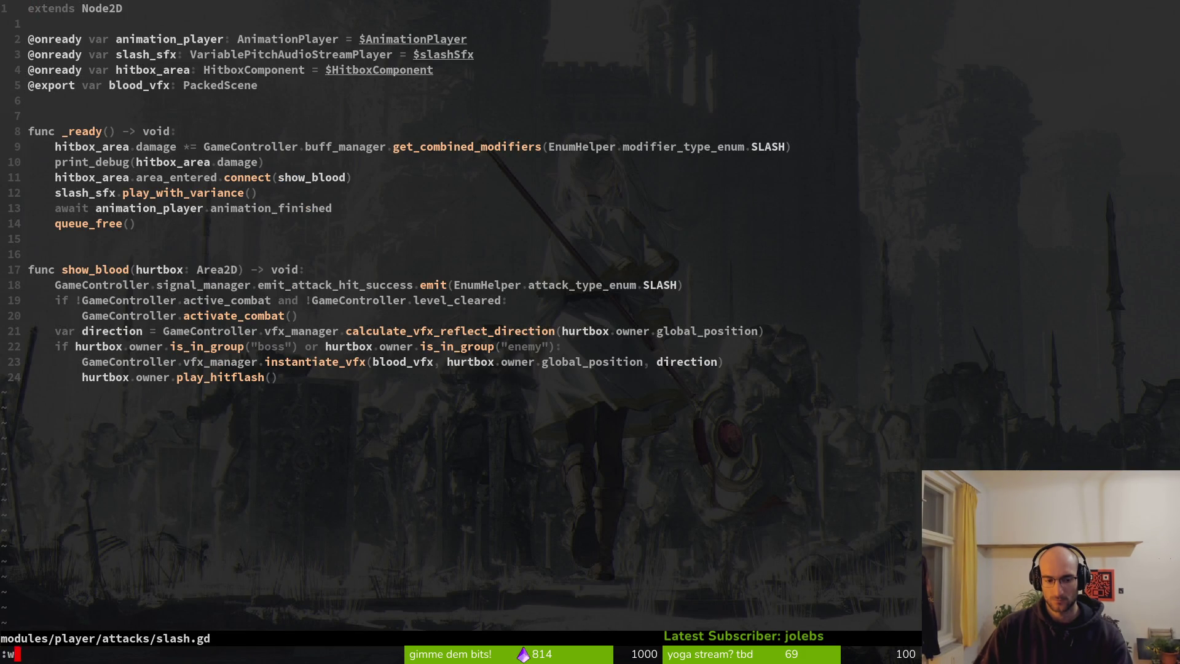
# Step: Save and close slash.gd with :wq, then run the game in Godot with F5
pyautogui.write('wq')
pyautogui.press('Return')
pyautogui.hotkey('alt', 'Tab')
pyautogui.press('F5')
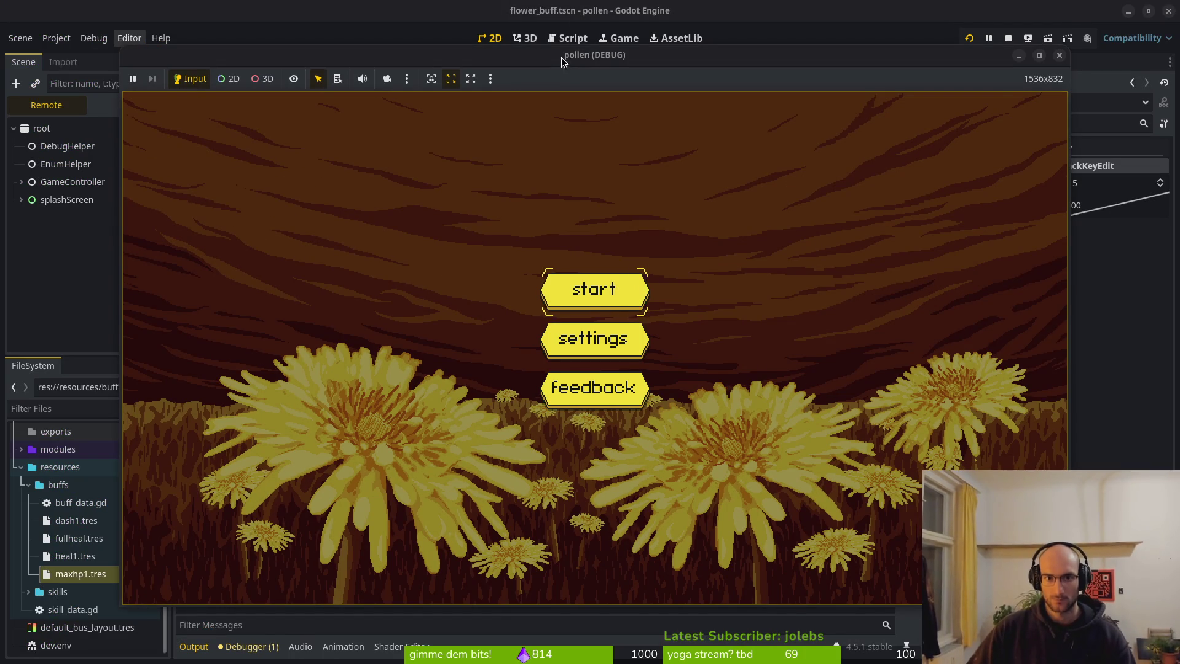
# Step: Move the game window, start a new game, dash into the level-select portal and choose level 2
pyautogui.moveTo(562, 57); pyautogui.dragTo(546, 13)
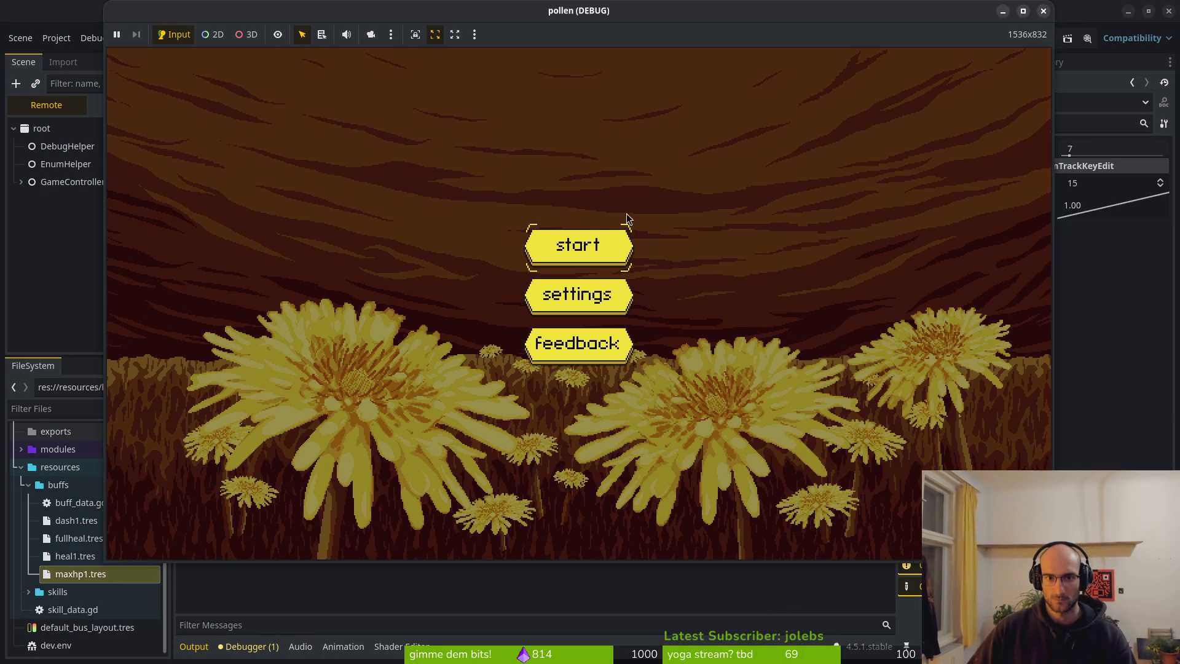
pyautogui.click(579, 241)
pyautogui.press('shift')
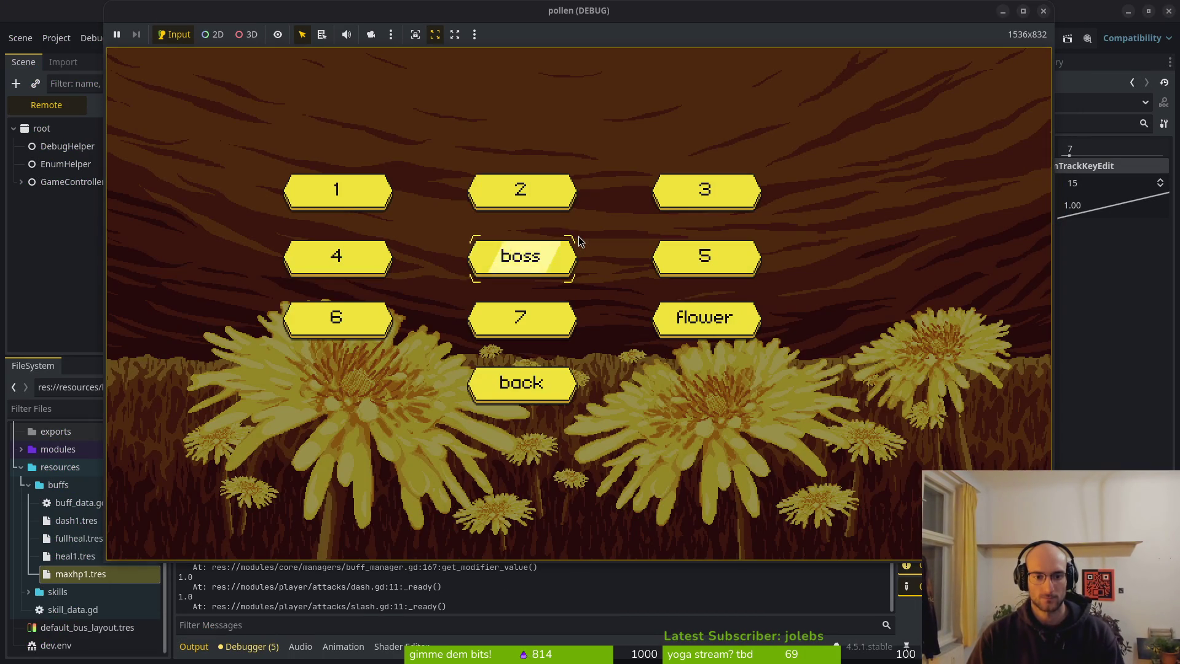
pyautogui.press('Up')
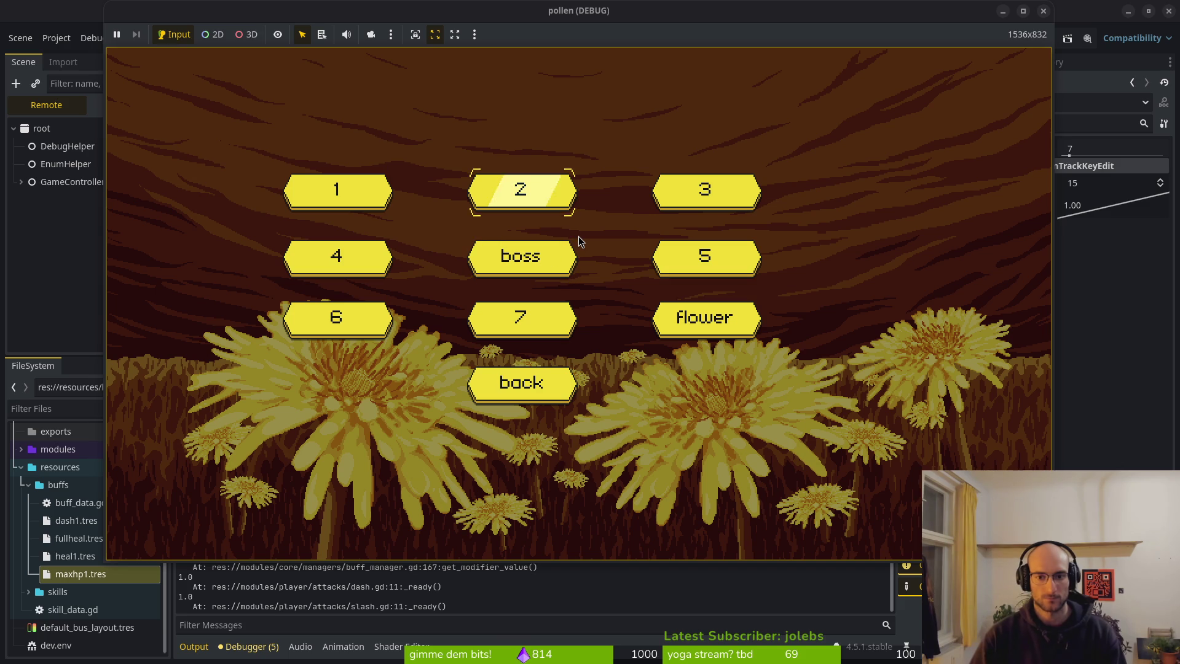
pyautogui.press('Return')
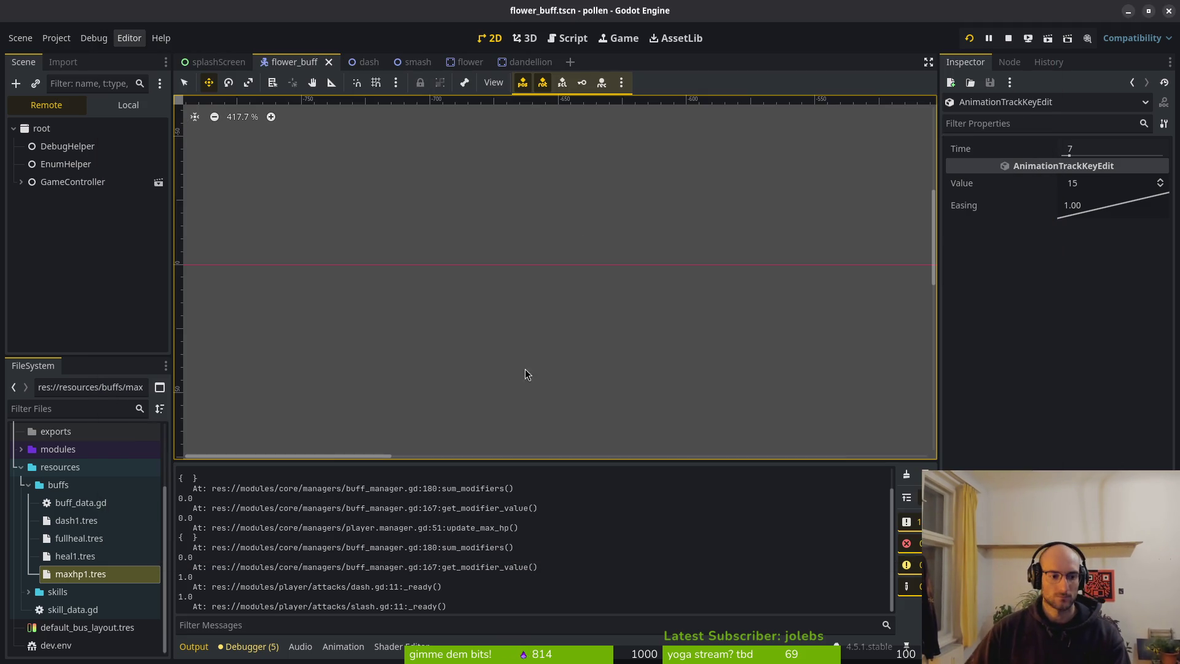
# Step: Set dash1.tres's Modifier Value to 10.0
pyautogui.click(76, 520)
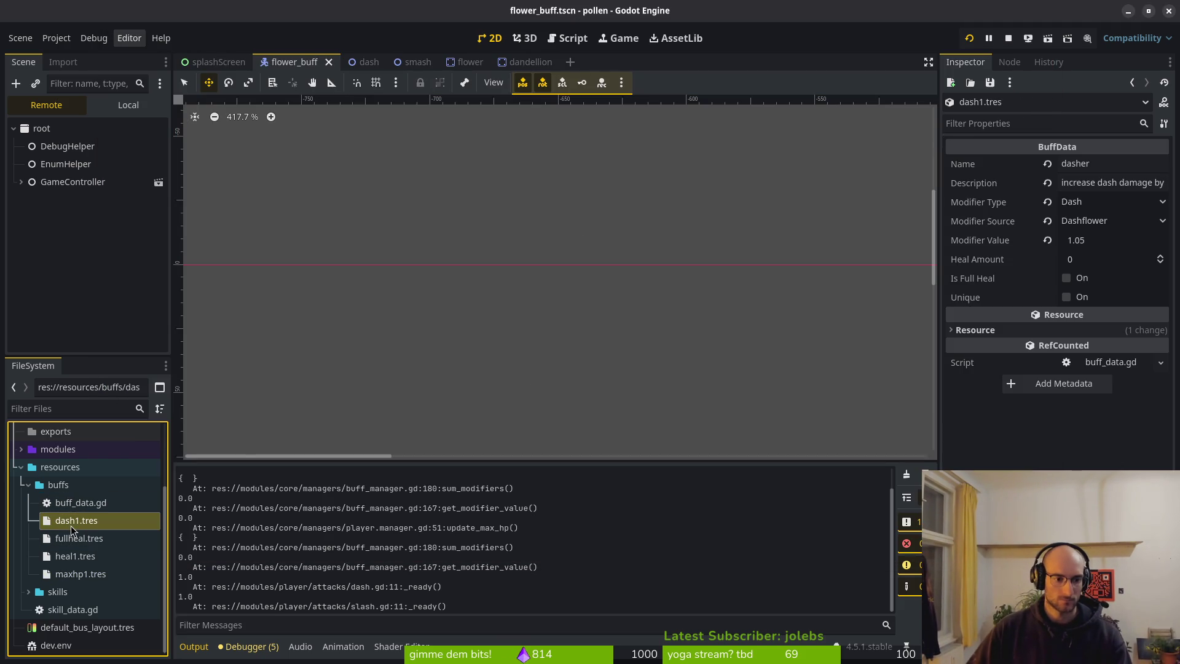
pyautogui.click(1125, 239)
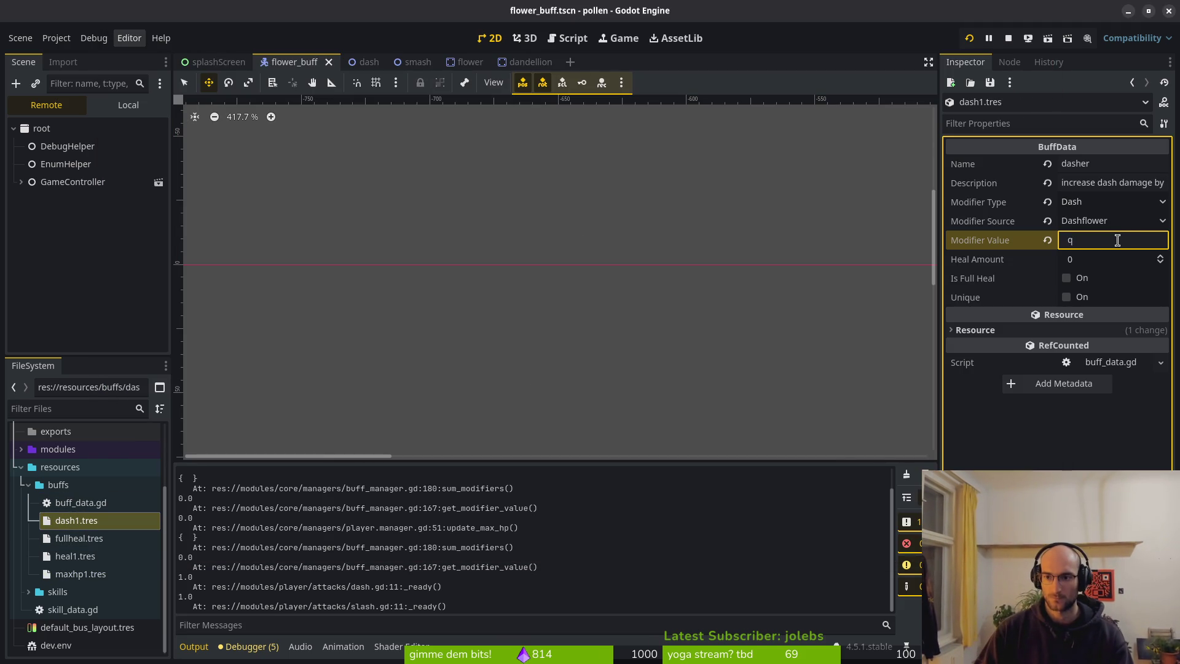
pyautogui.press('Return')
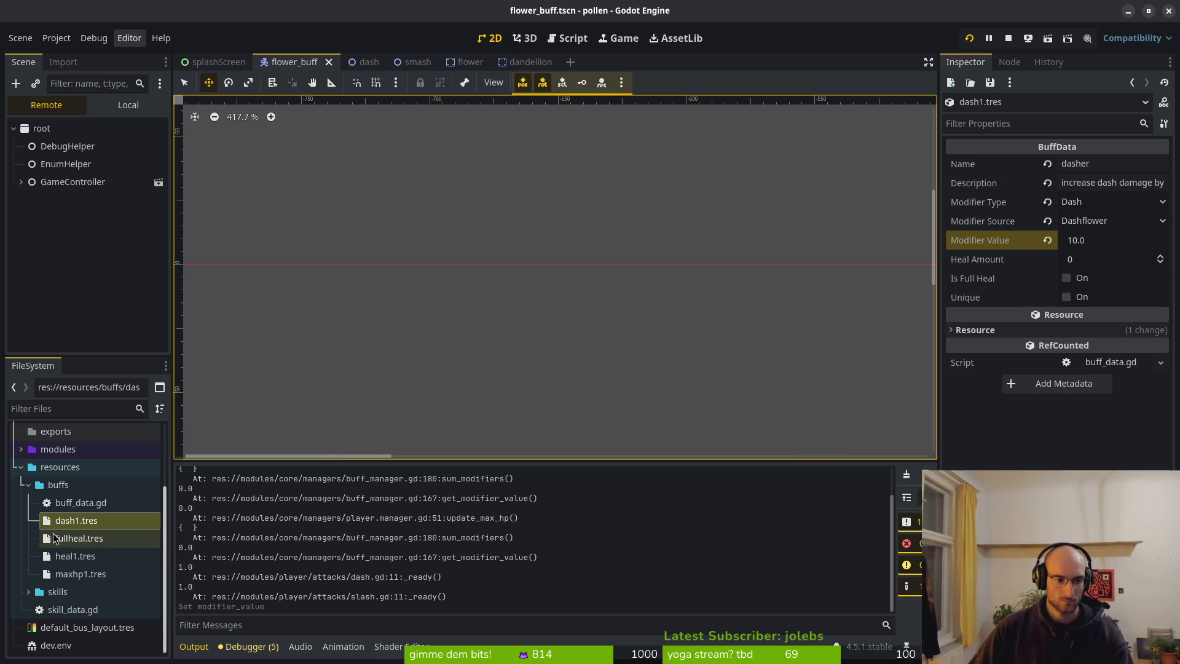
# Step: Move slash1.tres and smash1.tres from the skills folder into the buffs folder
pyautogui.click(31, 592)
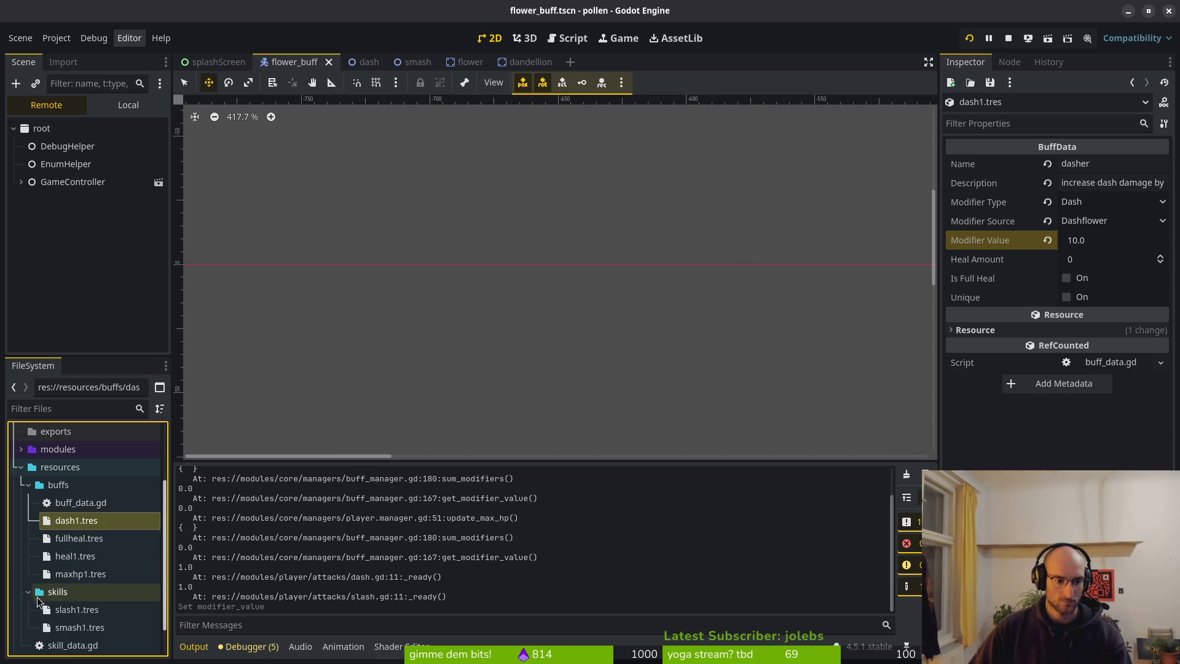
pyautogui.click(76, 610)
pyautogui.keyDown('shift'); pyautogui.click(79, 623); pyautogui.keyUp('shift')
pyautogui.moveTo(75, 606); pyautogui.dragTo(79, 489)
pyautogui.click(80, 557)
# Step: Set slash1.tres's Modifier Value to 10.0, then 100.0, and relaunch the game
pyautogui.click(86, 591)
pyautogui.click(1115, 246)
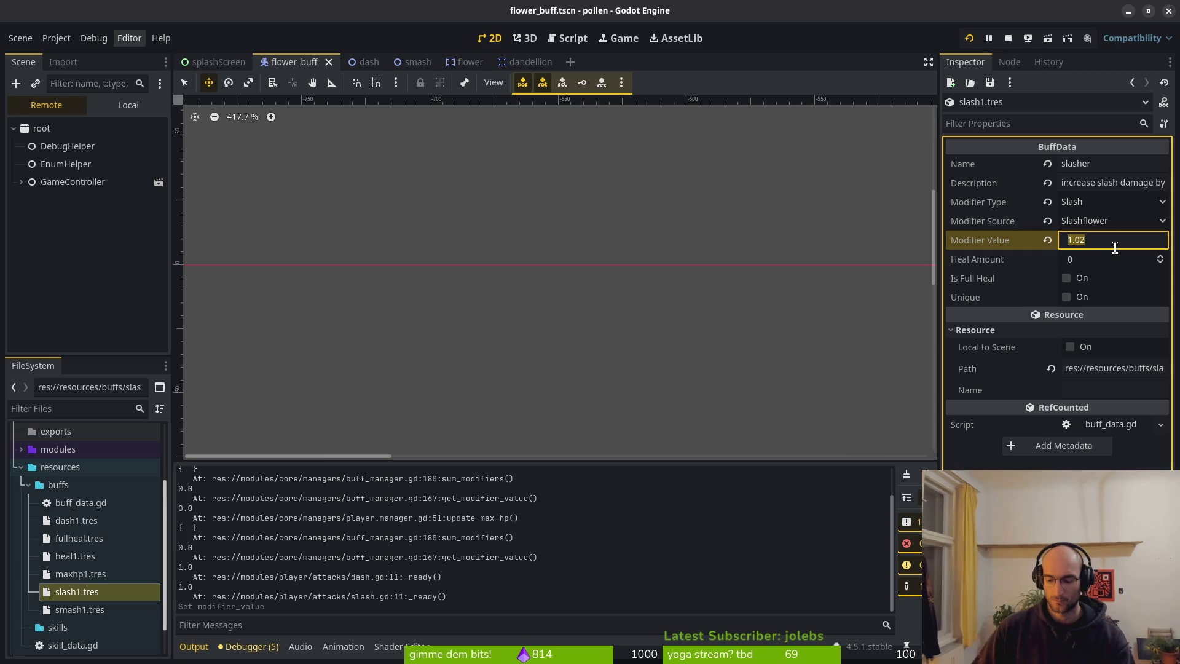
pyautogui.write('10')
pyautogui.press('Return')
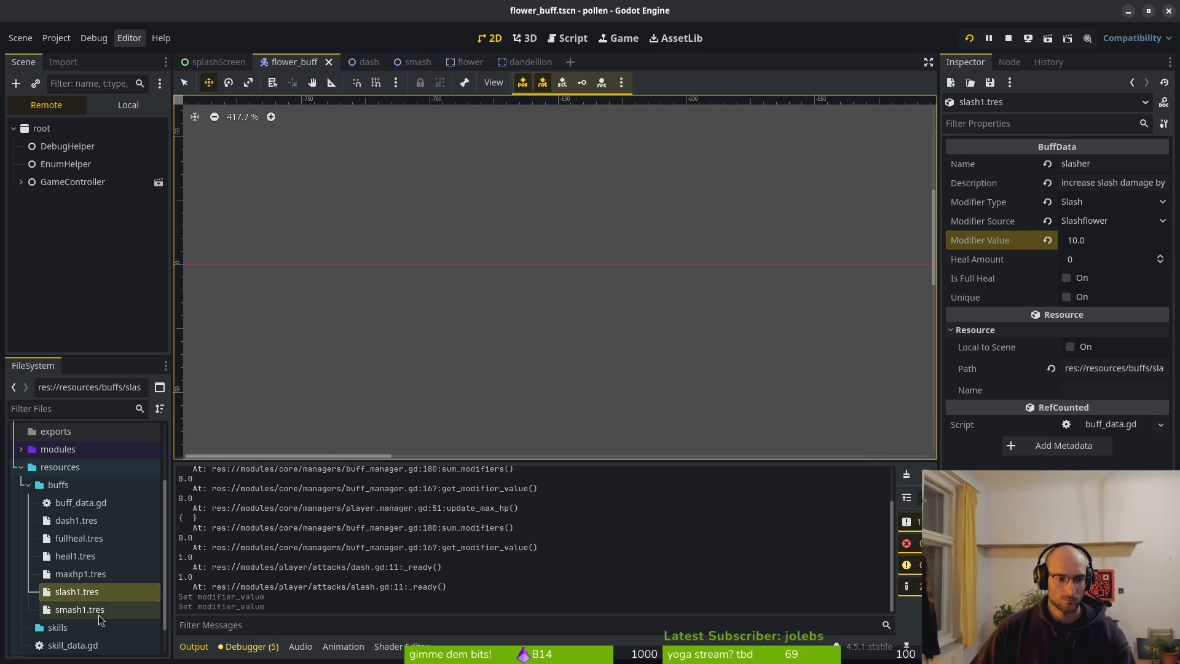
pyautogui.click(1137, 240)
pyautogui.write('100')
pyautogui.press('Return')
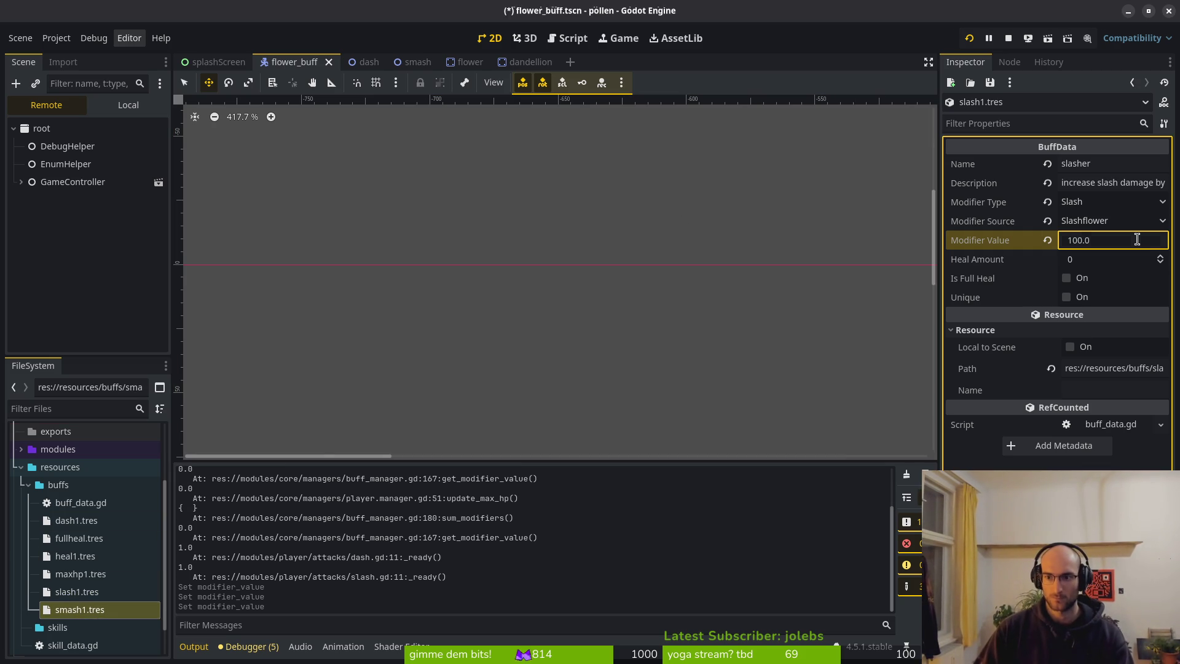
pyautogui.click(969, 38)
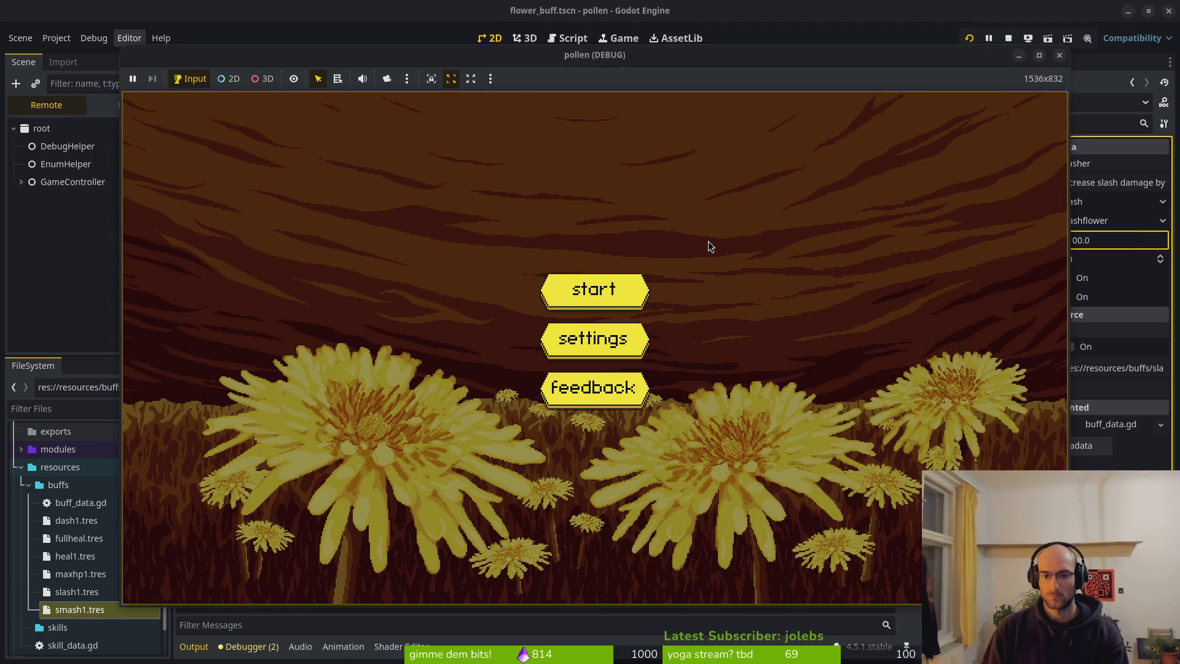
# Step: Start the game, enter level 1 through the portal and play it, attacking enemies and collecting coins
pyautogui.press('Return')
pyautogui.press('d')
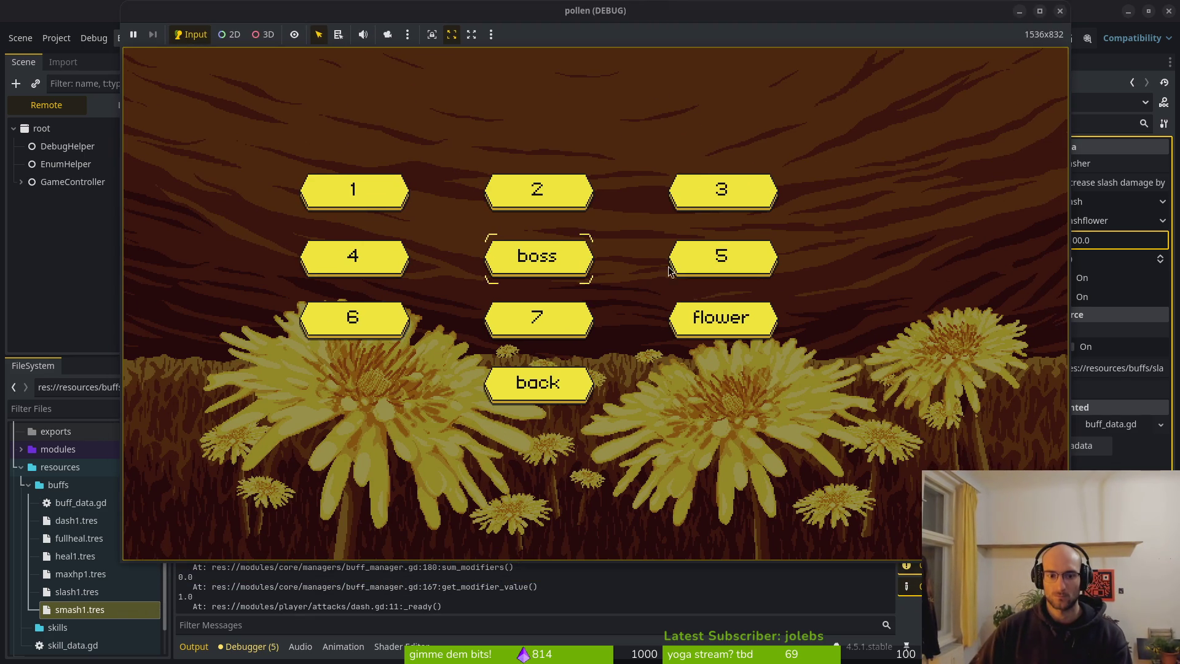
pyautogui.press('Return')
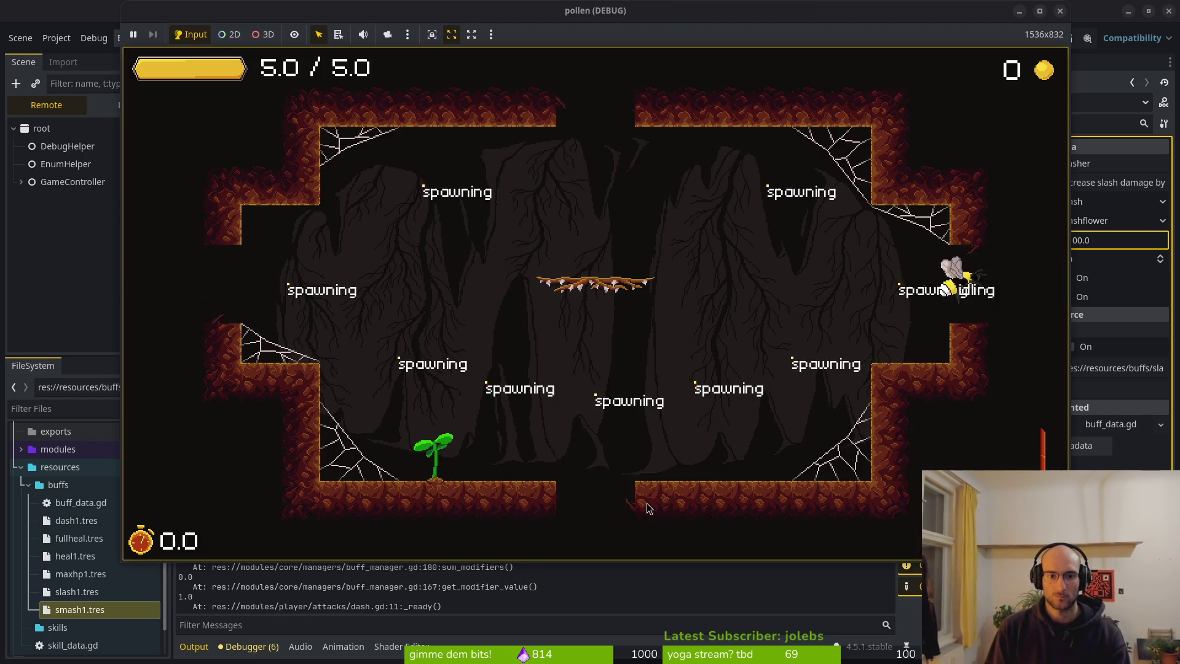
pyautogui.press('a')
pyautogui.press('d')
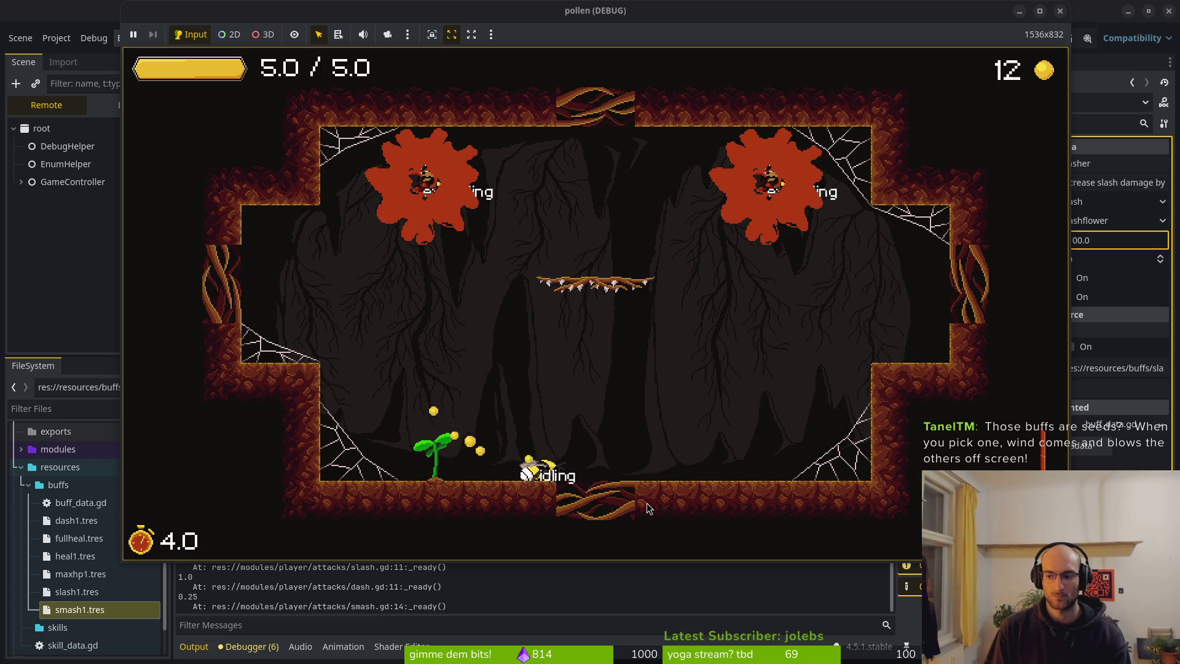
pyautogui.press('a')
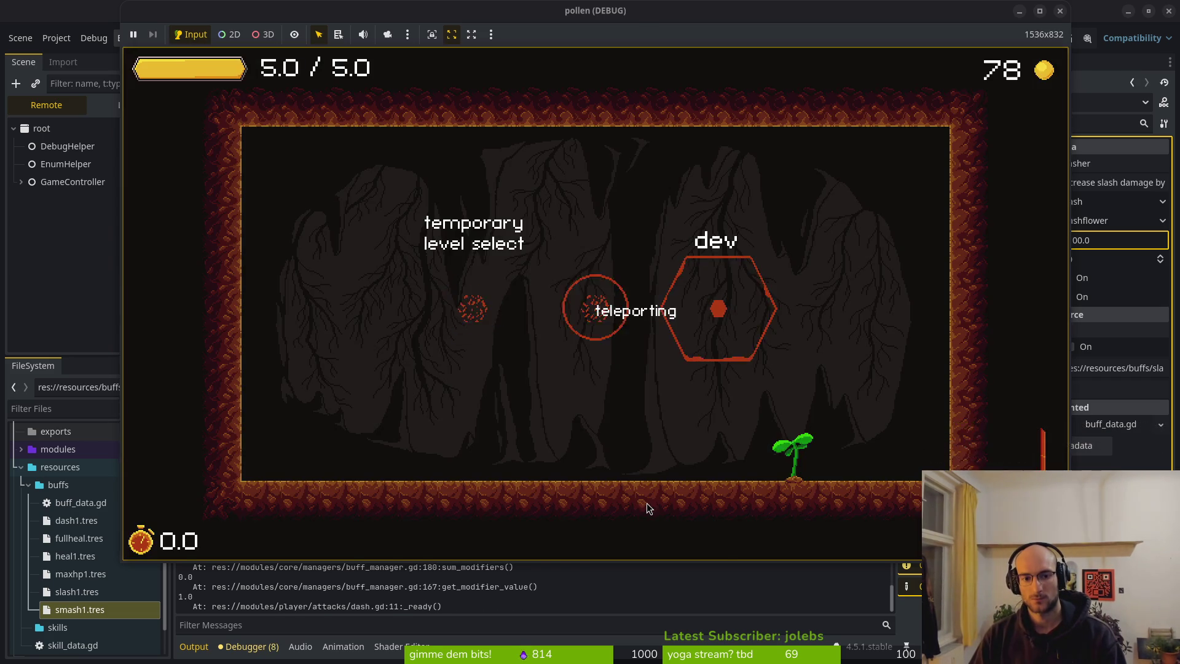
# Step: Start level 2, slash through the enemy wave and burst the dandelion to reveal buffs
pyautogui.press('Return')
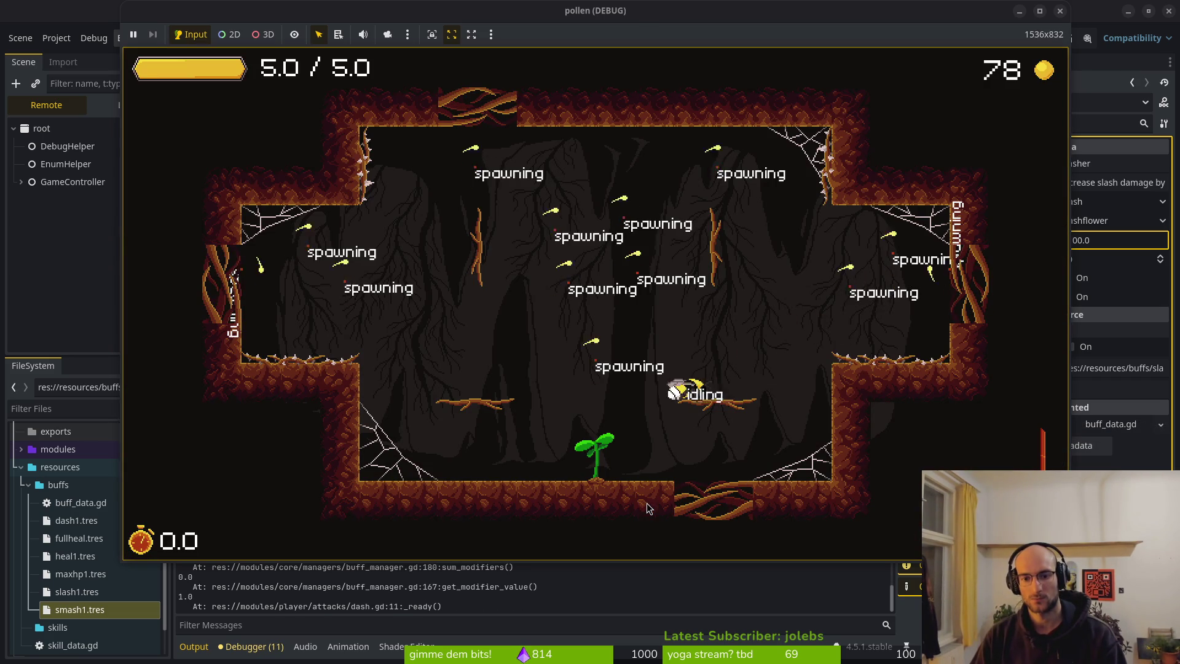
pyautogui.press('space')
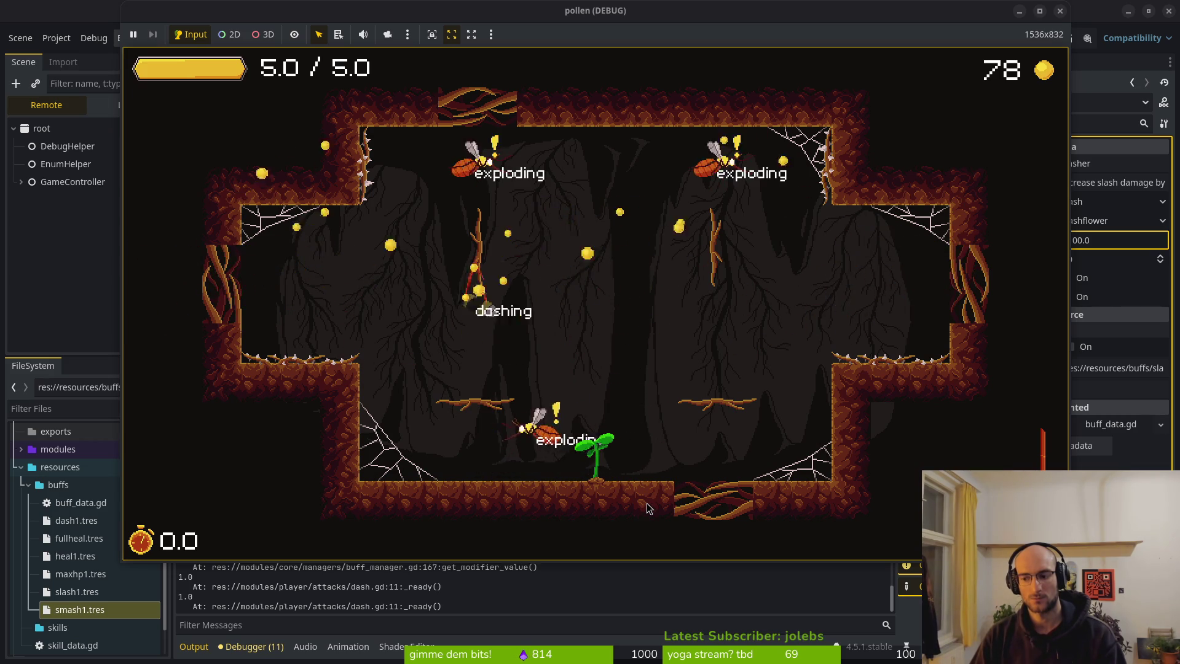
pyautogui.press('Right')
pyautogui.press('space')
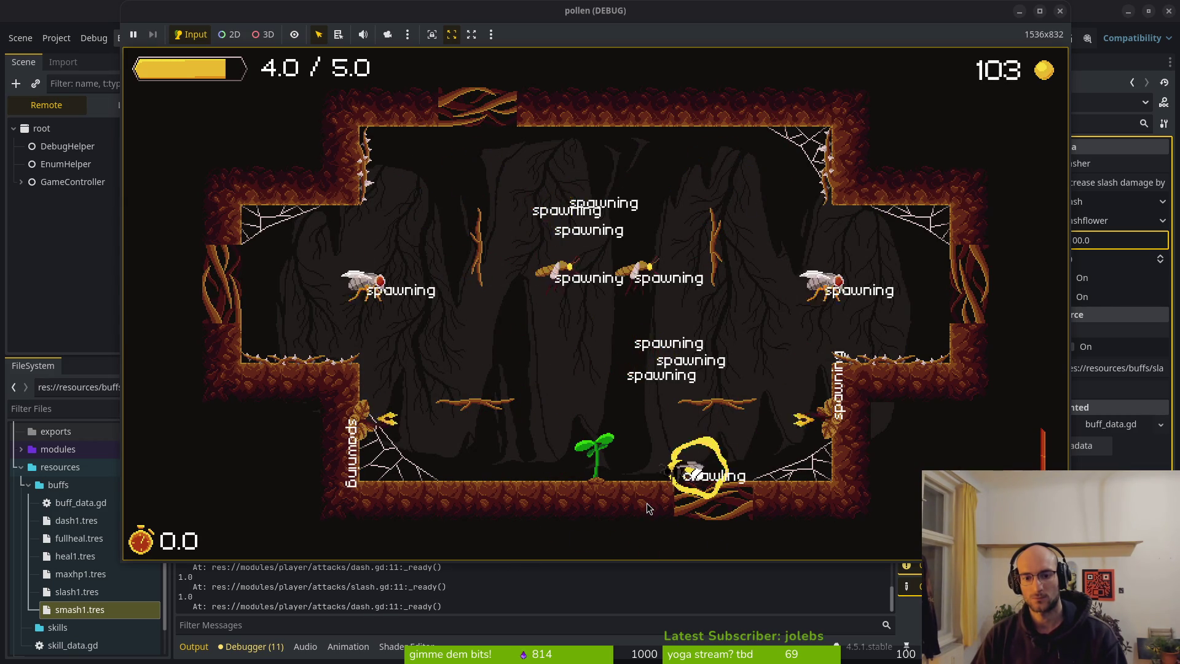
pyautogui.press('Left')
pyautogui.press('Up')
pyautogui.press('space')
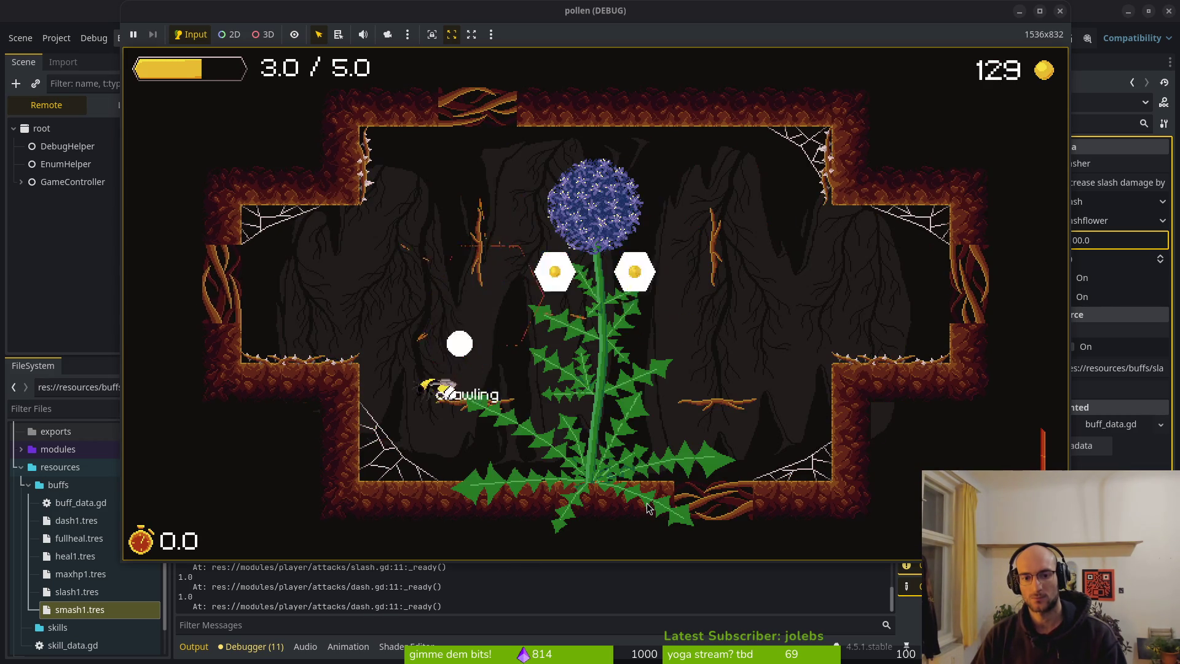
pyautogui.press('space')
# Step: Pick the smasher buff, test a few smash attacks, and close the game with F8
pyautogui.press('Left')
pyautogui.press('Up')
pyautogui.press('Down')
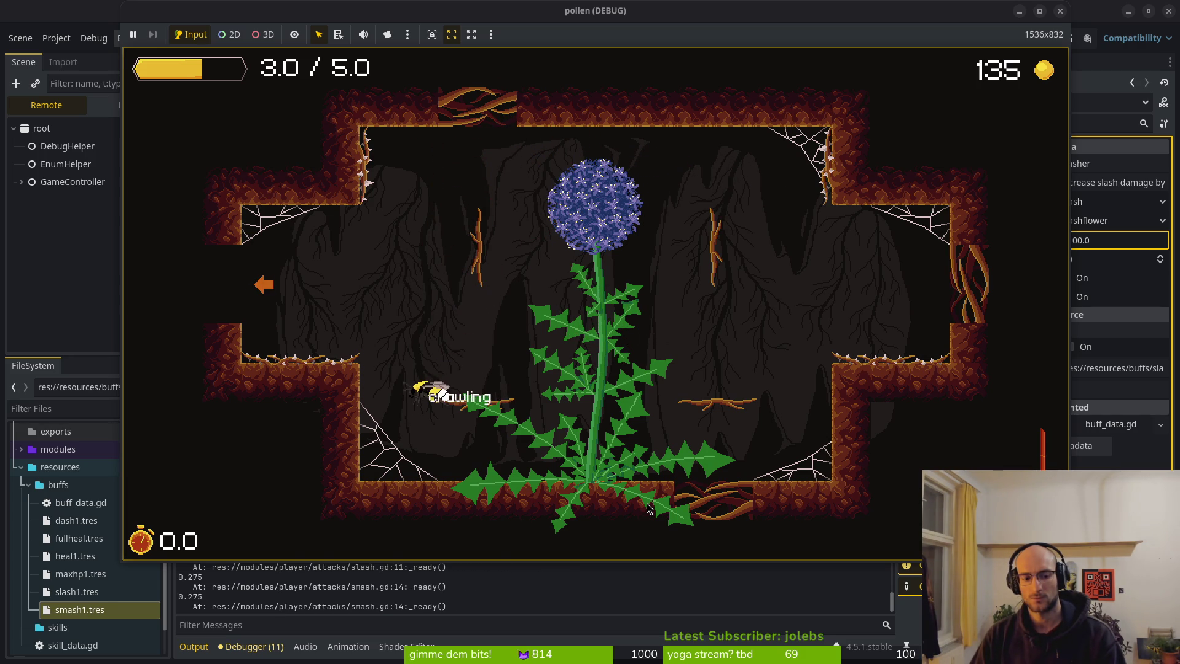
pyautogui.press('Down')
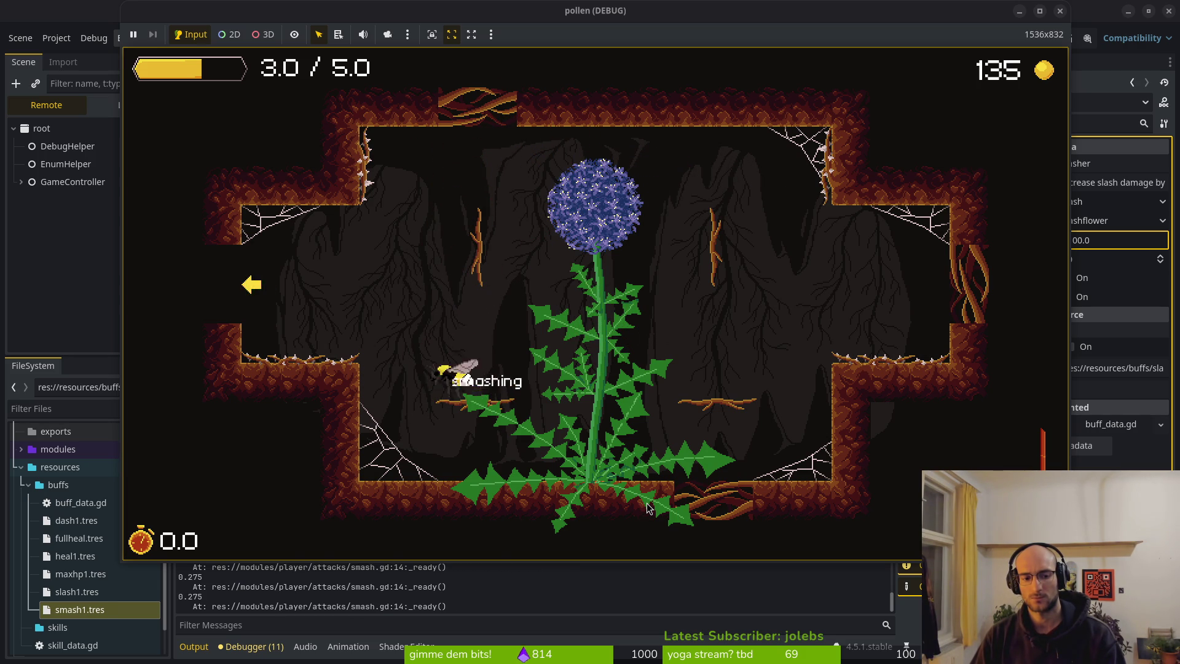
pyautogui.press('F8')
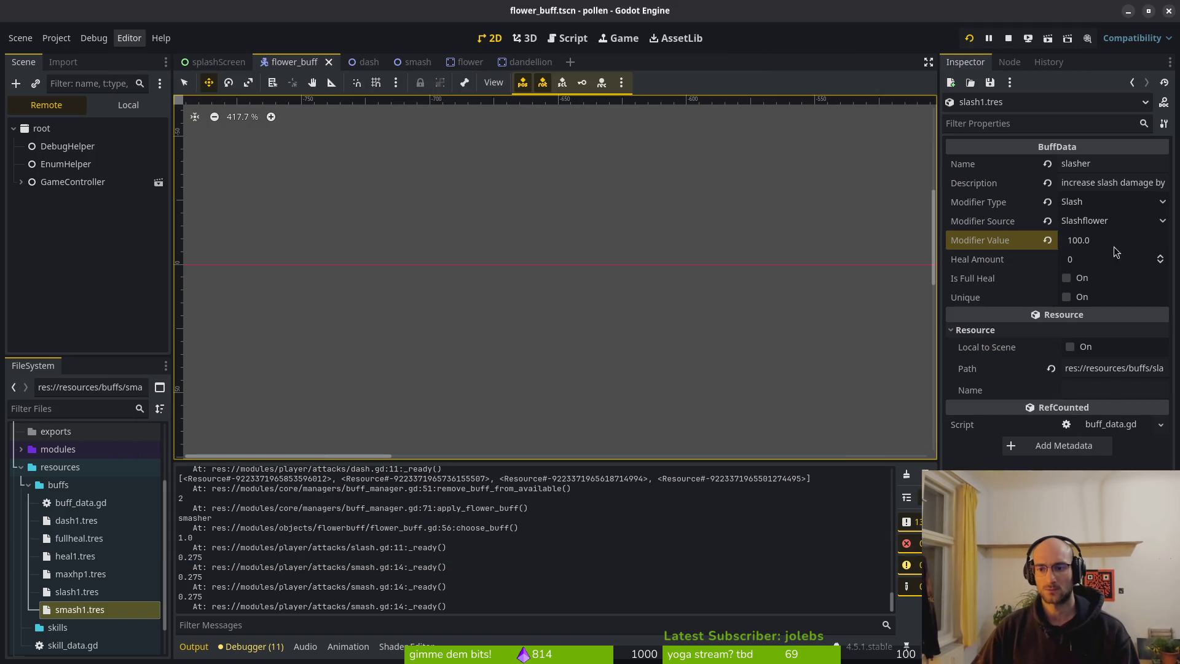
# Step: Switch the buff's modifier type to Smash and source to Smashflower, then save
pyautogui.hotkey('ctrl', 's')
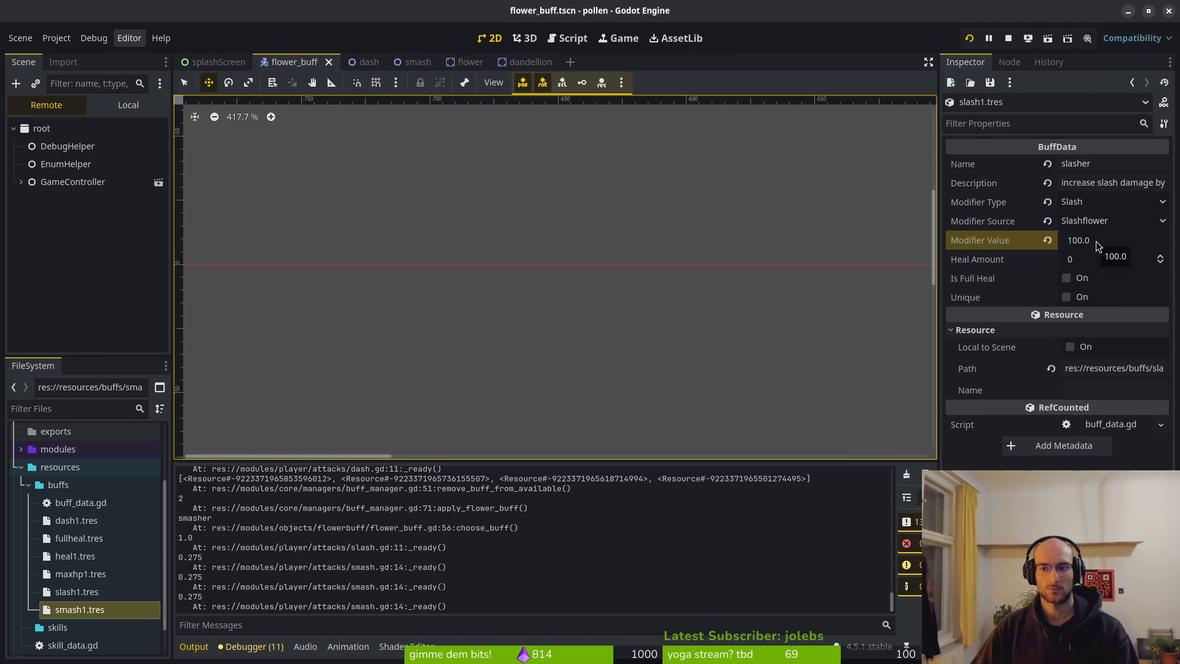
pyautogui.click(1100, 221)
pyautogui.click(1102, 199)
pyautogui.click(1103, 202)
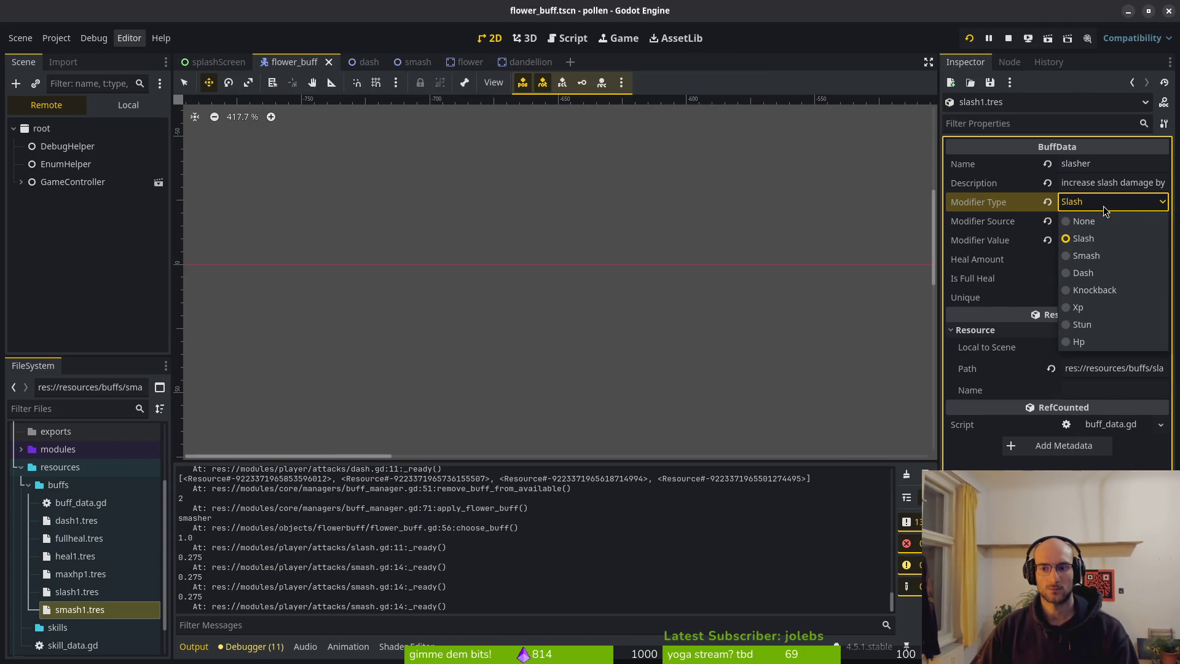
pyautogui.click(1102, 256)
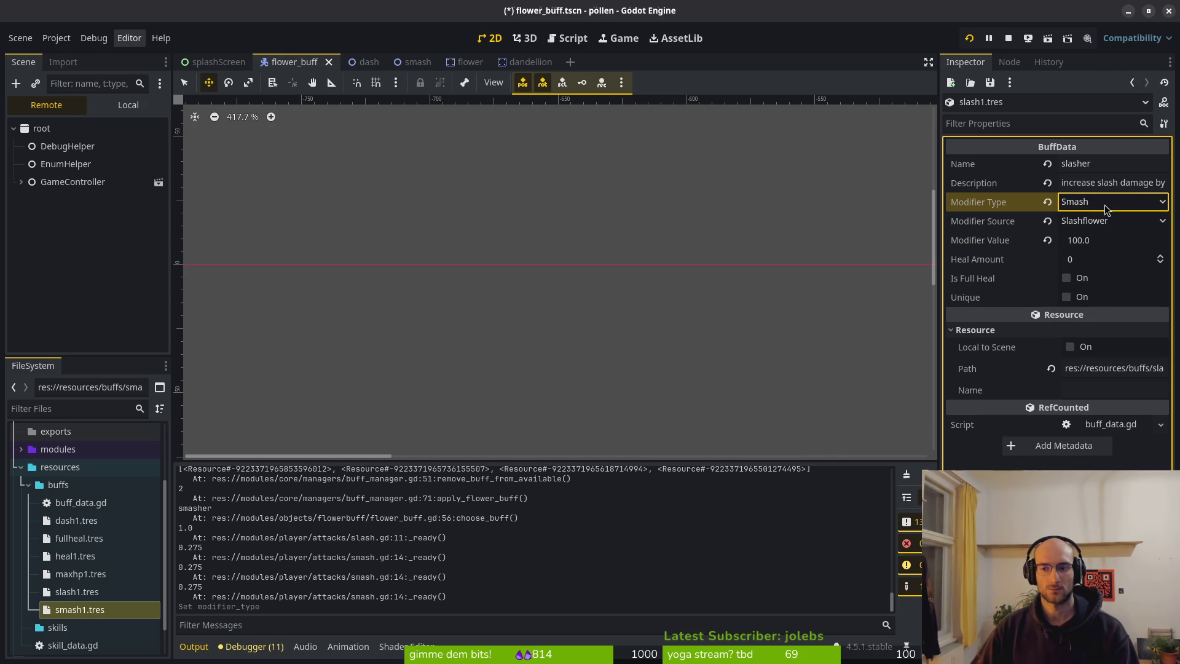
pyautogui.click(1103, 221)
pyautogui.click(1107, 362)
pyautogui.hotkey('ctrl', 's')
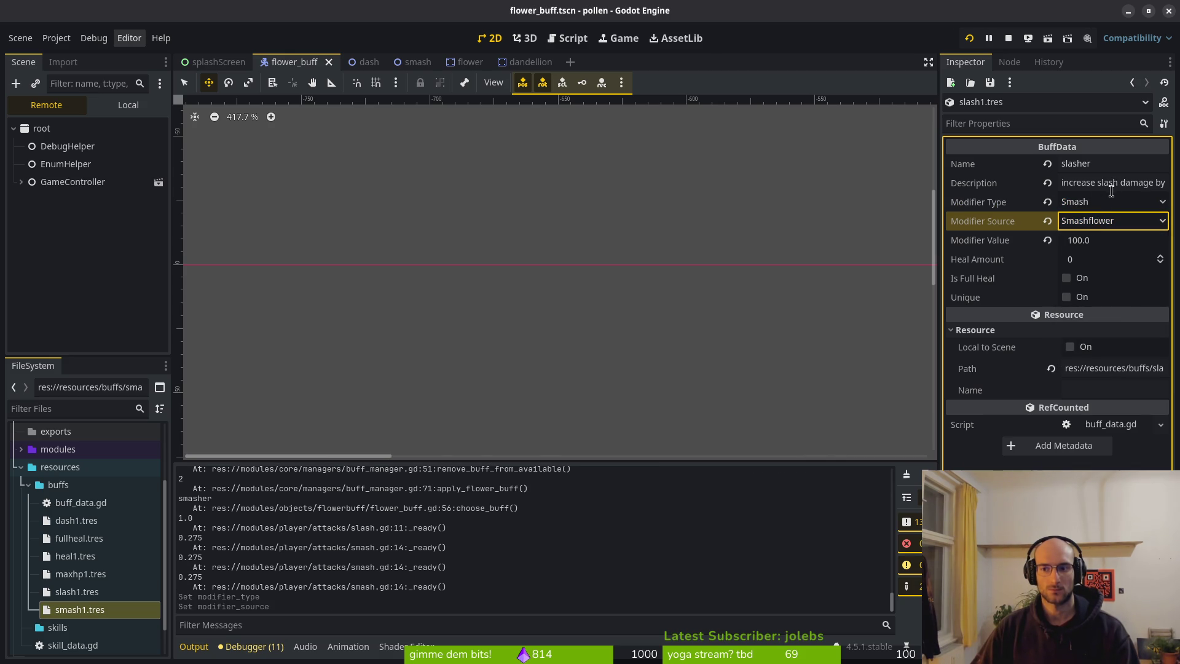
# Step: Restore the slasher buff to modifier type Slash and source Slashflower, then save
pyautogui.click(1104, 164)
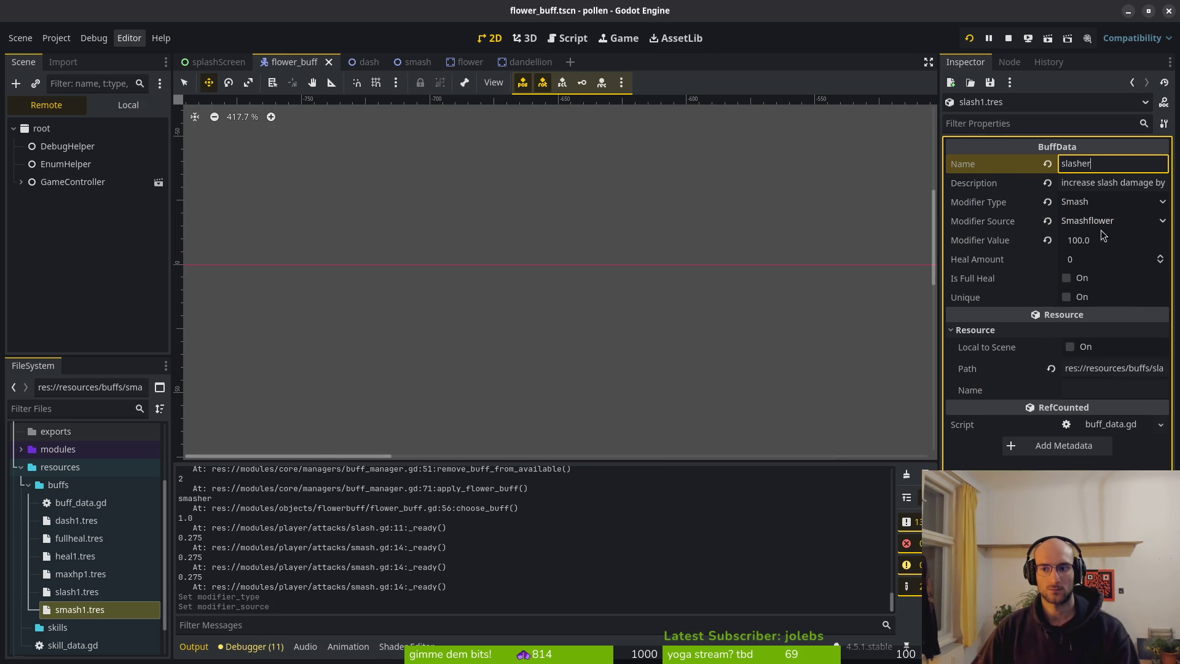
pyautogui.click(1101, 202)
pyautogui.click(1100, 239)
pyautogui.click(1104, 221)
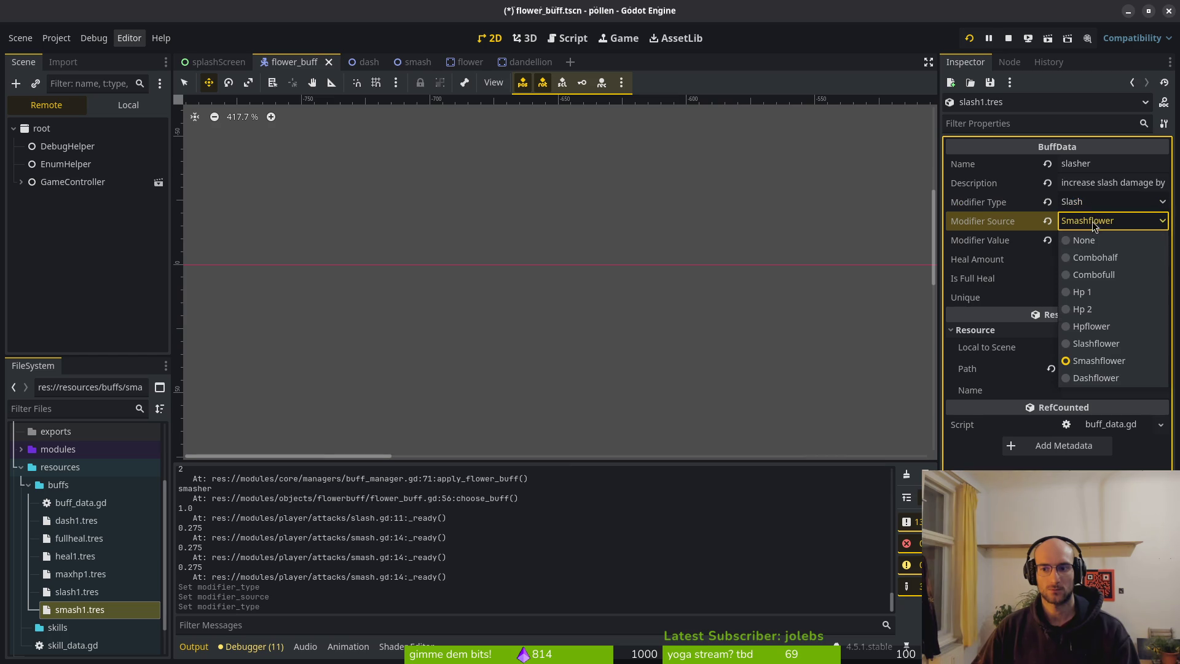
pyautogui.click(1110, 343)
pyautogui.hotkey('ctrl', 's')
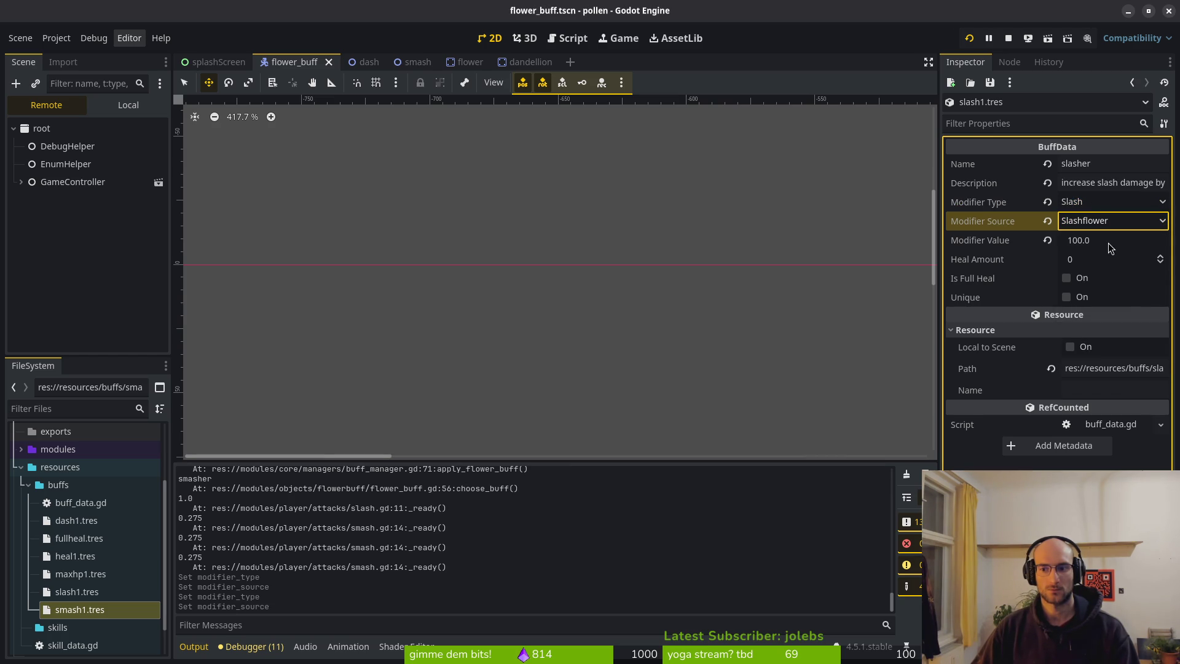
# Step: Set the slasher's Modifier Value to 10.0, smash1.tres's to 1000, and relaunch the game
pyautogui.click(1107, 241)
pyautogui.write('10')
pyautogui.press('Return')
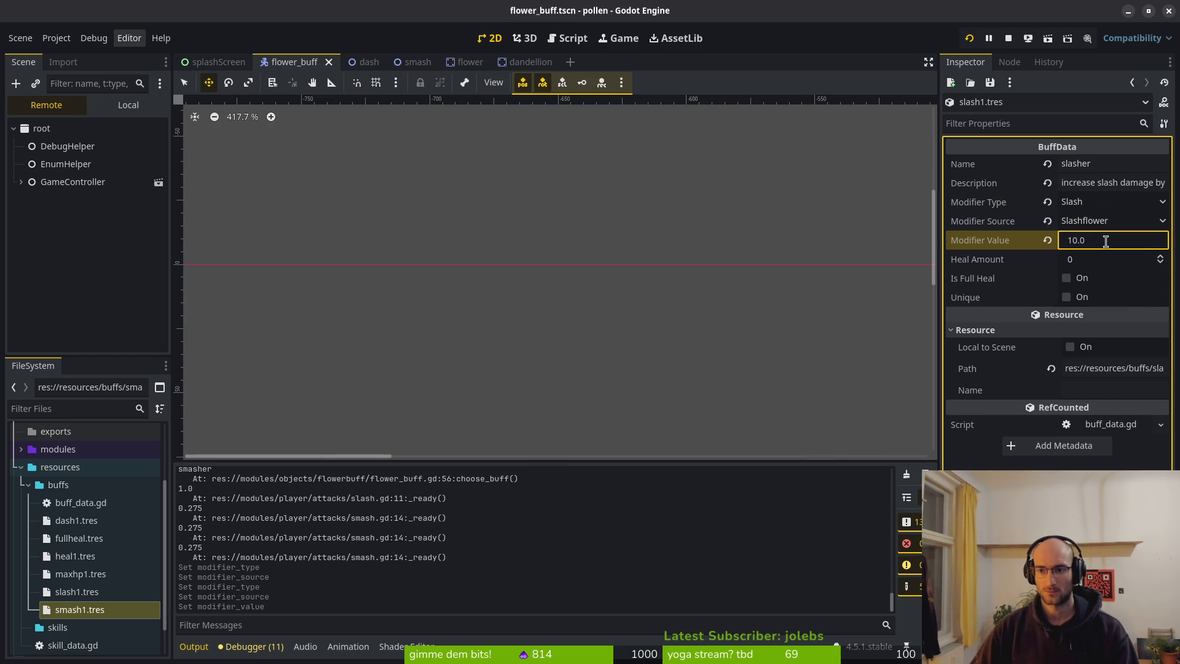
pyautogui.click(75, 611)
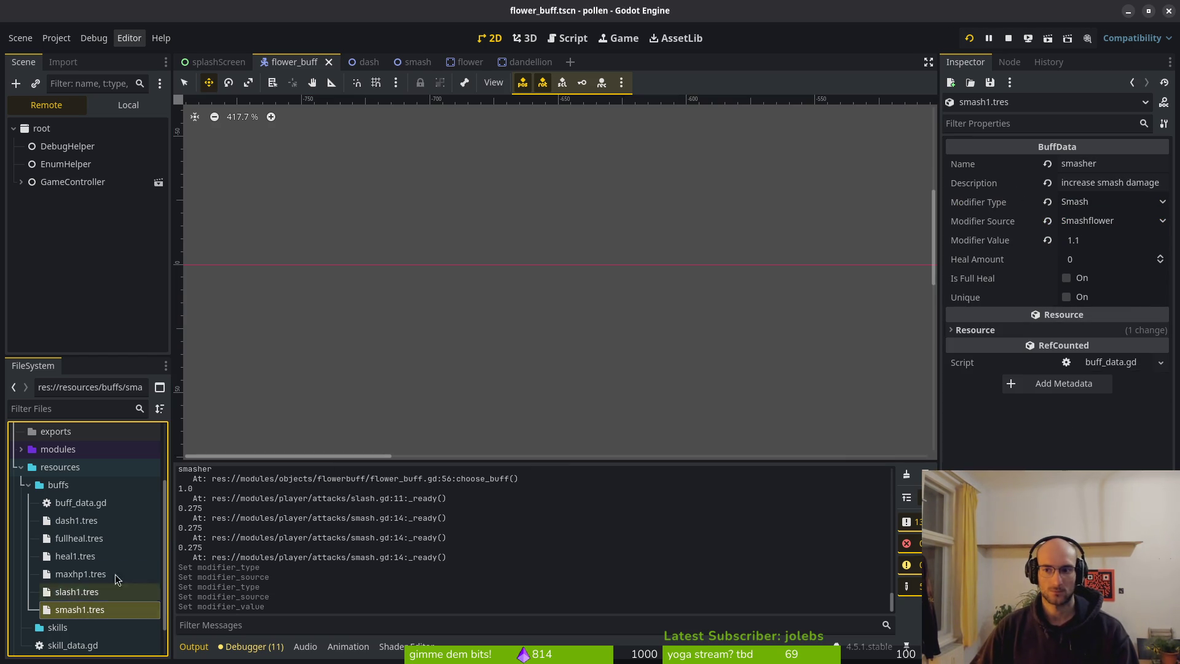
pyautogui.click(1109, 241)
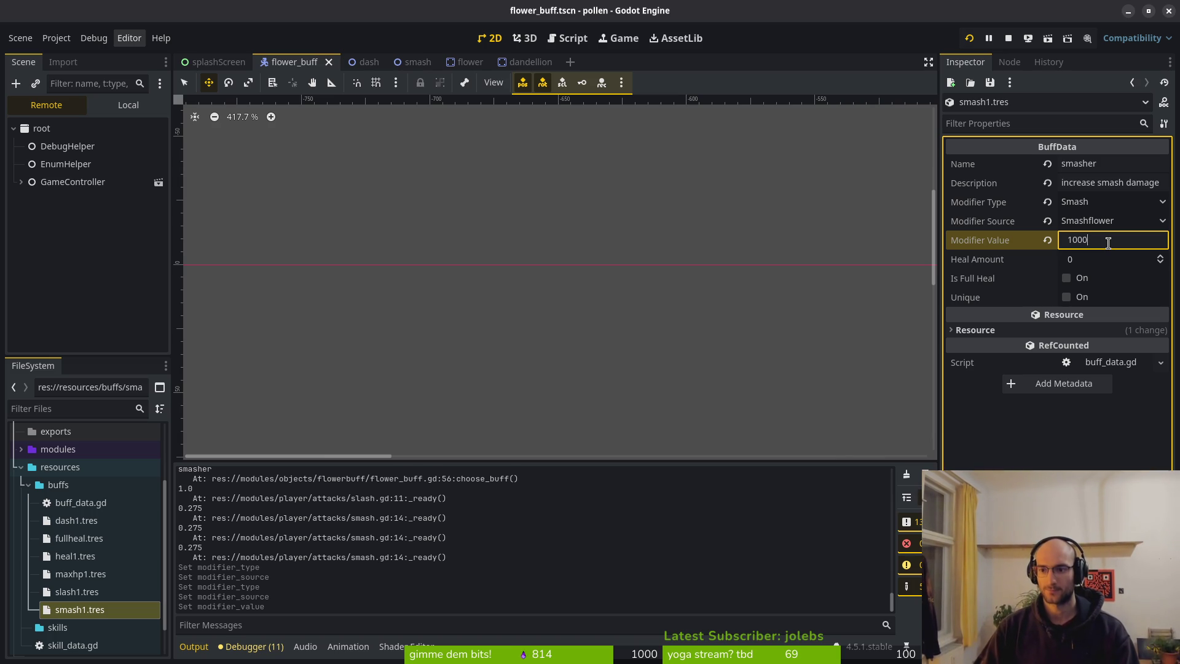
pyautogui.press('Return')
pyautogui.click(970, 38)
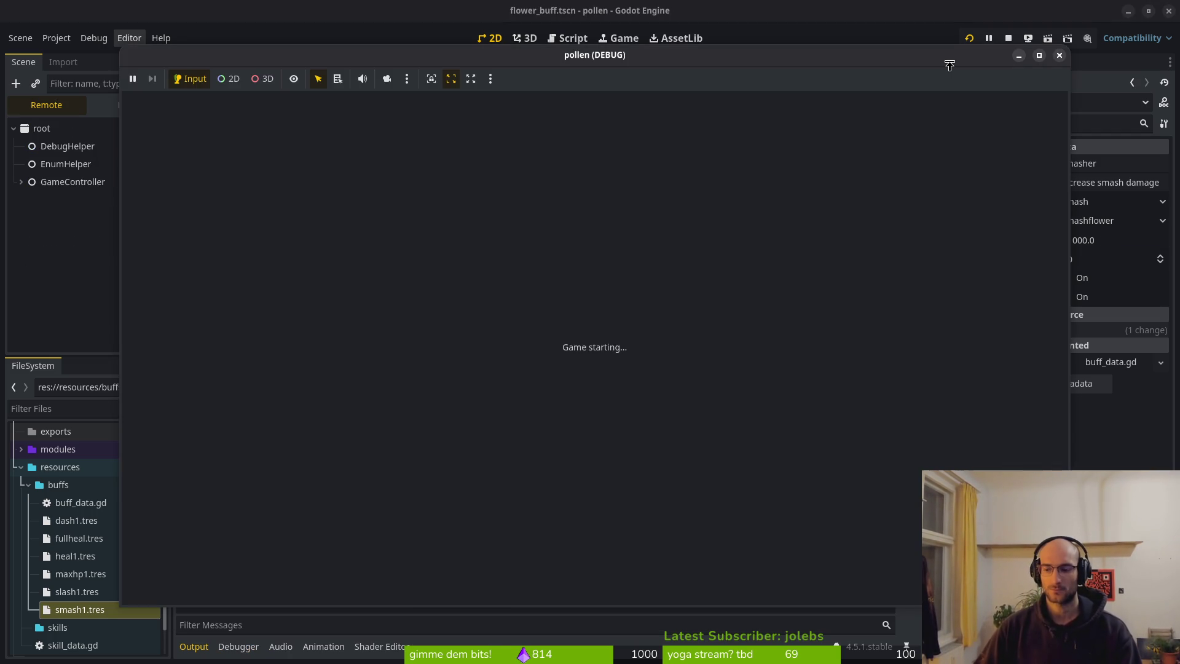
# Step: Enter the level select, start level 3 and fly to the slasher, smasher and small heal buffs
pyautogui.press('space')
pyautogui.press('Right')
pyautogui.press('space')
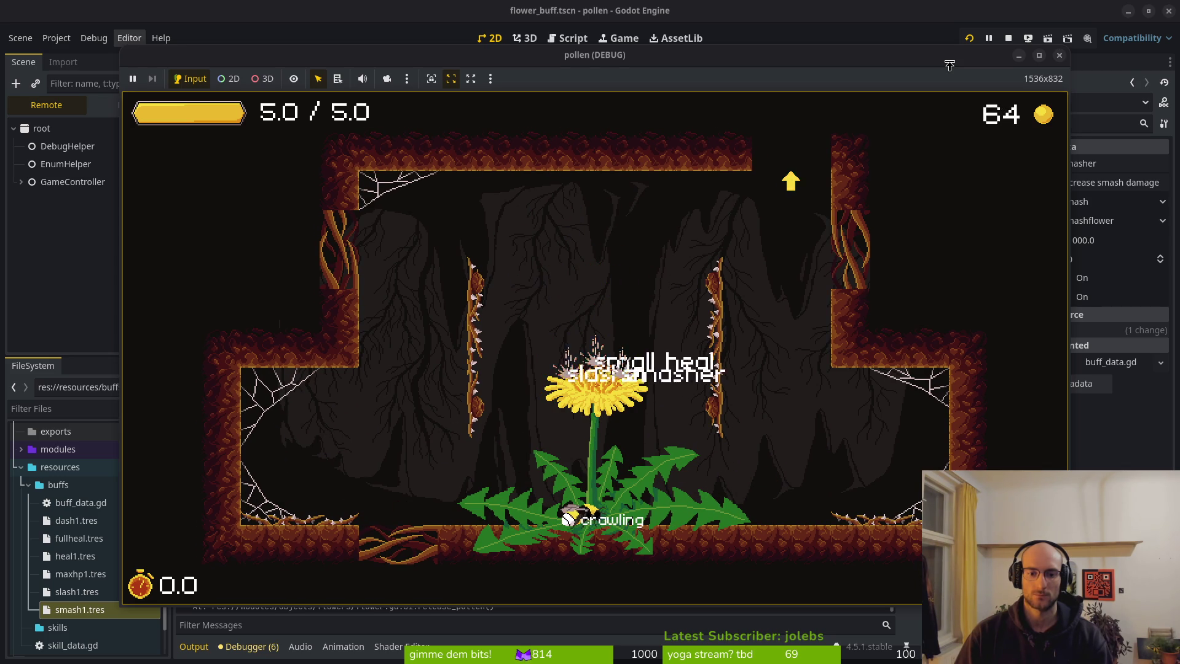
pyautogui.press('space')
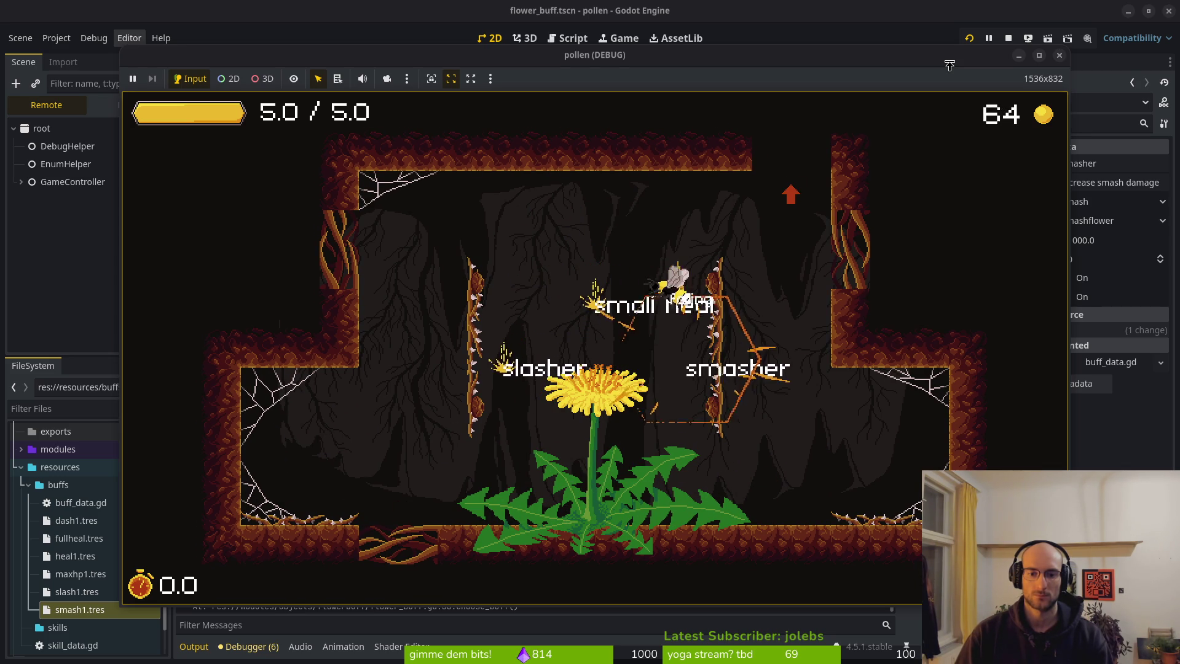
# Step: In Neovim, open buff_manager.gd at its print_debug line from the print search results
pyautogui.hotkey('alt', 'Tab')
pyautogui.press('Up')
pyautogui.press('Up')
pyautogui.press('Up')
pyautogui.press('Return')
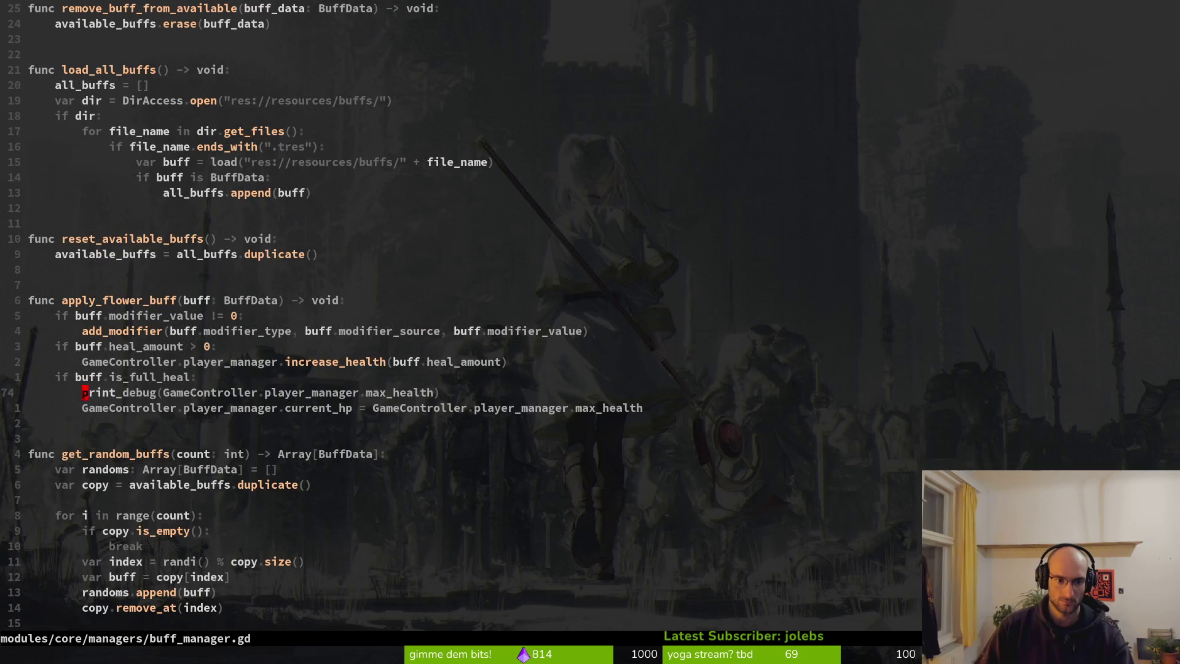
# Step: Delete the leftover print_debug line and save the file
pyautogui.hotkey('shift', 'v')
pyautogui.write('d:w')
pyautogui.press('Return')
# Step: Grep the project for 'print', open game.controller.gd at line 97, and revert earlier debug-line edits
pyautogui.press('space')
pyautogui.write('fwprint')
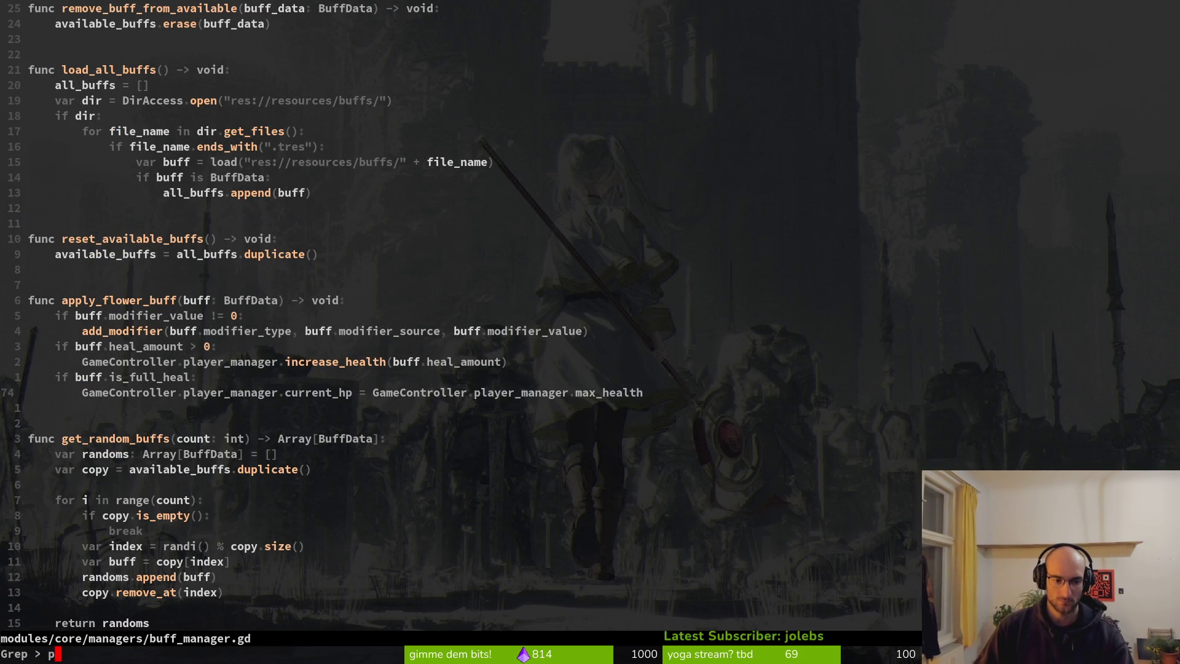
pyautogui.press('Return')
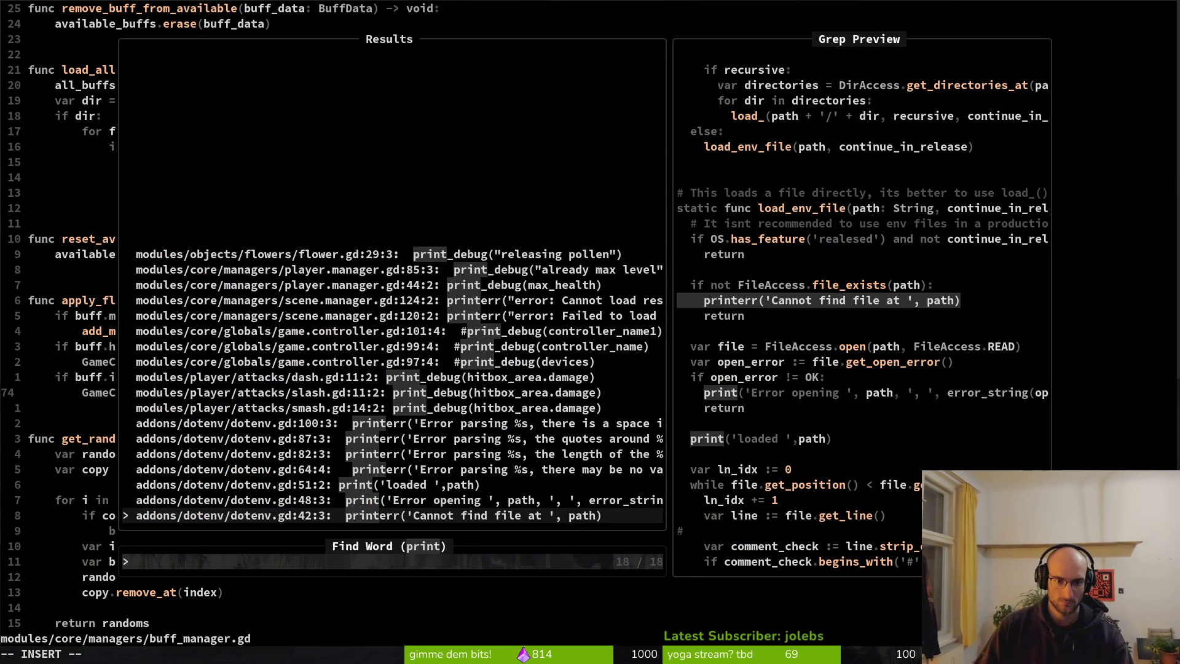
pyautogui.press('Up')
pyautogui.press('Up')
pyautogui.press('Up')
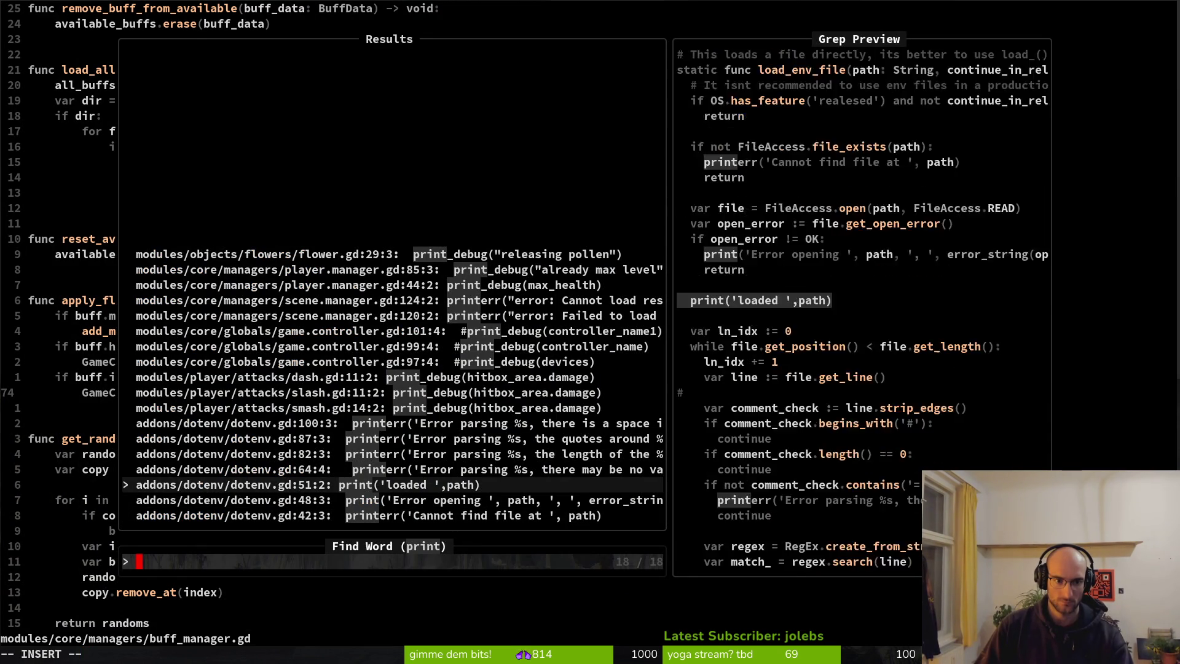
pyautogui.press('Return')
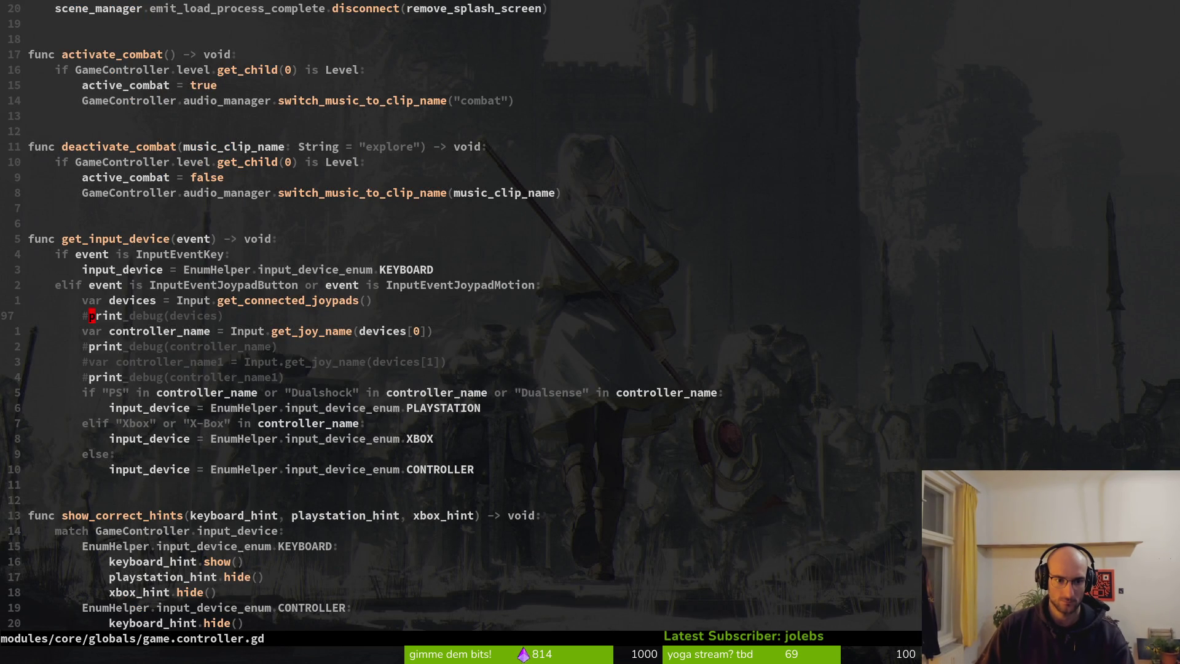
pyautogui.press('d')
pyautogui.press('d')
pyautogui.press('j')
pyautogui.press('j')
pyautogui.press('d')
pyautogui.press('d')
pyautogui.press('u')
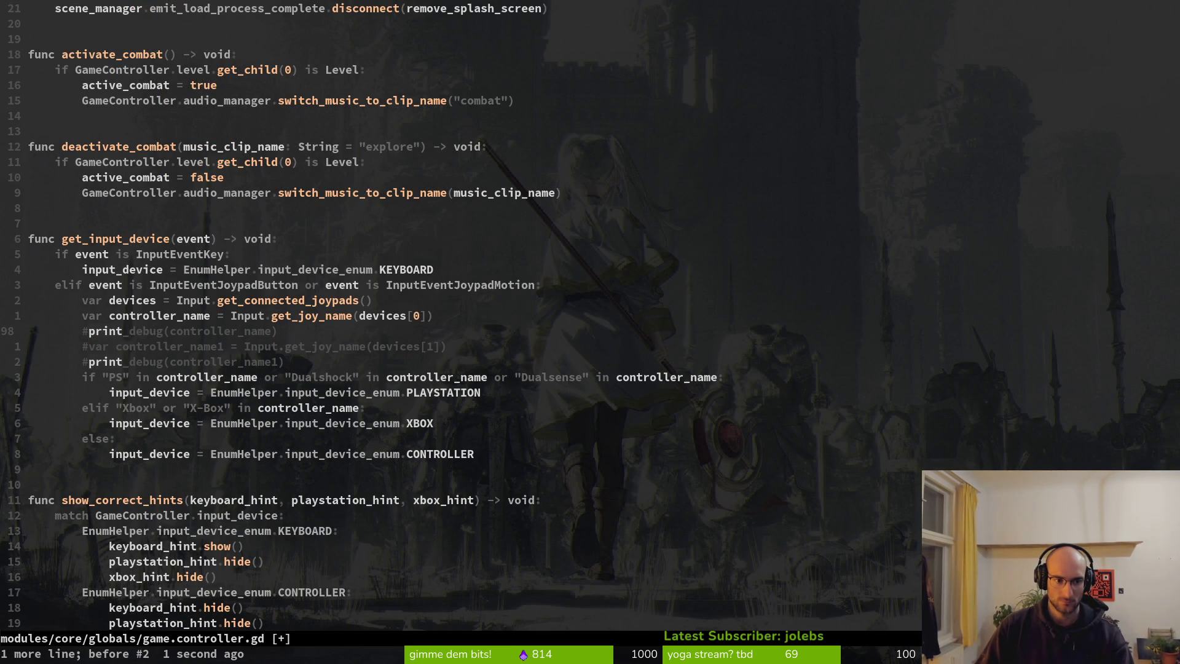
# Step: Delete the commented debug lines under controller_name and save game.controller.gd
pyautogui.hotkey('shift', 'v')
pyautogui.press('j')
pyautogui.press('d')
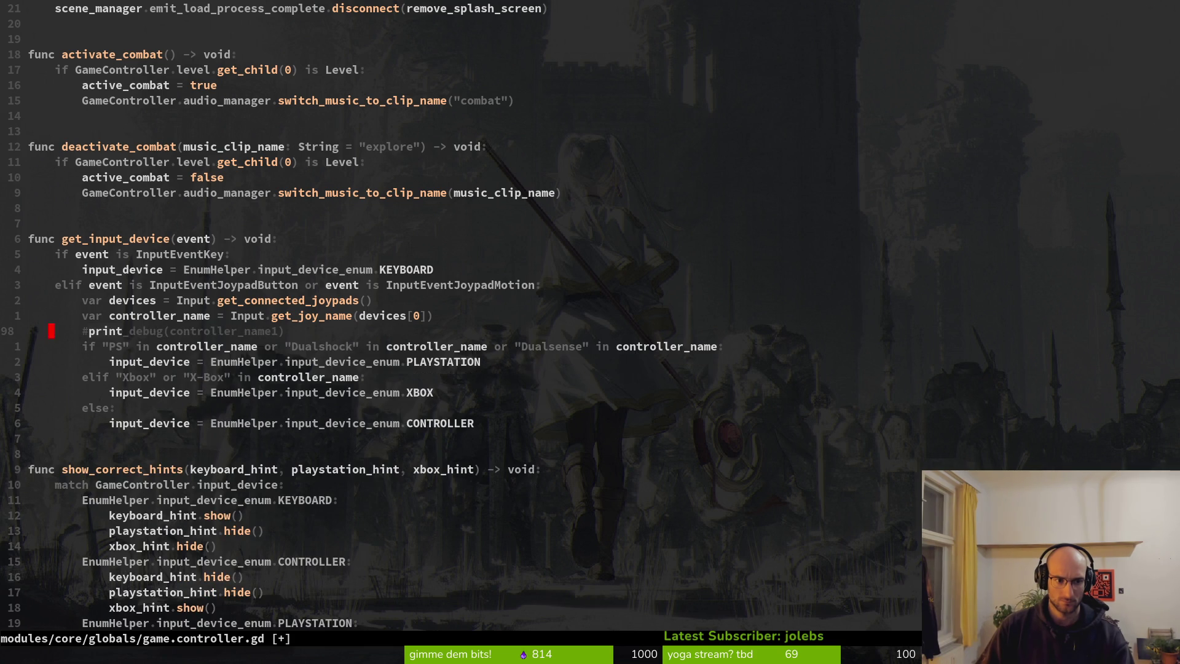
pyautogui.press('d')
pyautogui.press('d')
pyautogui.write(':w')
pyautogui.press('Return')
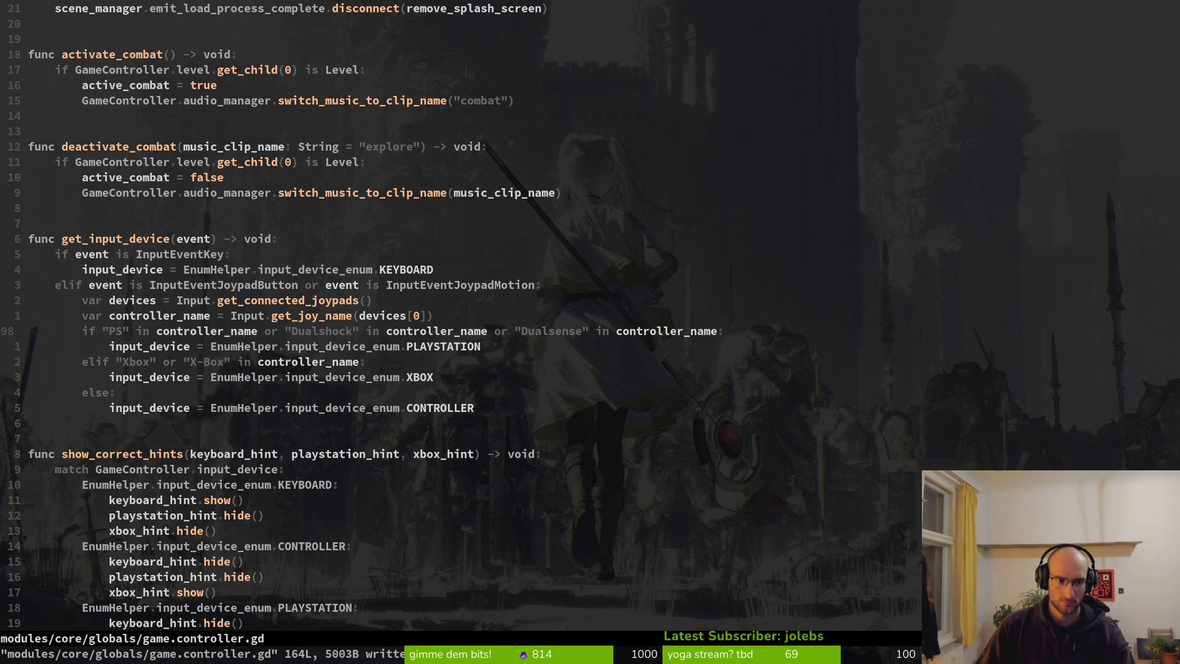
# Step: Restore, then remove the remaining commented debug lines in game.controller.gd and save it
pyautogui.press('u')
pyautogui.press('u')
pyautogui.press('u')
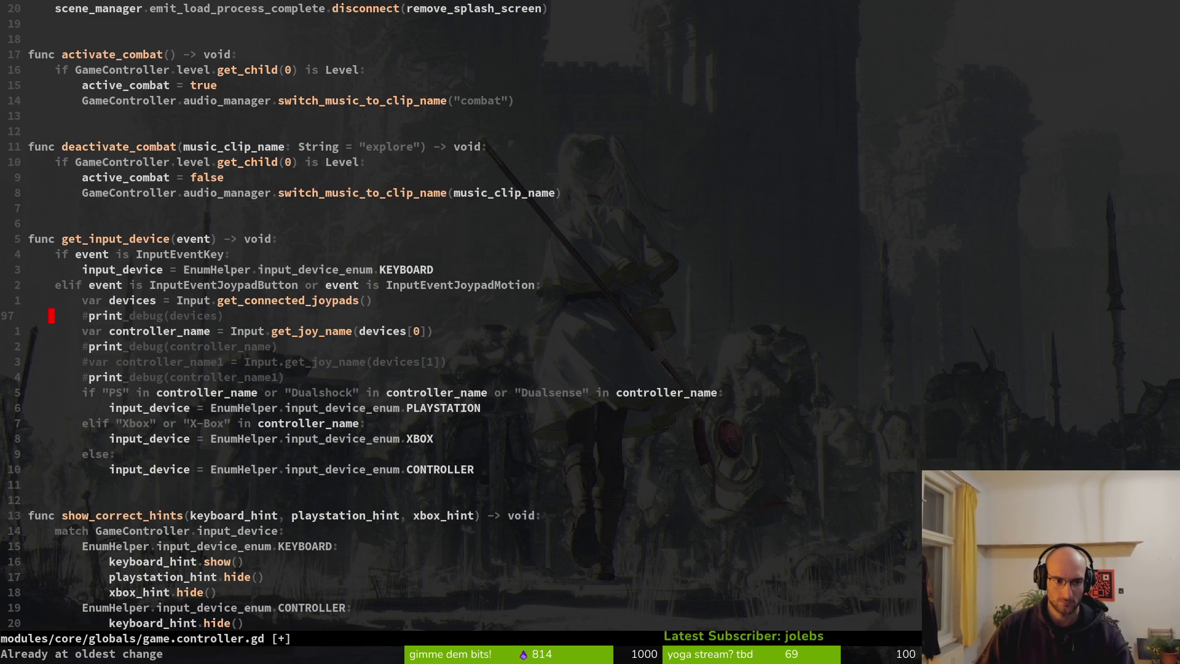
pyautogui.hotkey('ctrl', 'r')
pyautogui.press('d')
pyautogui.press('d')
pyautogui.press('d')
pyautogui.press('d')
pyautogui.press('d')
pyautogui.press('d')
pyautogui.write(':w')
pyautogui.press('Return')
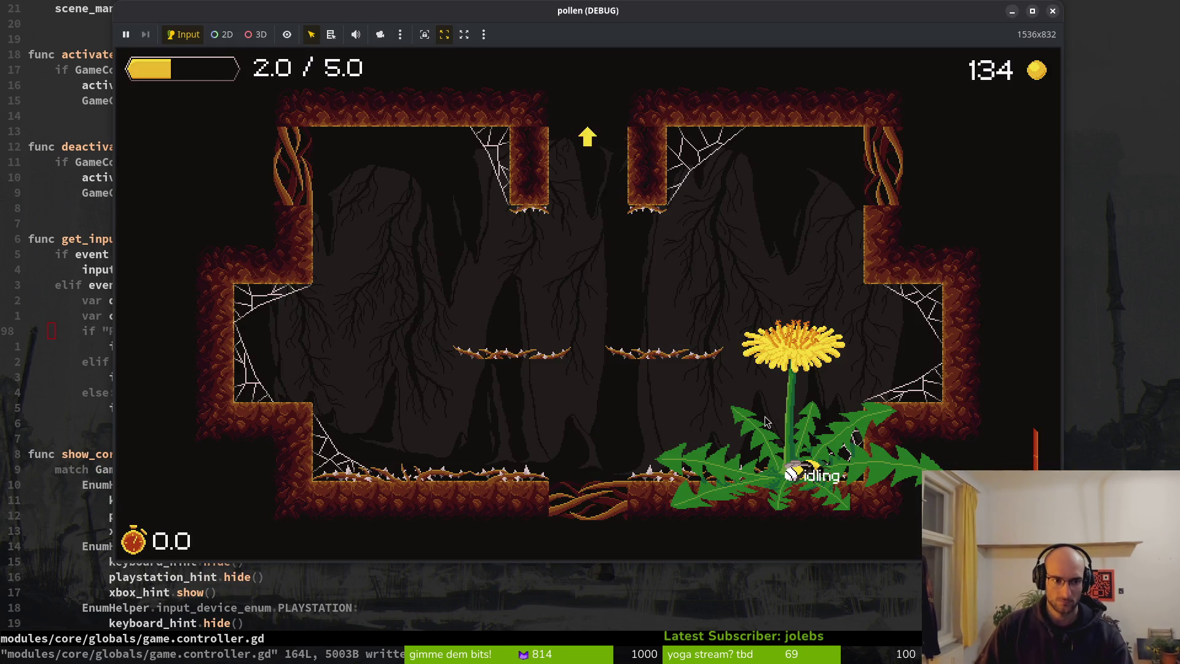
pyautogui.write('v')
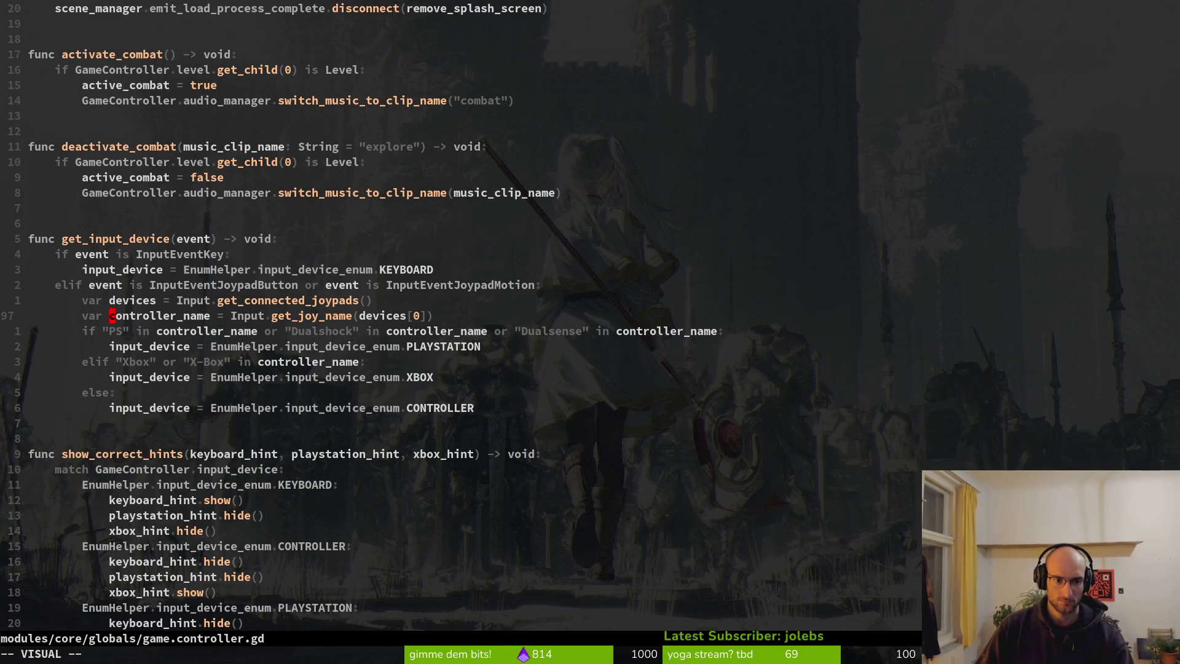
pyautogui.write(':w')
pyautogui.press('Return')
pyautogui.write(':w')
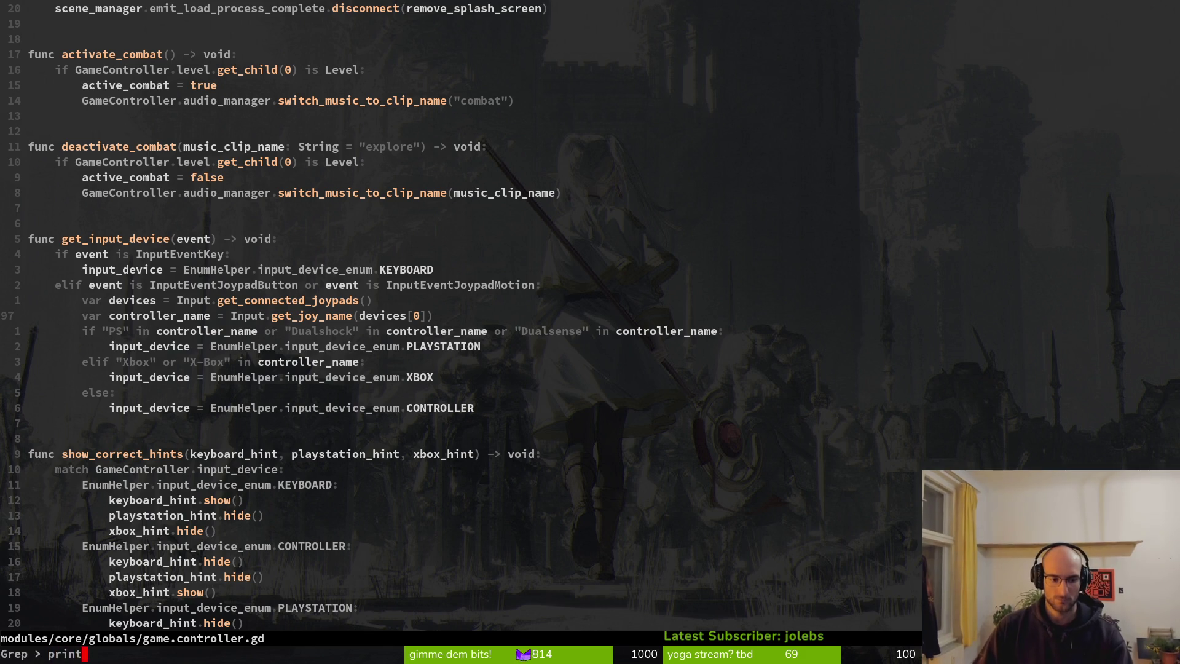
# Step: Delete print_debug(max_health) from player.manager.gd, save, and quit Neovim
pyautogui.press('Return')
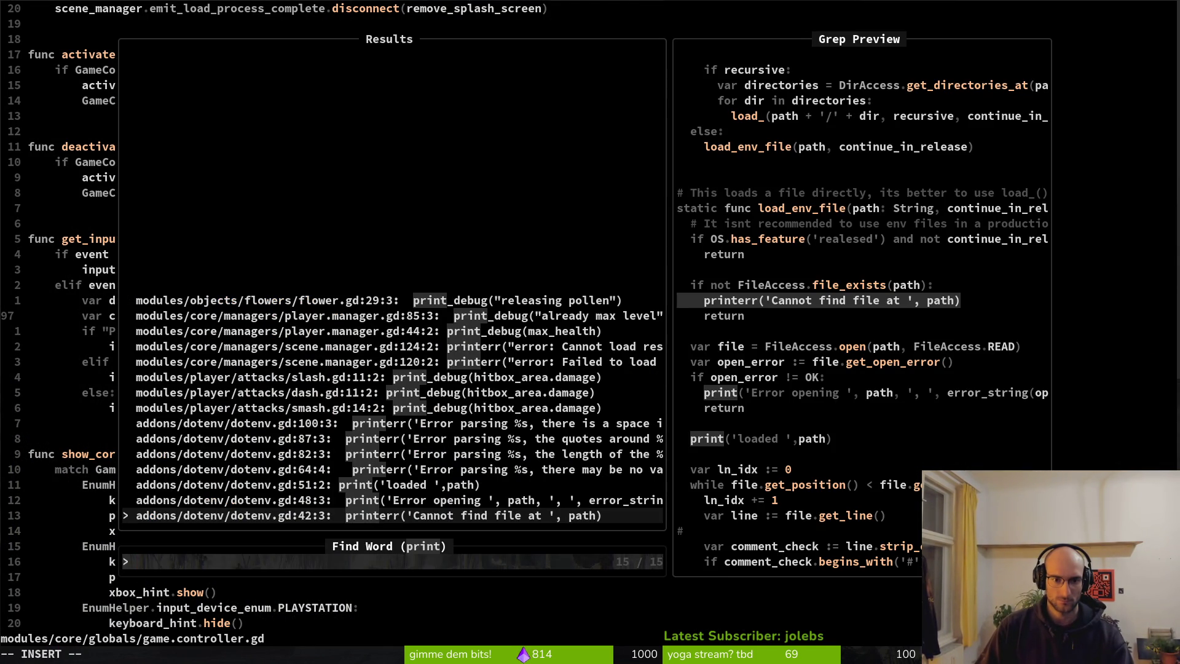
pyautogui.press('Up')
pyautogui.press('Up')
pyautogui.press('Up')
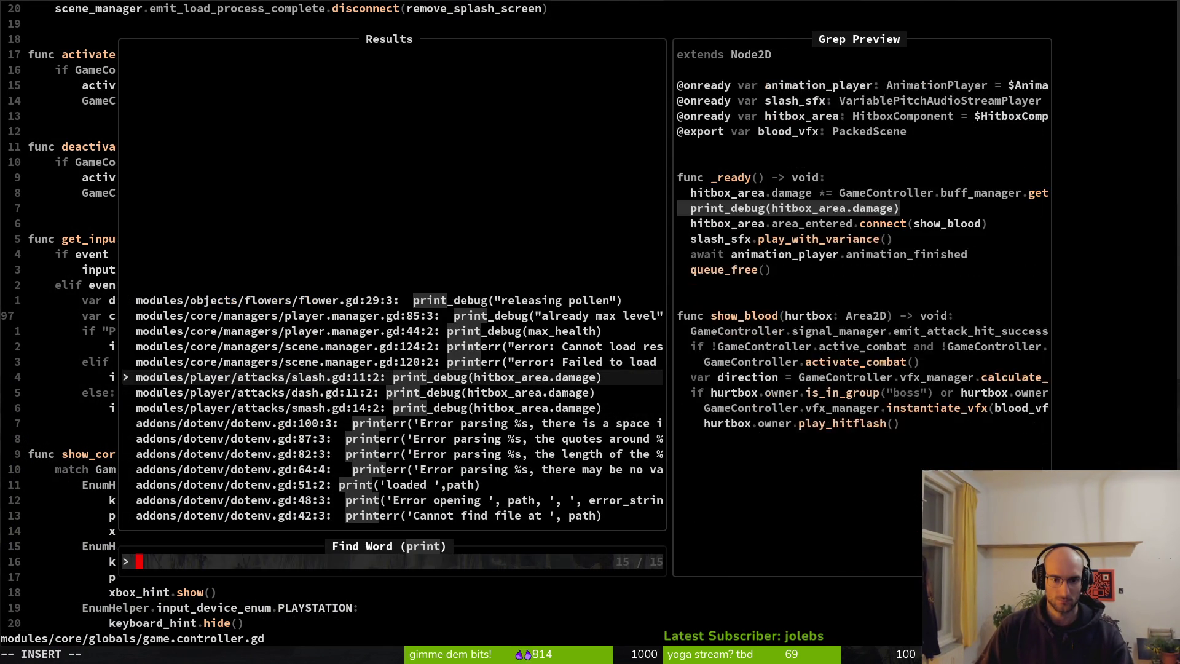
pyautogui.press('Up')
pyautogui.press('Up')
pyautogui.press('Return')
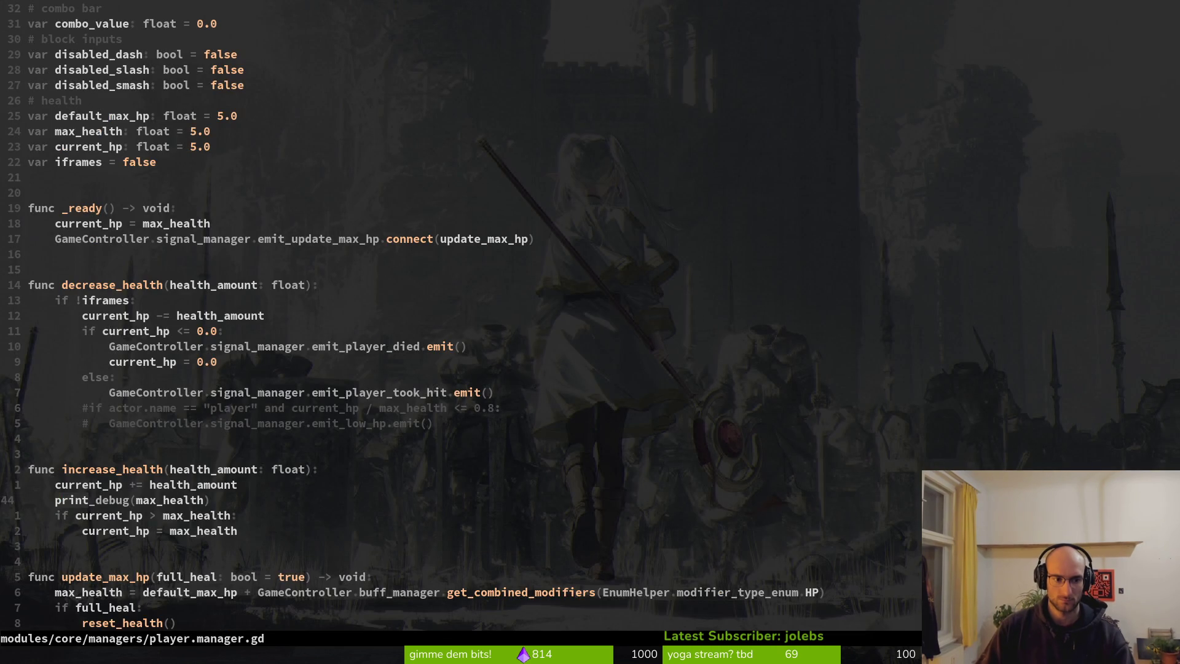
pyautogui.press('d')
pyautogui.press('d')
pyautogui.write(':w')
pyautogui.press('Return')
pyautogui.write(':wq')
pyautogui.press('Return')
# Step: In tig's status view, review the enum.helper.gd diff and leave it unstaged
pyautogui.press('s')
pyautogui.press('Down')
pyautogui.press('Down')
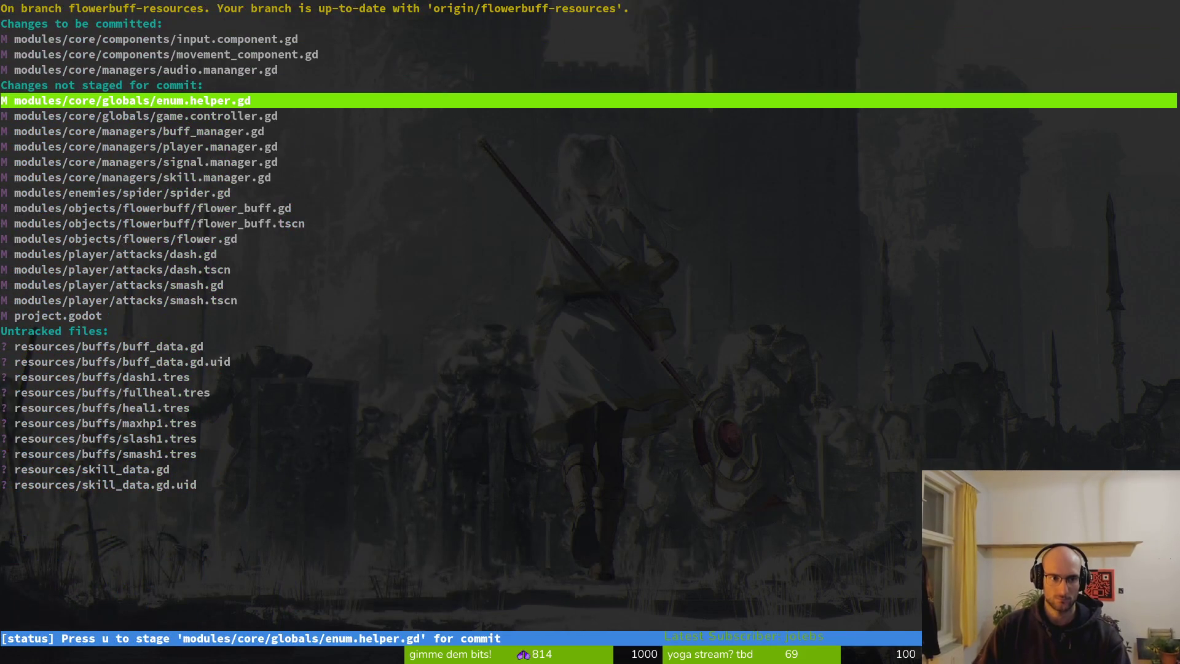
pyautogui.press('Return')
pyautogui.press('u')
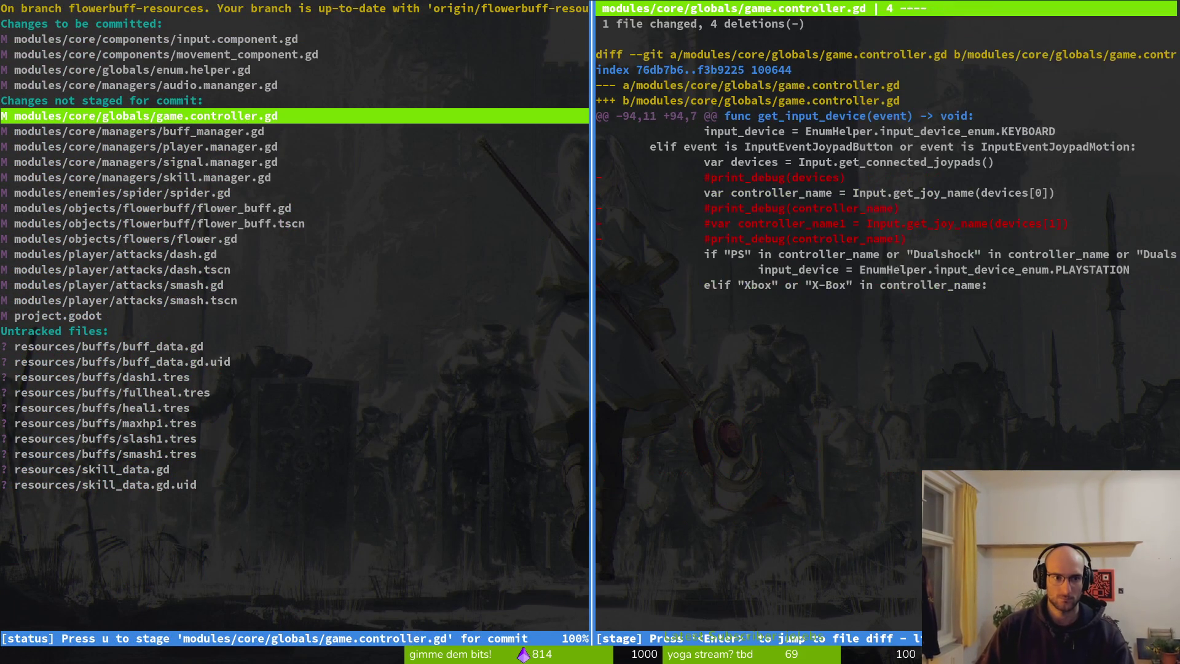
pyautogui.press('q')
pyautogui.press('Up')
pyautogui.press('Up')
pyautogui.press('Up')
pyautogui.press('u')
pyautogui.press('Up')
# Step: Stage game.controller.gd, then review the player.manager.gd and signal.manager.gd diffs
pyautogui.press('Down')
pyautogui.press('Down')
pyautogui.press('Down')
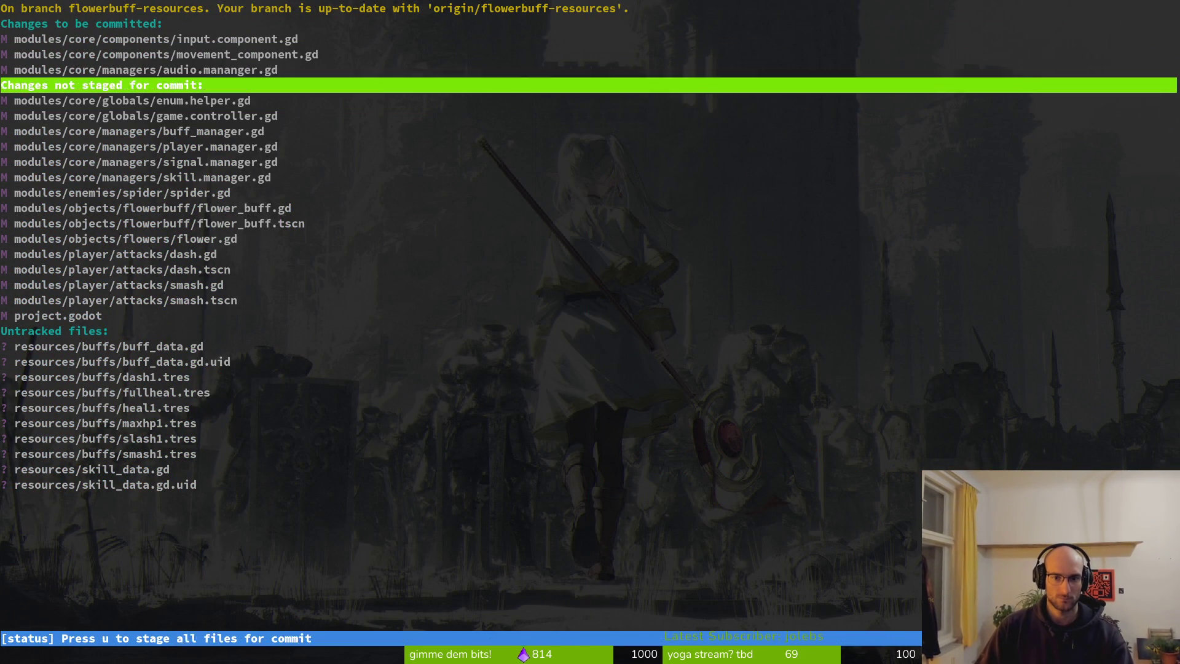
pyautogui.press('Return')
pyautogui.press('u')
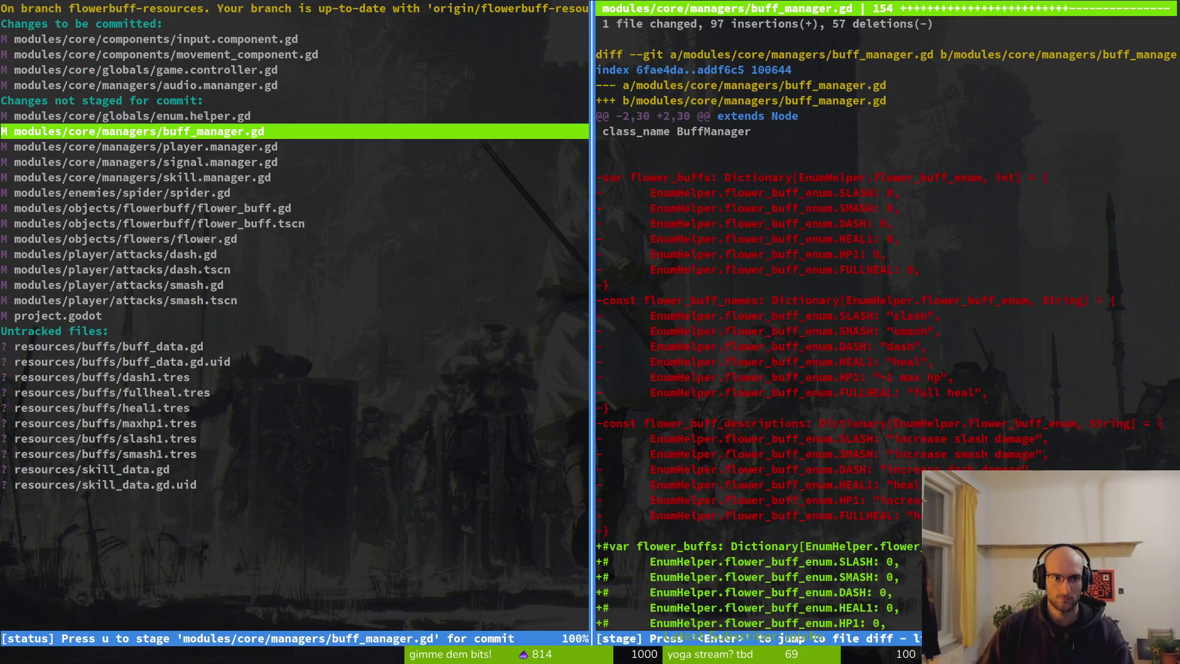
pyautogui.press('q')
pyautogui.press('Down')
pyautogui.press('Return')
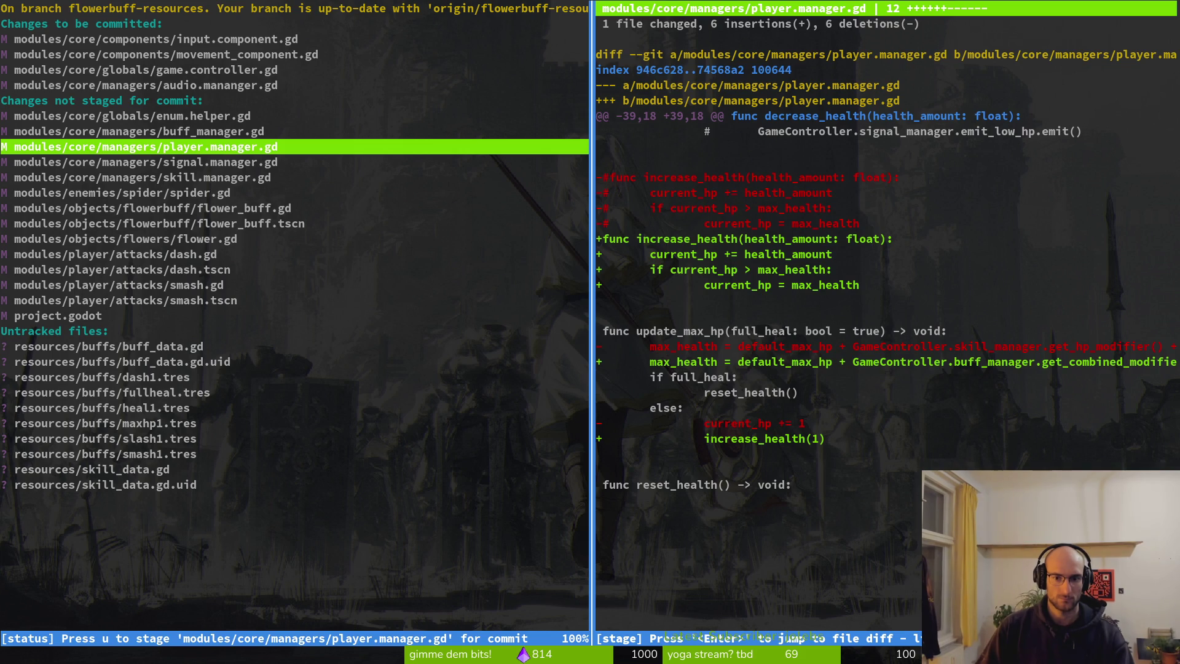
pyautogui.press('Down')
pyautogui.press('q')
# Step: Stage spider.gd and review the flower_buff.gd, flower_buff.tscn and flower.gd diffs
pyautogui.press('Down')
pyautogui.press('Return')
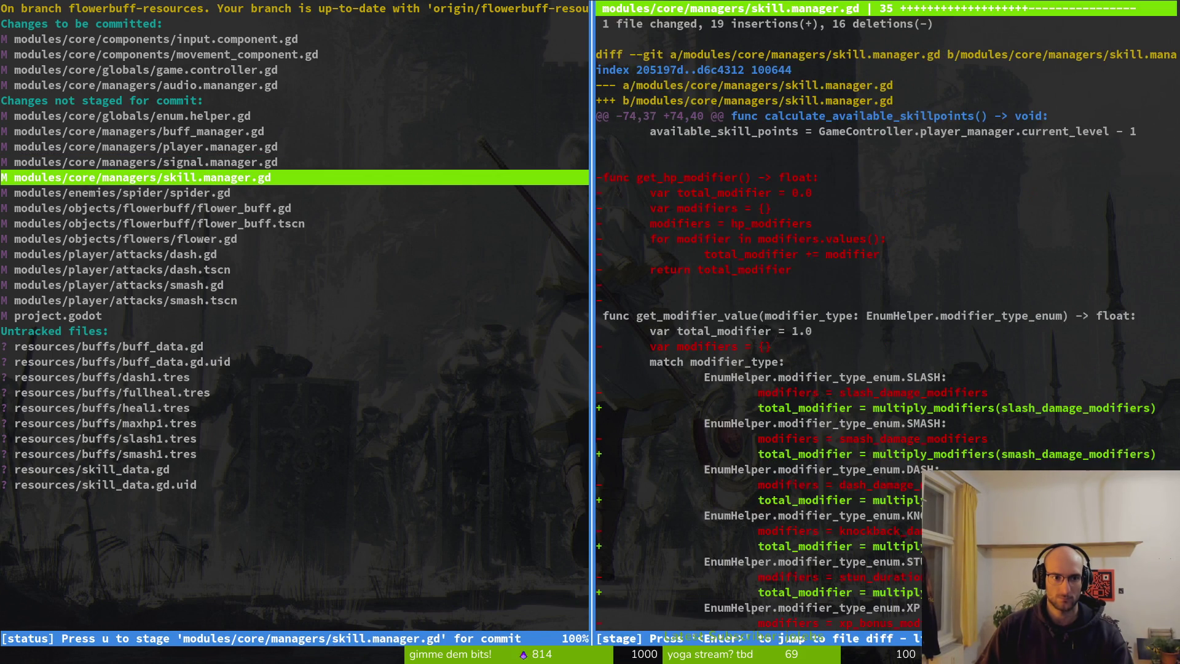
pyautogui.press('Down')
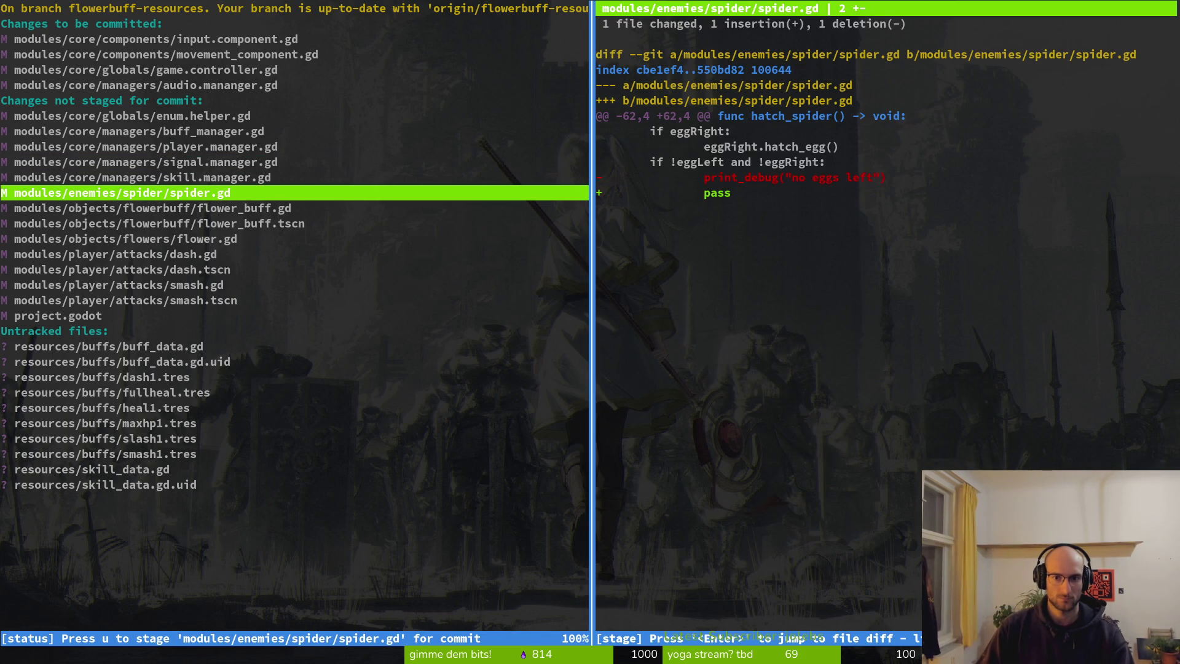
pyautogui.press('u')
pyautogui.press('Return')
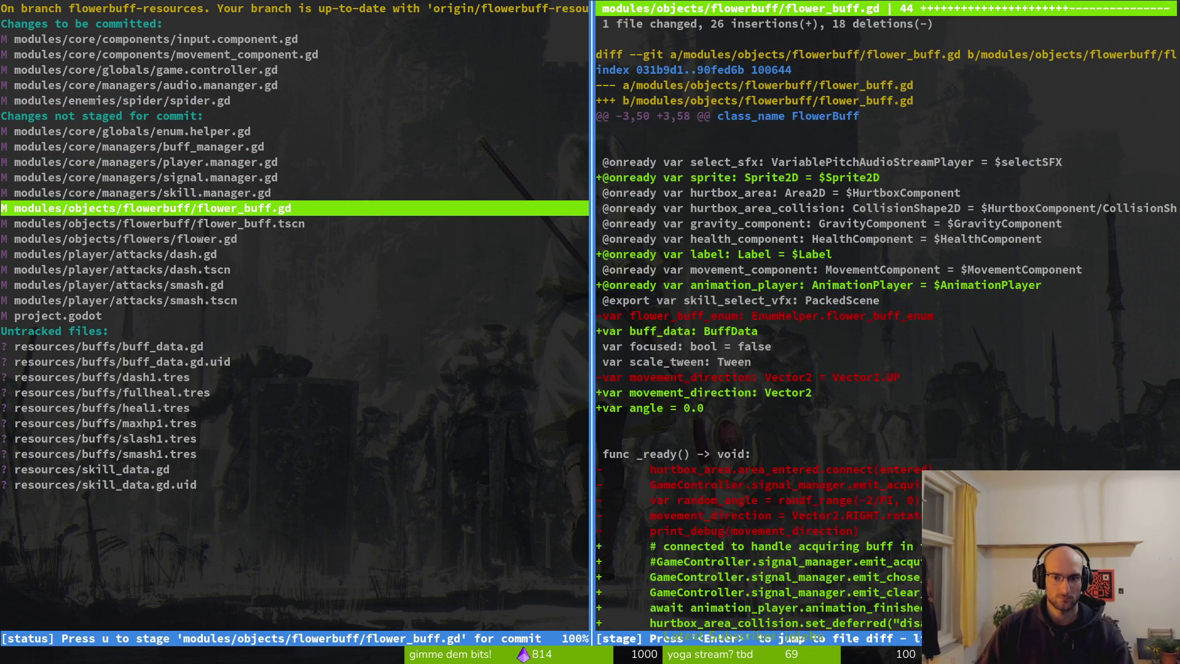
pyautogui.press('q')
pyautogui.press('Down')
pyautogui.press('Return')
pyautogui.press('Down')
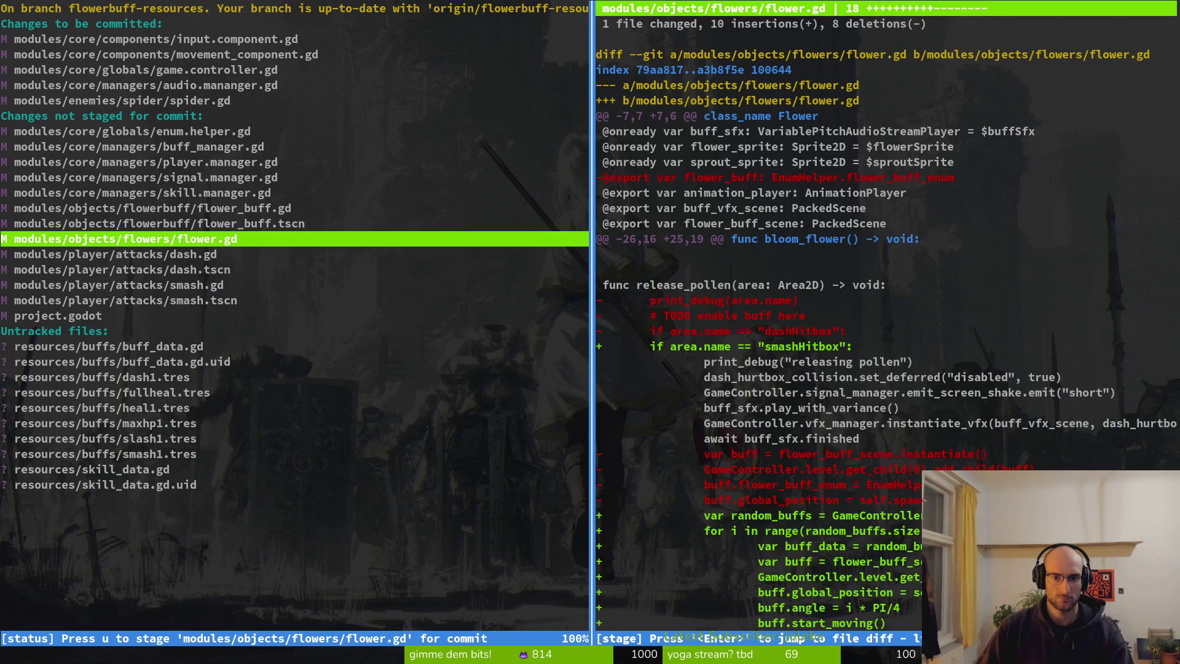
pyautogui.press('q')
# Step: Review the dash, smash and project.godot diffs, then quit tig
pyautogui.press('Down')
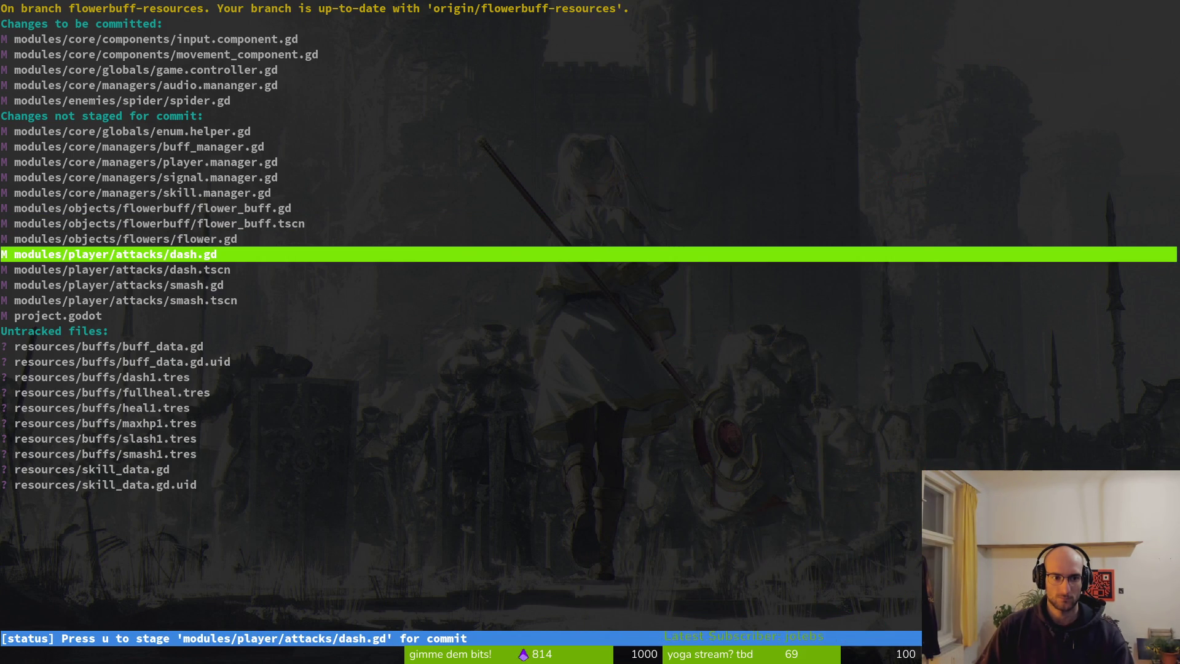
pyautogui.press('Return')
pyautogui.press('Down')
pyautogui.press('q')
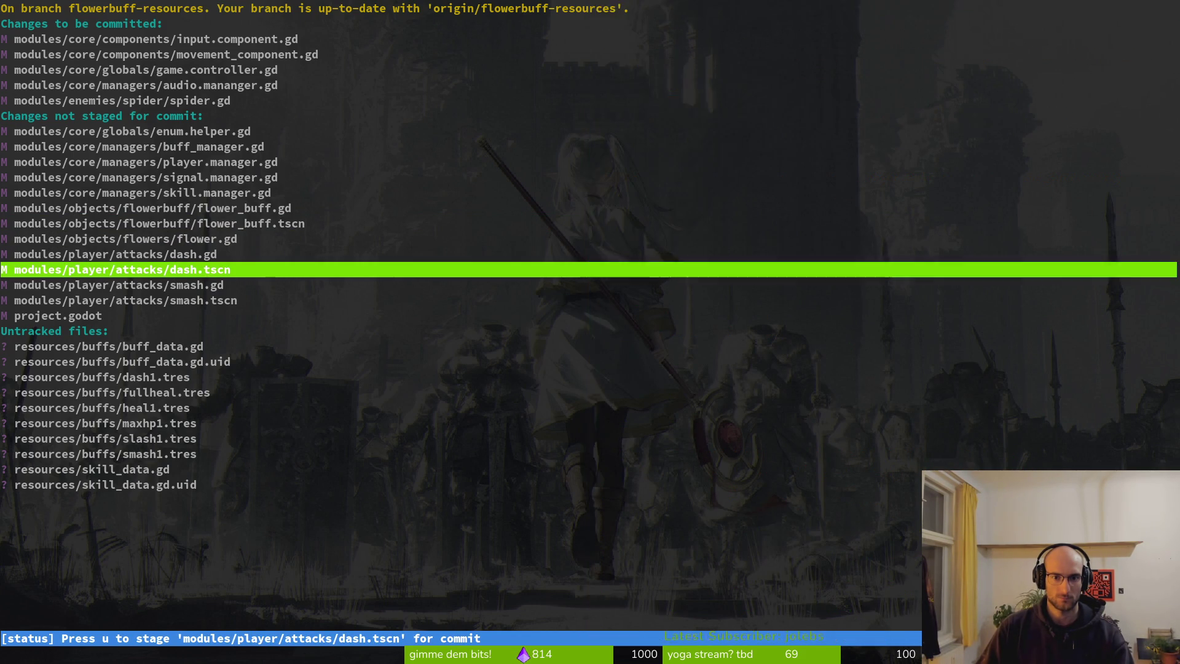
pyautogui.press('Up')
pyautogui.press('Return')
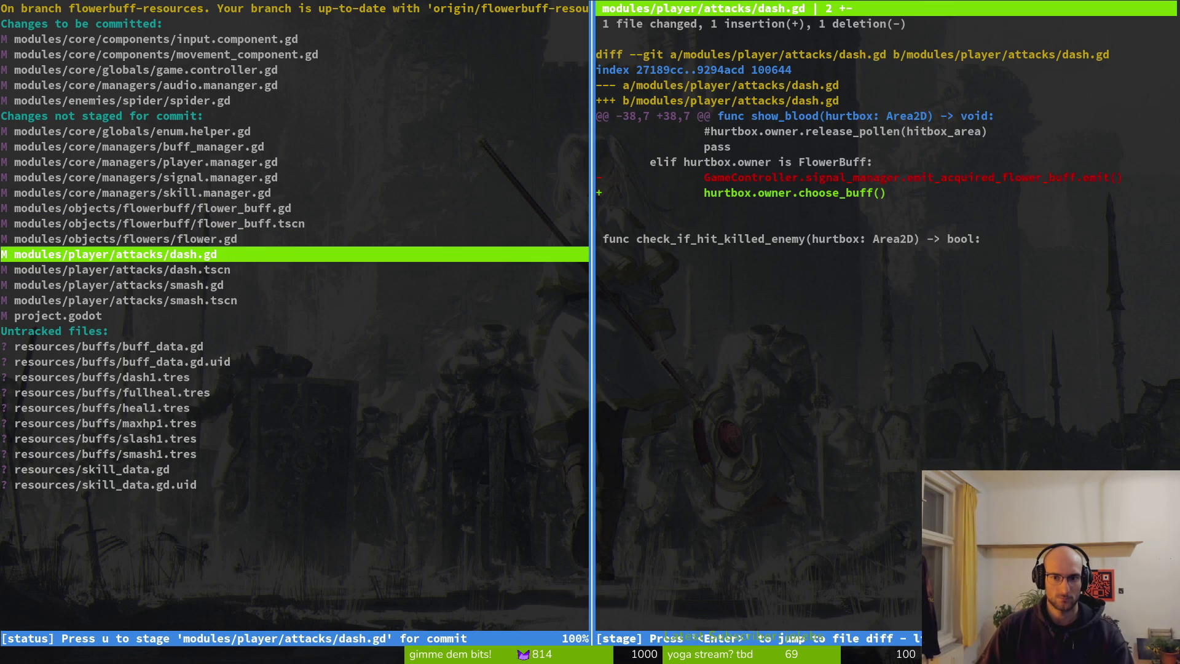
pyautogui.press('Down')
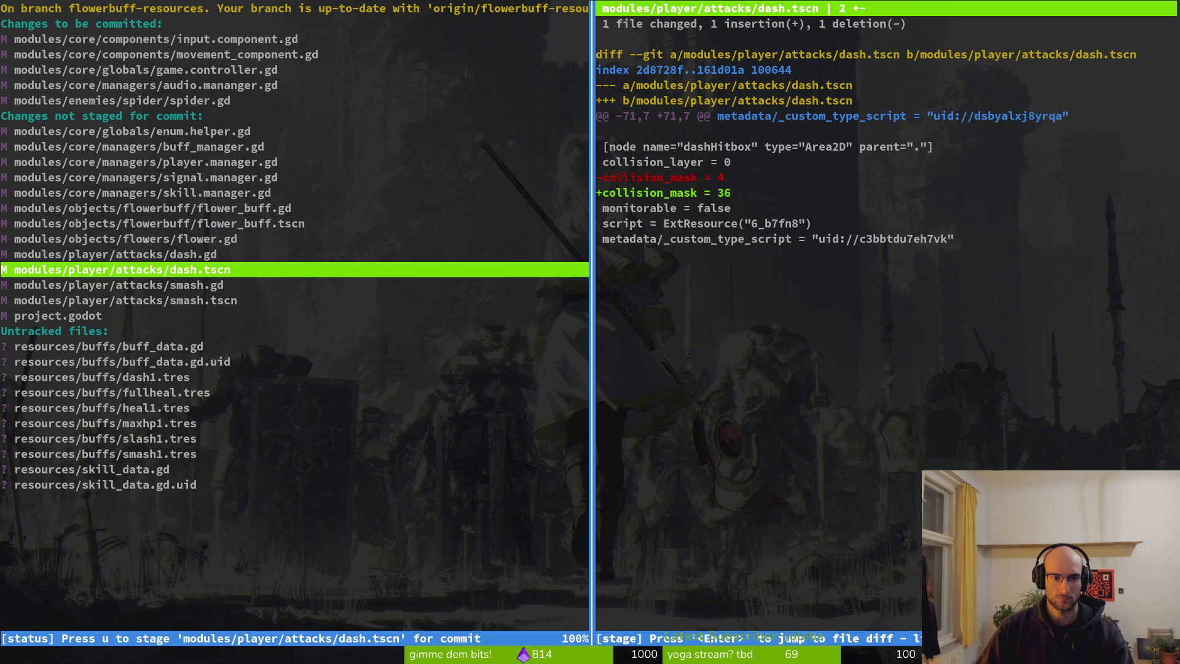
pyautogui.press('Down')
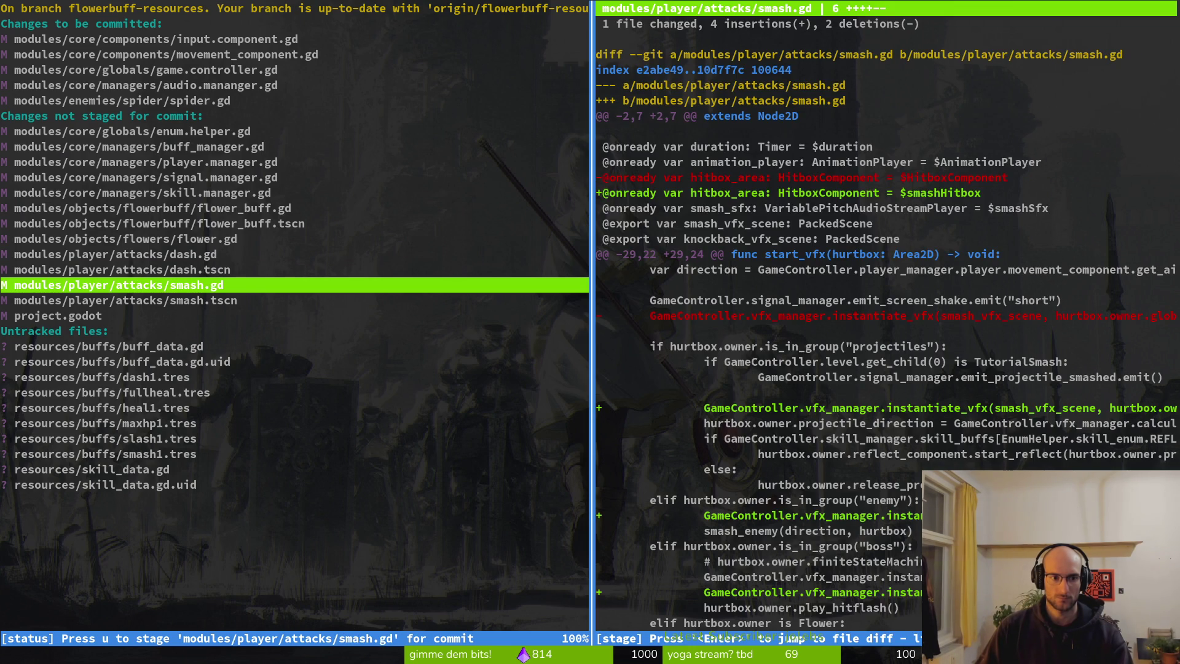
pyautogui.press('Down')
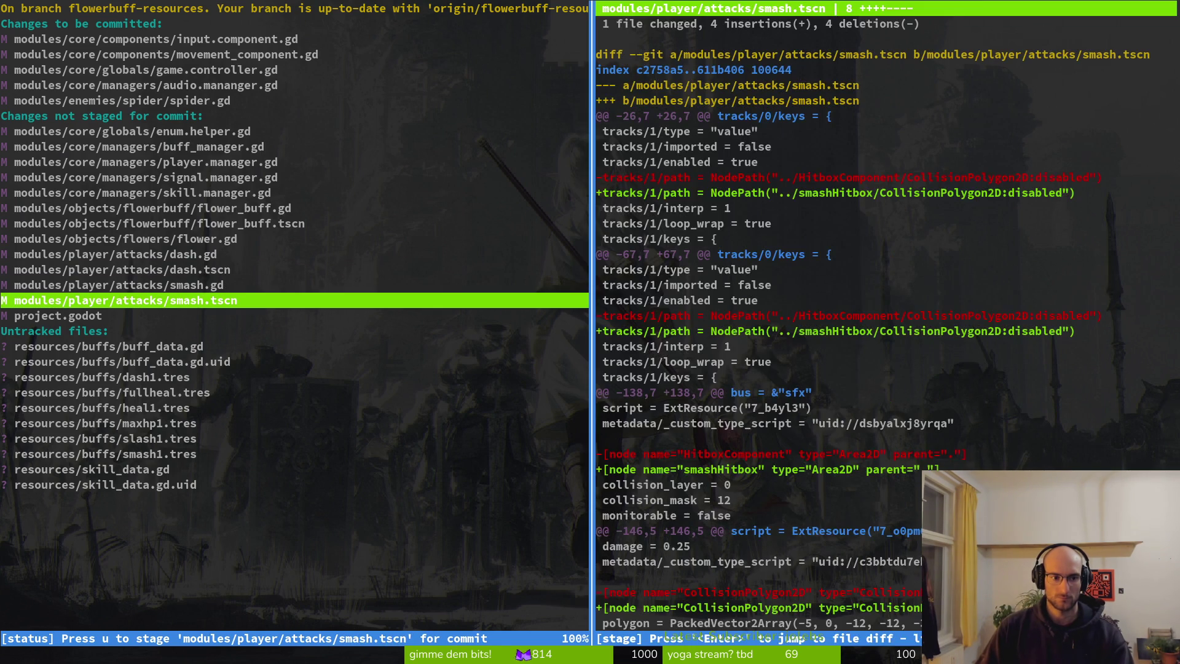
pyautogui.press('Down')
pyautogui.hotkey('shift', 'q')
# Step: Commit the staged files with the message "removed print statements"
pyautogui.write('git comit')
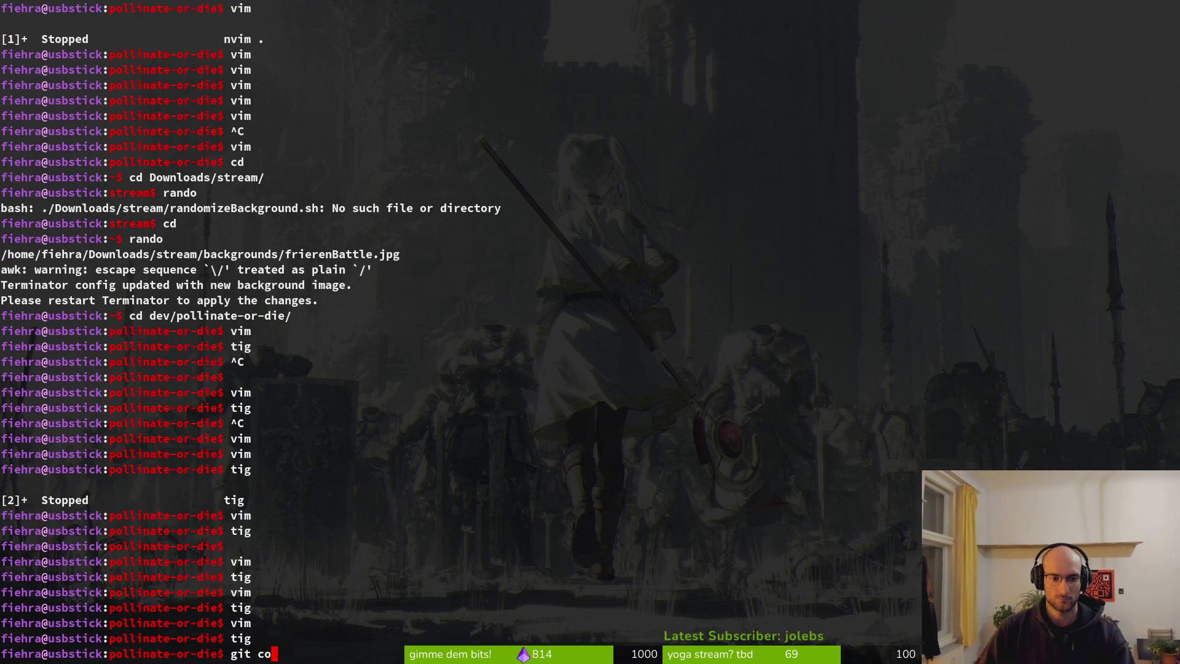
pyautogui.press('BackSpace')
pyautogui.press('BackSpace')
pyautogui.press('BackSpace')
pyautogui.write('mit -m "removed pri')
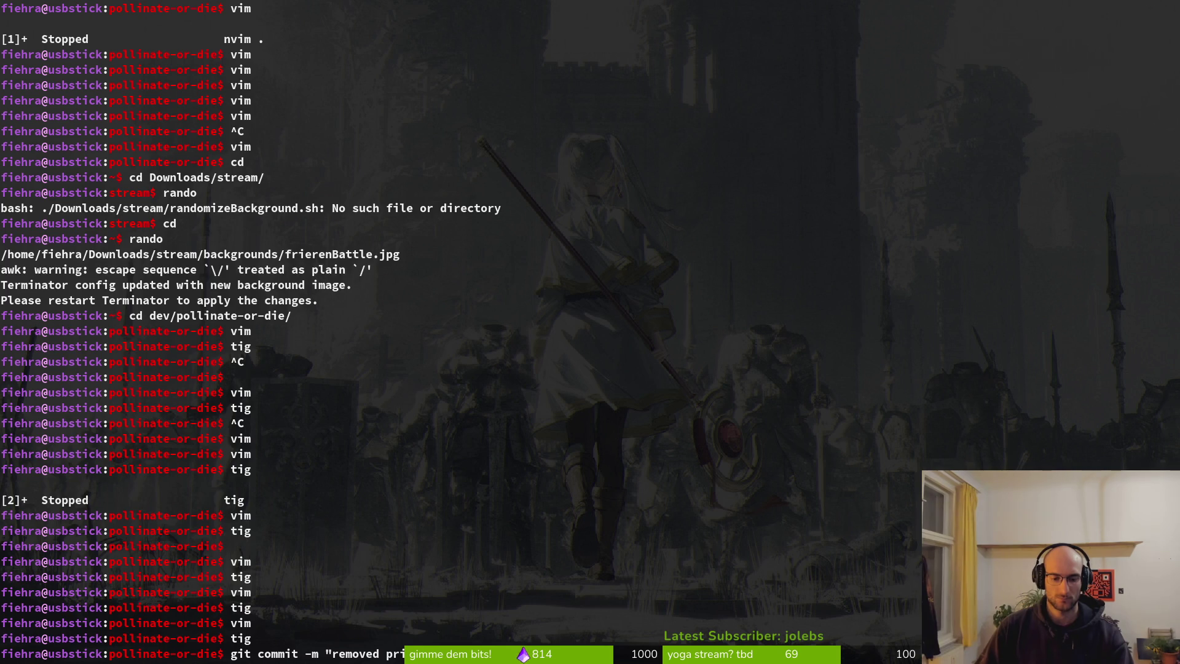
pyautogui.press('Return')
# Step: Push the commit to GitLab and switch back to Godot
pyautogui.write('g')
pyautogui.press('Return')
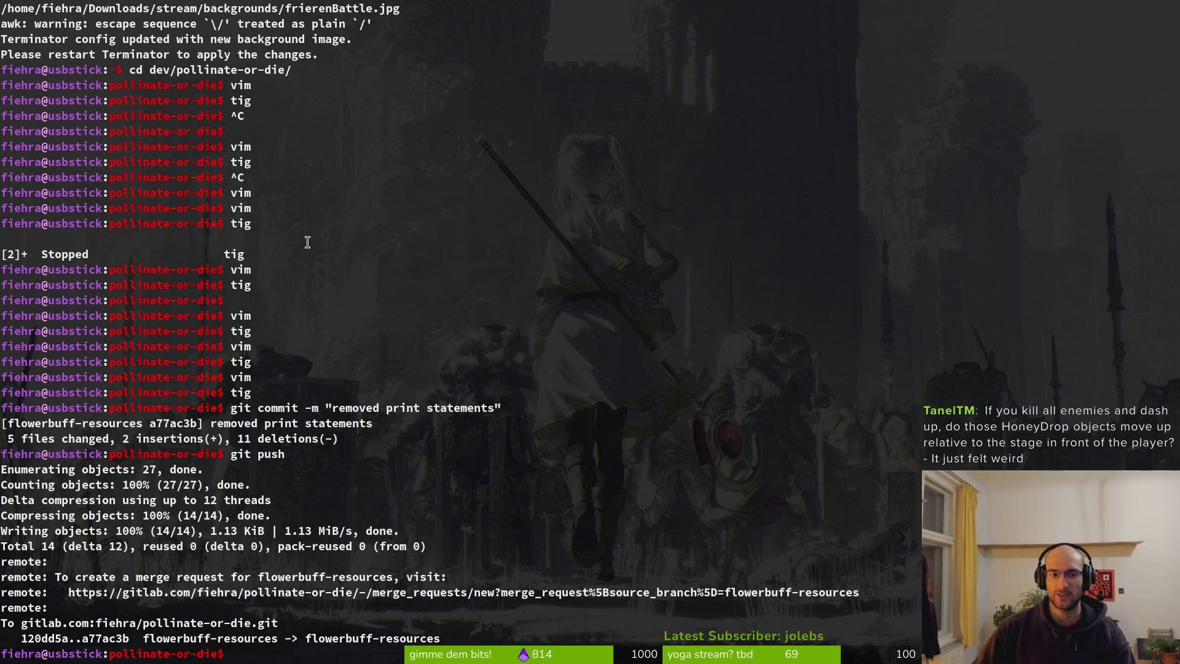
pyautogui.hotkey('alt', 'Tab')
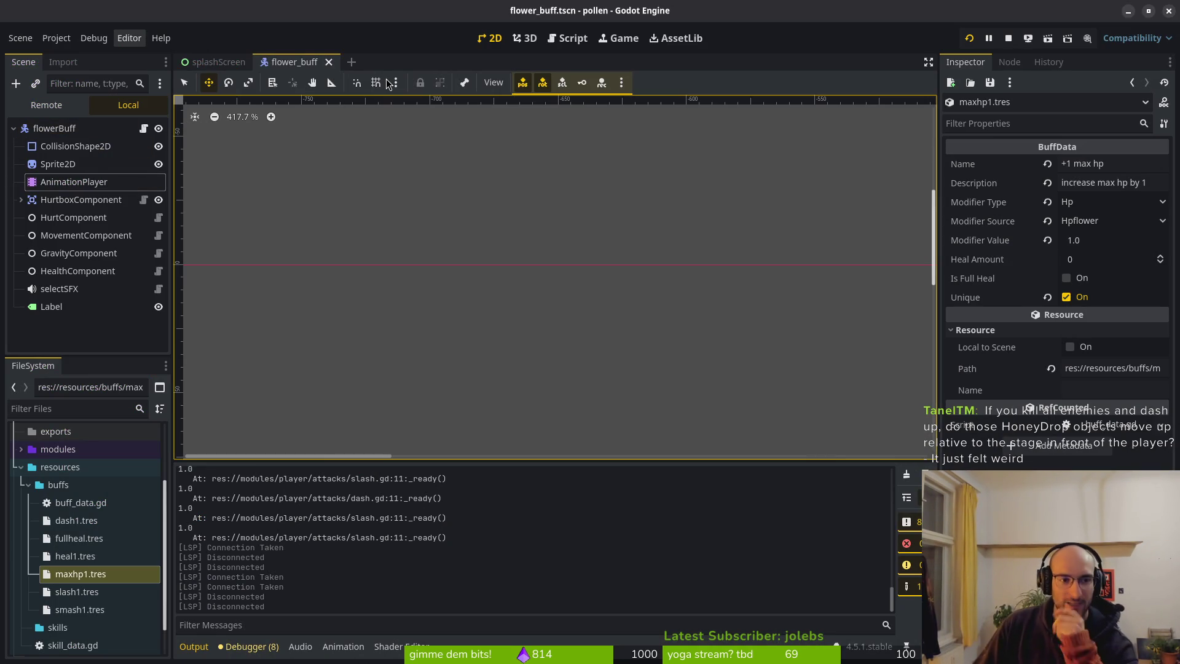
# Step: Quick-open player.tscn, toggle its components and sprite nodes, then return to the terminal
pyautogui.hotkey('alt', 'shift', 'o')
pyautogui.write('plats')
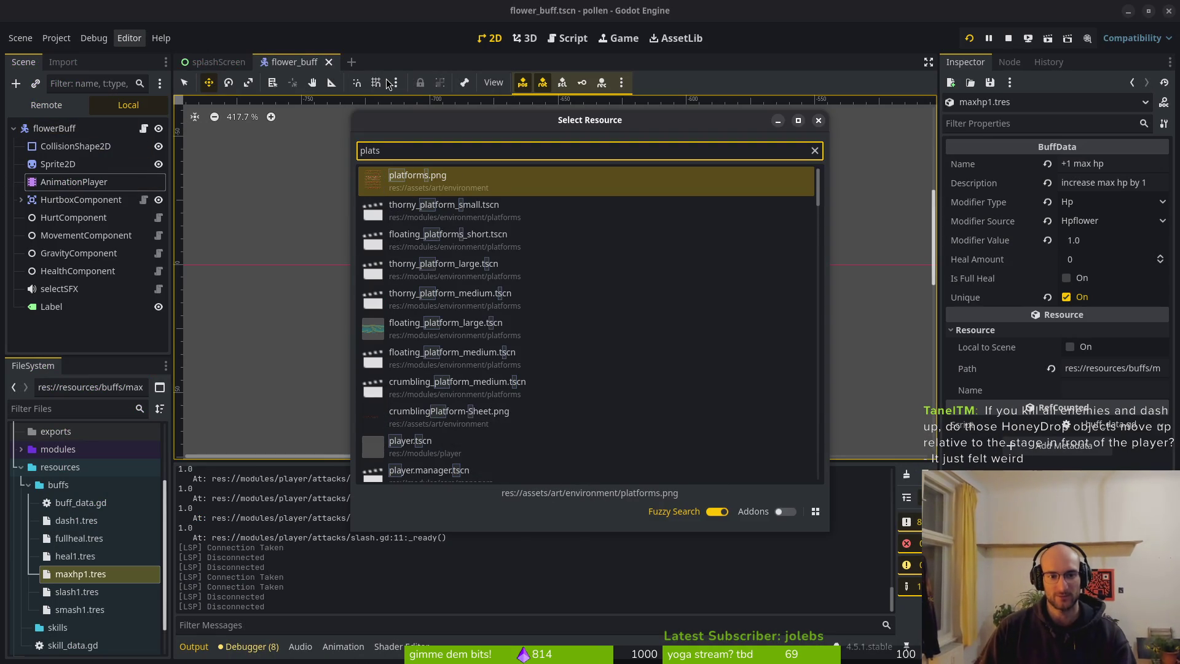
pyautogui.press('BackSpace')
pyautogui.press('BackSpace')
pyautogui.write('yer')
pyautogui.press('Return')
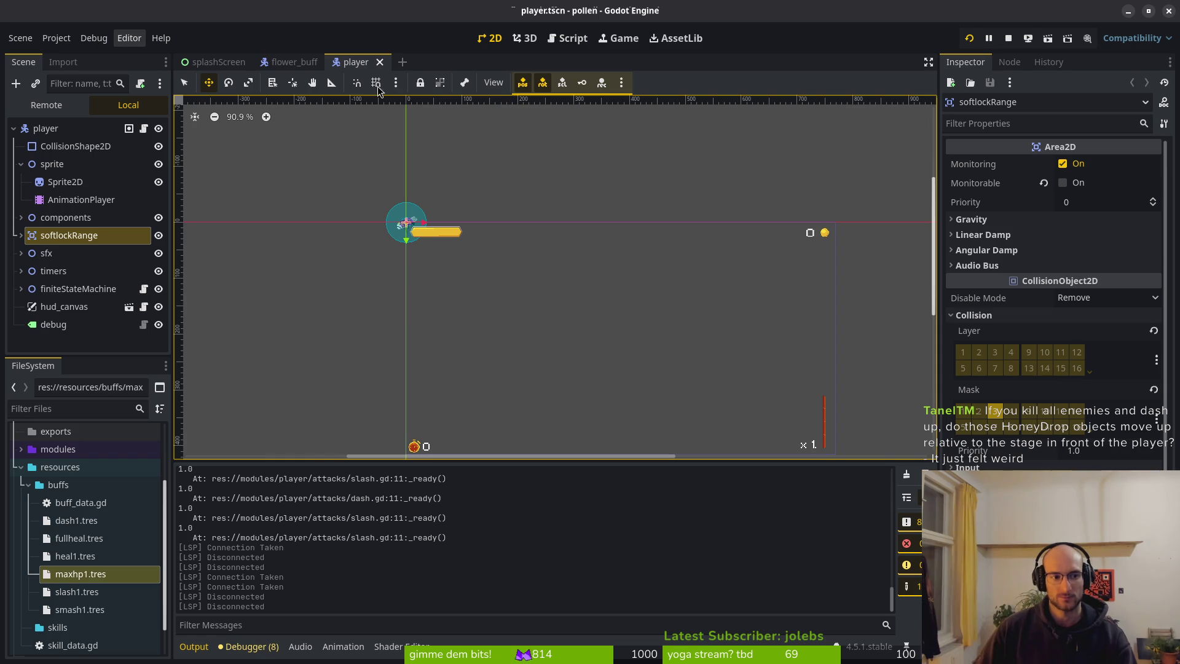
pyautogui.click(21, 218)
pyautogui.click(21, 218)
pyautogui.click(21, 164)
pyautogui.hotkey('alt', 'Tab')
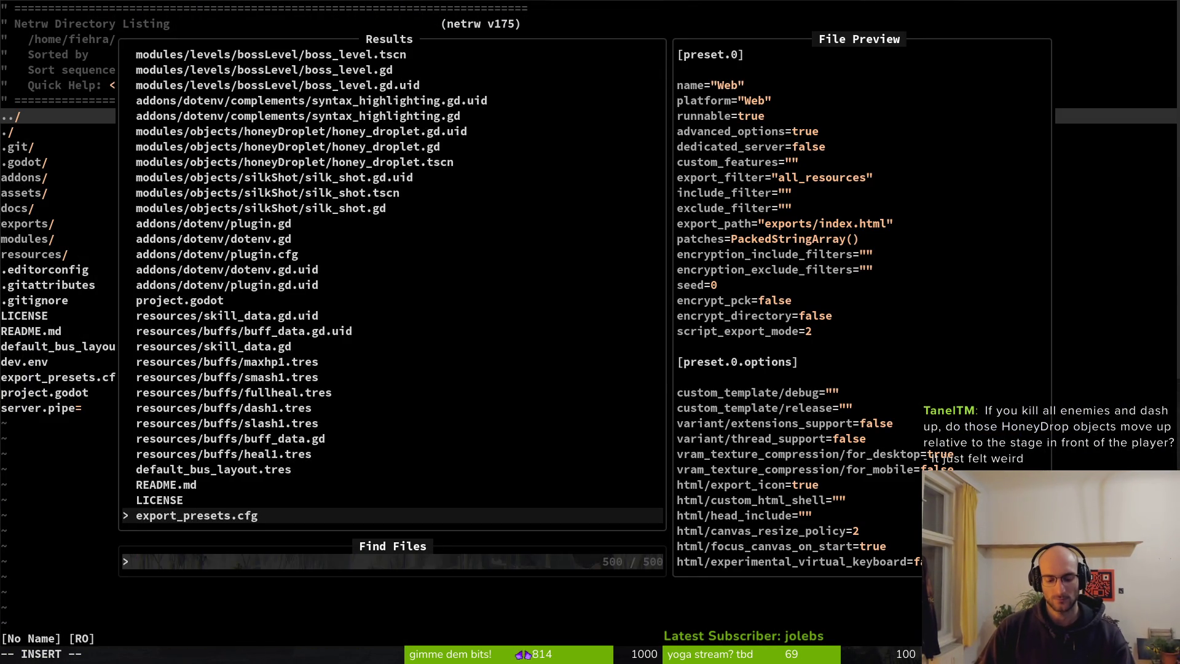
# Step: Open the base enemy script enemy.gd and scroll through it
pyautogui.write('enem')
pyautogui.press('Return')
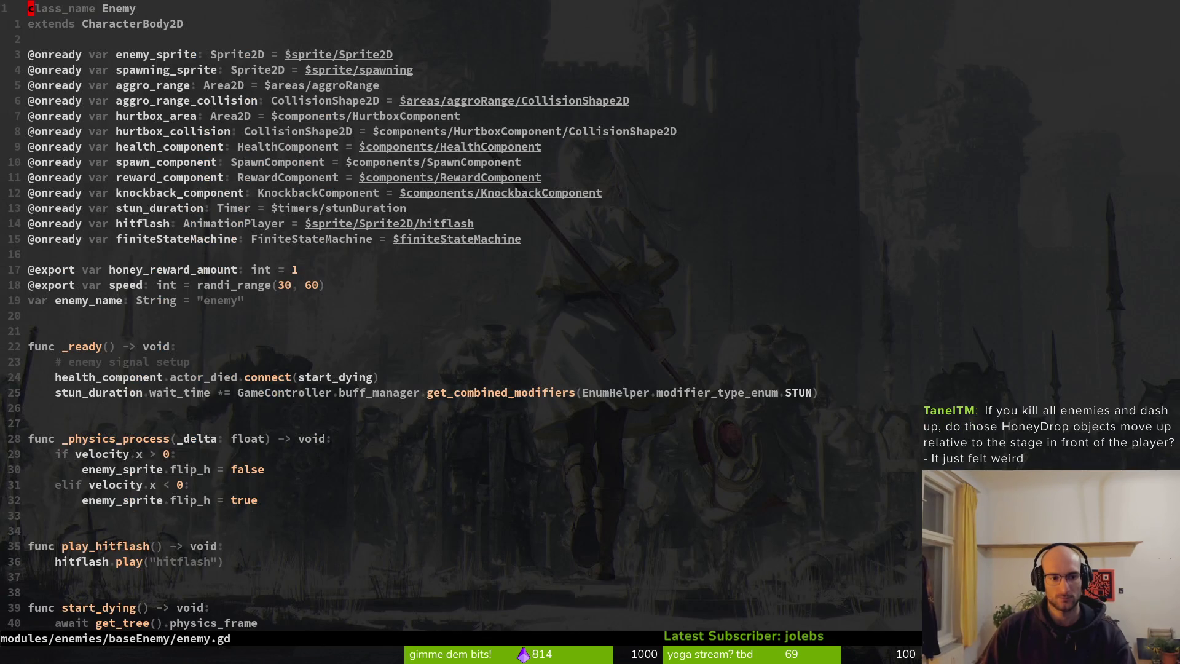
pyautogui.press('j')
pyautogui.press('j')
pyautogui.press('j')
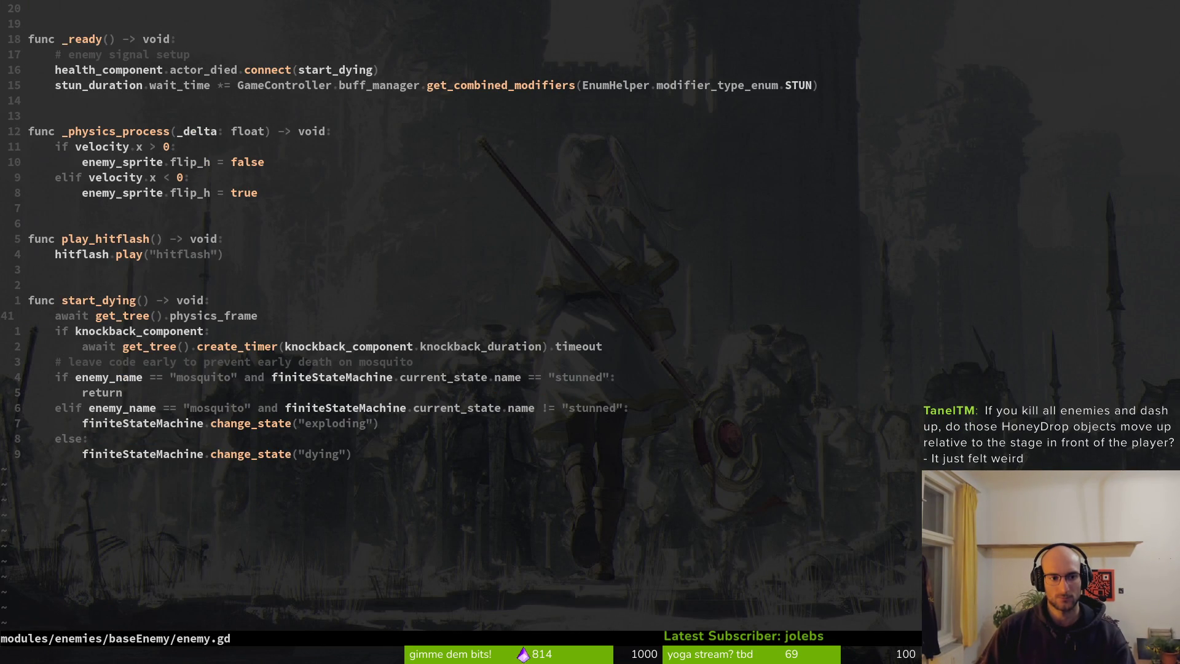
pyautogui.hotkey('ctrl', 'u')
# Step: Open the enemy dying state script dying.state.gd
pyautogui.press('space')
pyautogui.press('f')
pyautogui.press('f')
pyautogui.write('dyi')
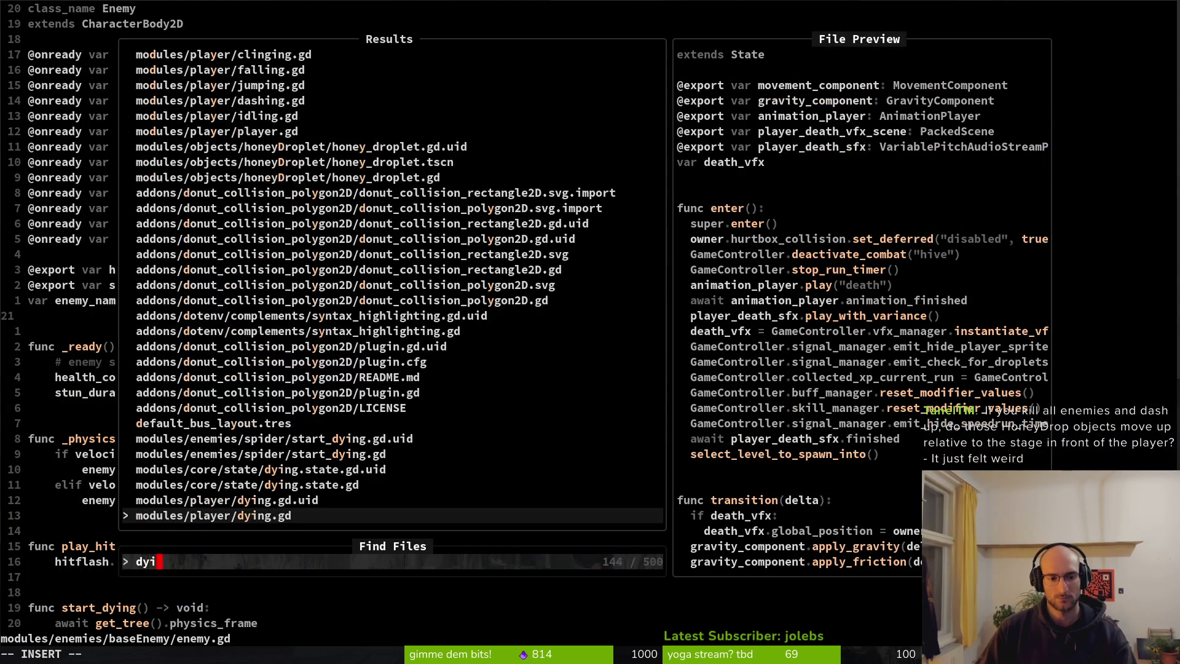
pyautogui.write('ng.state')
pyautogui.press('Return')
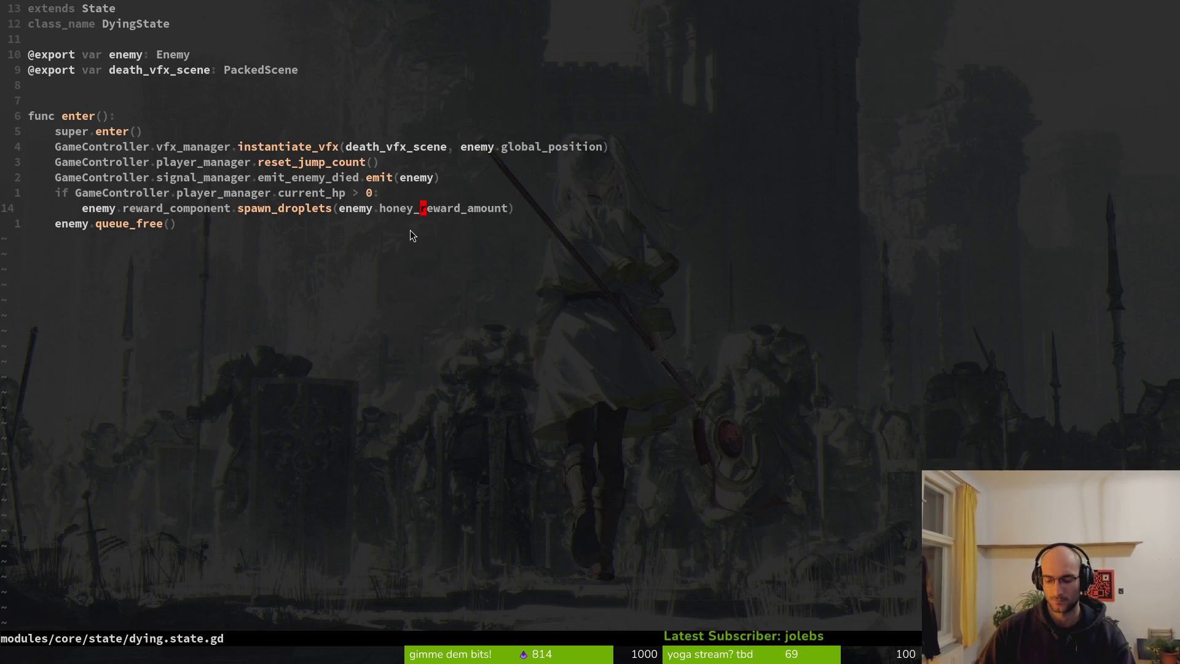
# Step: Find and open reward_component.gd with the file finder
pyautogui.press('space')
pyautogui.press('f')
pyautogui.press('f')
pyautogui.press('Escape')
pyautogui.press('space')
pyautogui.press('f')
pyautogui.press('f')
pyautogui.write('reward')
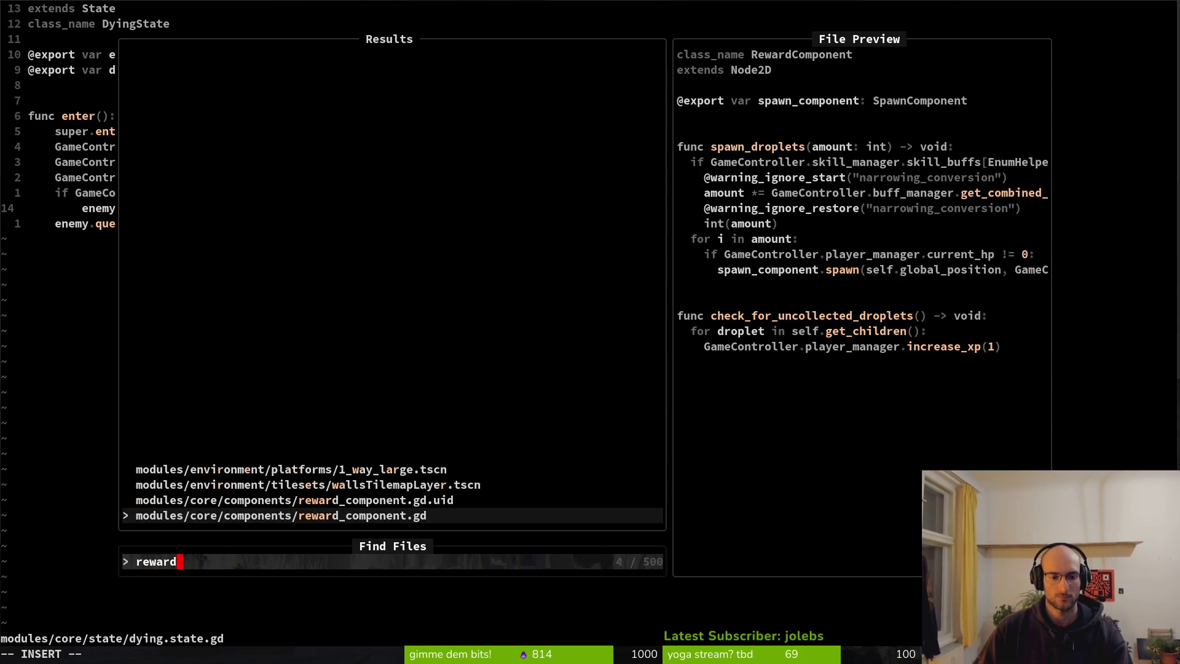
pyautogui.press('Return')
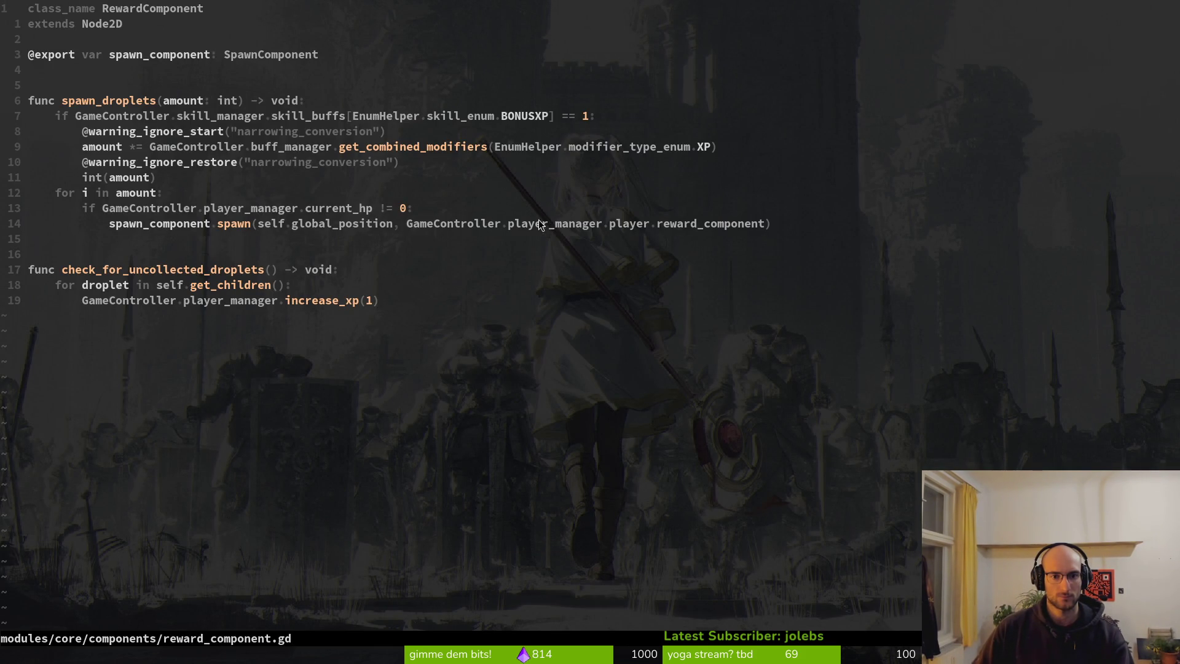
# Step: Select player_manager.player.reward_component in the spawn call on line 15
pyautogui.moveTo(404, 224); pyautogui.dragTo(761, 226)
pyautogui.press('y')
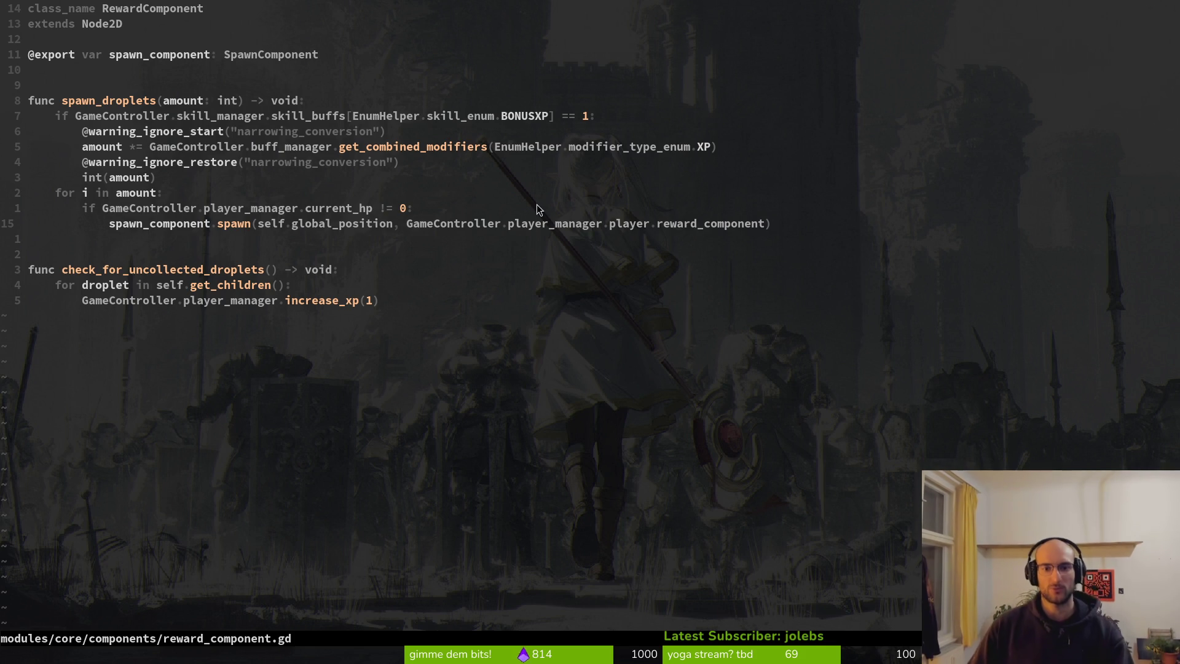
pyautogui.moveTo(412, 234)
pyautogui.mouseDown()
pyautogui.moveTo(280, 226)
pyautogui.moveTo(762, 226)
pyautogui.mouseUp()
pyautogui.press('y')
pyautogui.moveTo(518, 225); pyautogui.dragTo(763, 227)
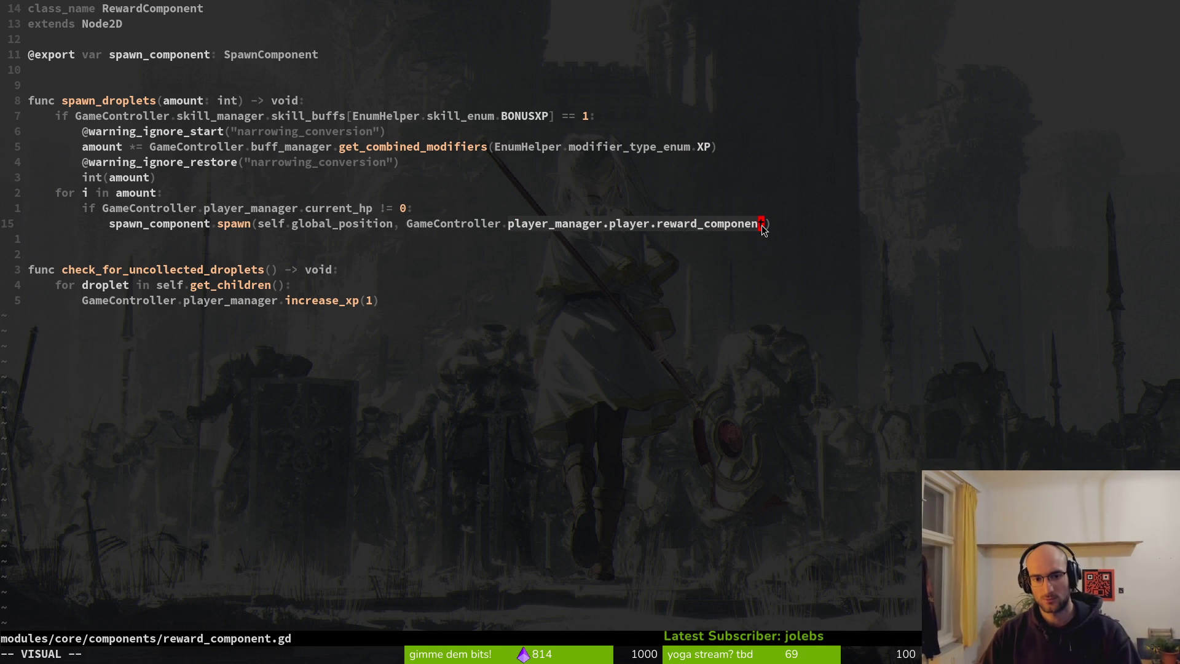
# Step: Replace the spawn argument with GameController.level and save reward_component.gd
pyautogui.write('cleve')
pyautogui.press('Escape')
pyautogui.press('space')
pyautogui.press('f')
pyautogui.press('f')
pyautogui.write('gamcon')
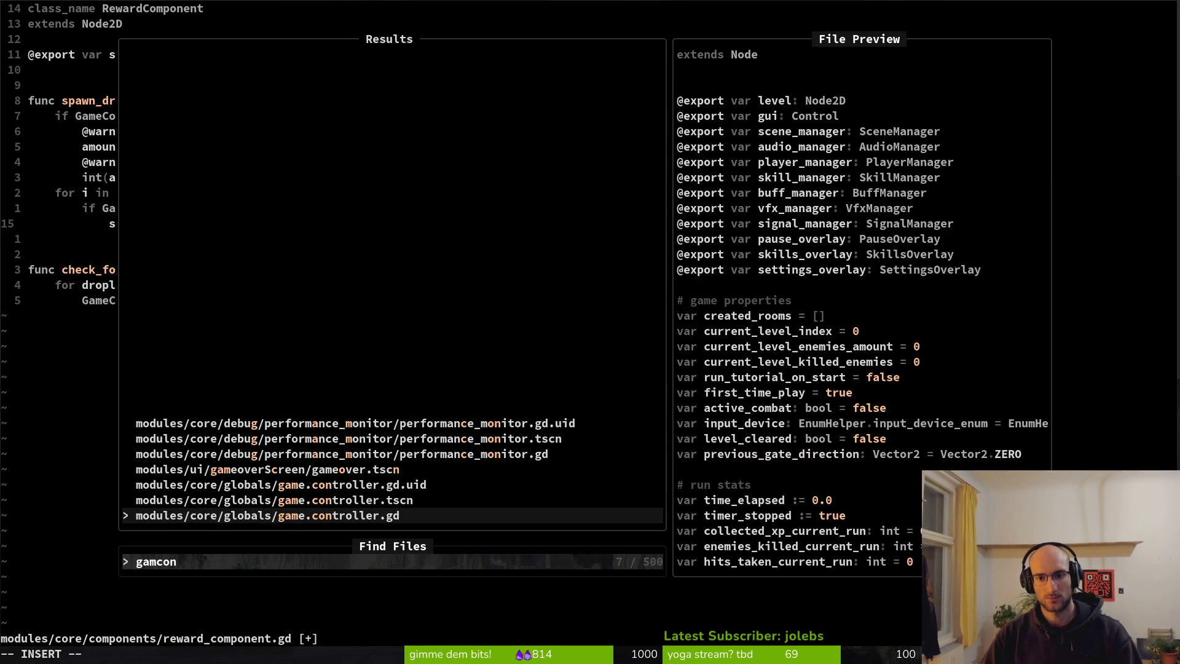
pyautogui.press('Escape')
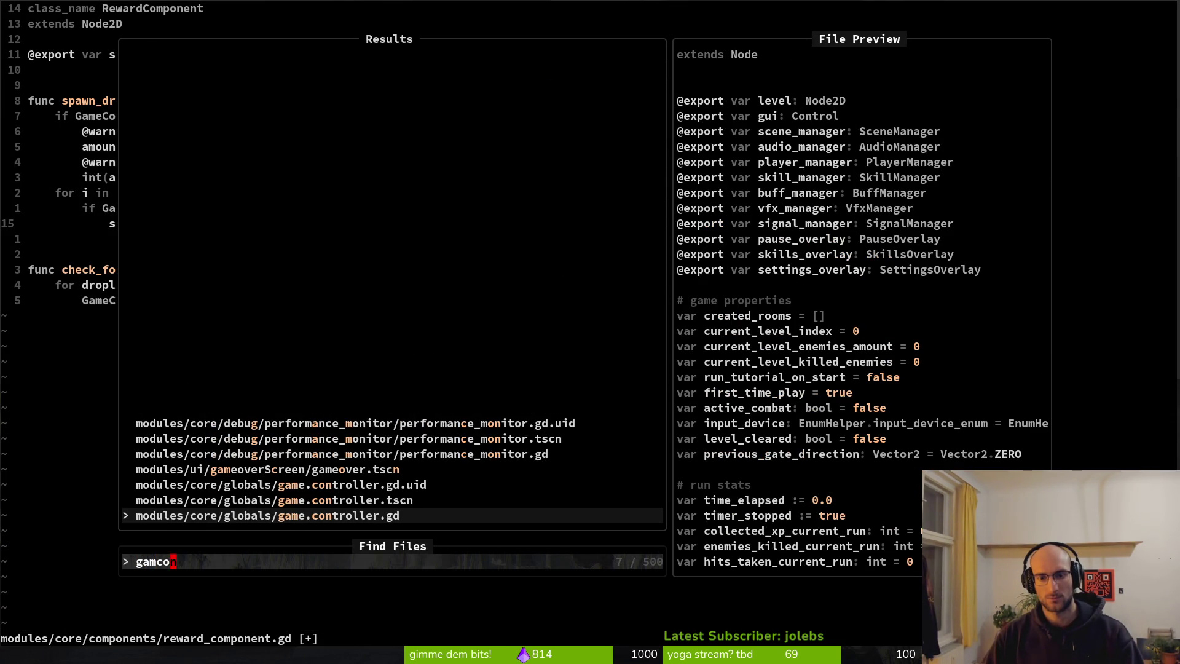
pyautogui.press('Escape')
pyautogui.write('al')
pyautogui.press('Escape')
pyautogui.hotkey('ctrl', 's')
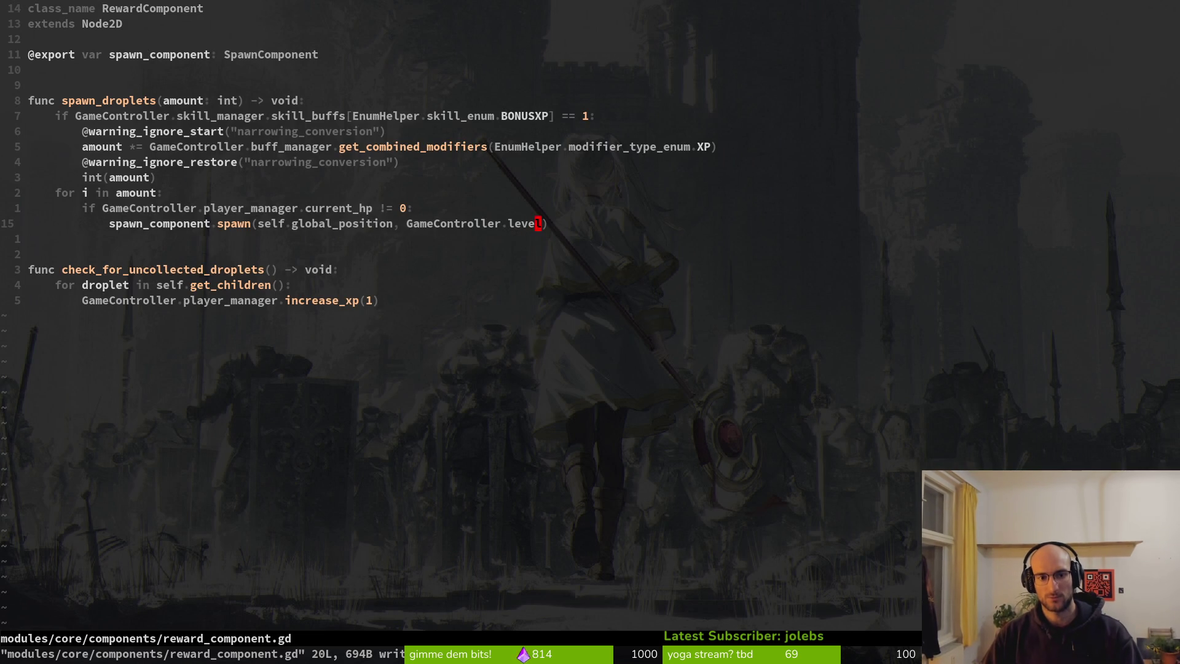
# Step: Return to the previous script, then open the player's dying script
pyautogui.press('space')
pyautogui.press('f')
pyautogui.press('f')
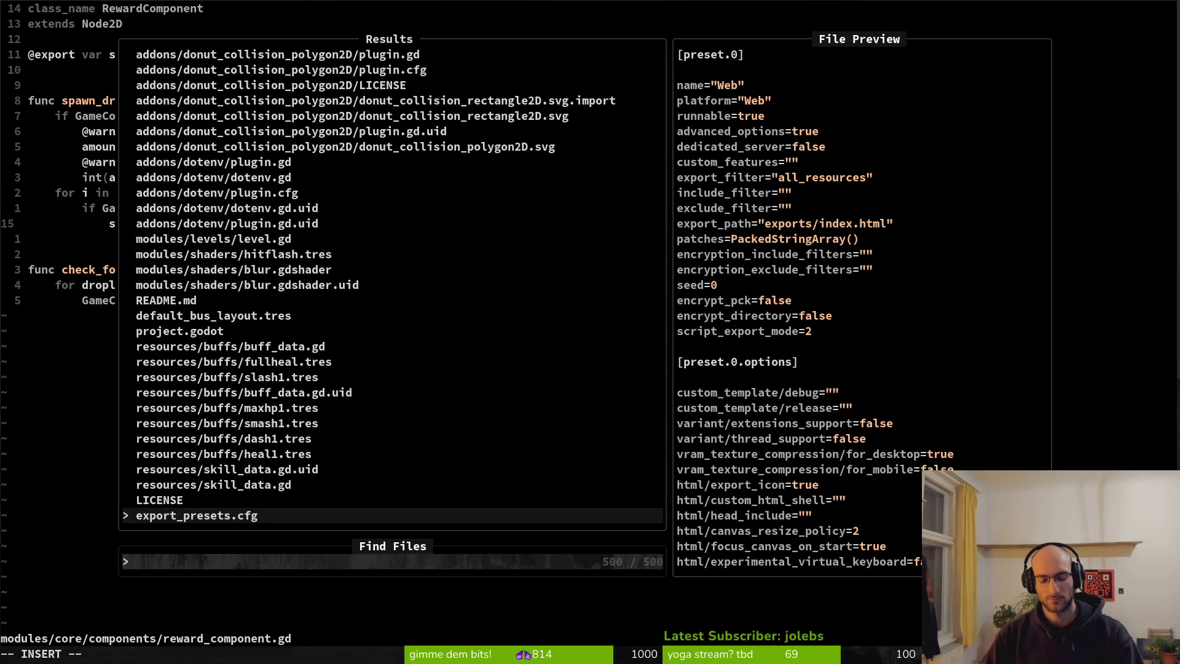
pyautogui.press('Escape')
pyautogui.press('Escape')
pyautogui.hotkey('ctrl', '6')
pyautogui.hotkey('ctrl', '6')
pyautogui.hotkey('ctrl', '6')
pyautogui.hotkey('ctrl', '6')
pyautogui.press('space')
pyautogui.press('f')
pyautogui.press('f')
pyautogui.write('pldy')
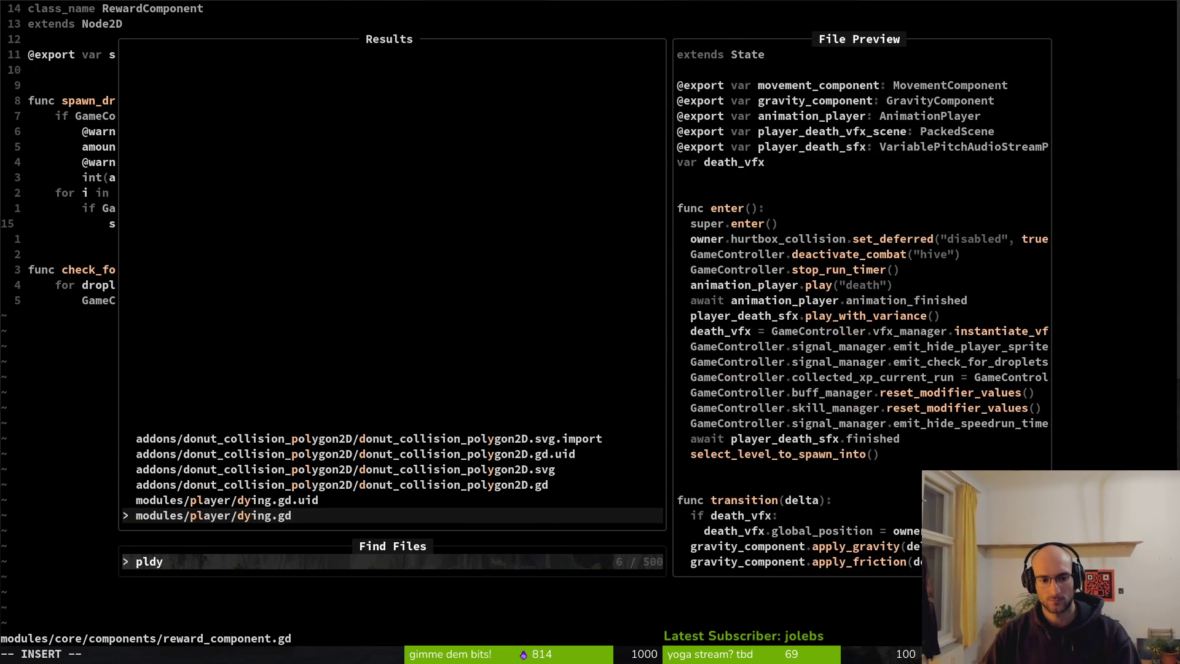
pyautogui.press('Return')
# Step: Search the project for emit_check_for_droplets and open player.gd at its signal connection
pyautogui.press('j')
pyautogui.press('j')
pyautogui.press('j')
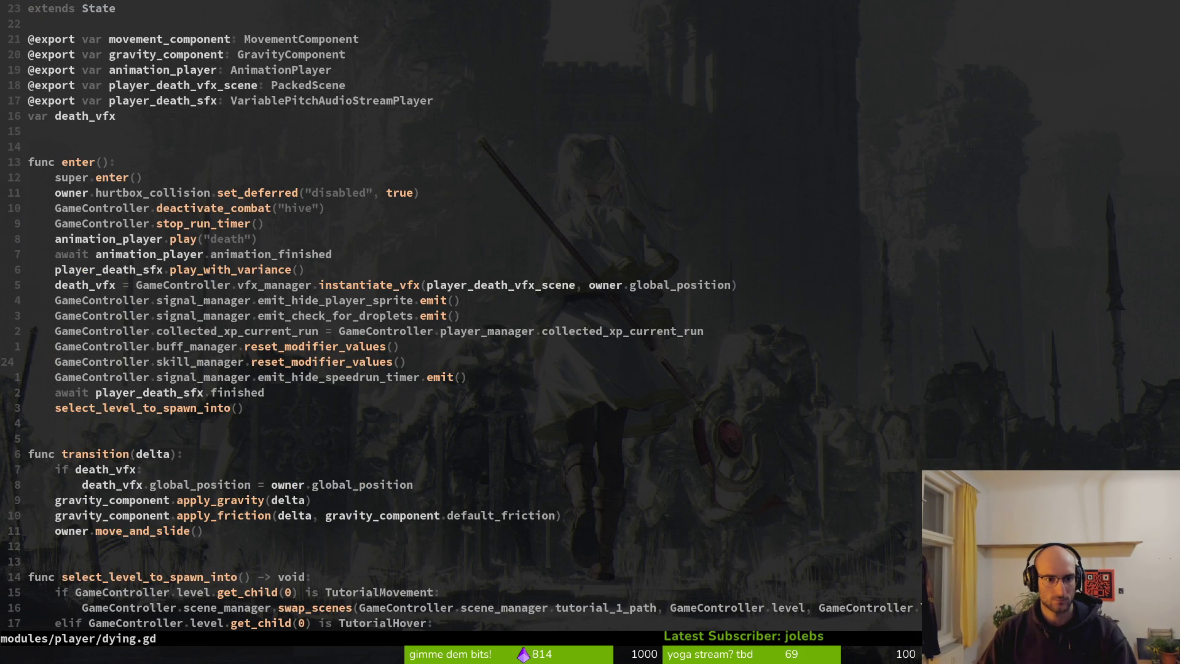
pyautogui.press('k')
pyautogui.press('k')
pyautogui.press('k')
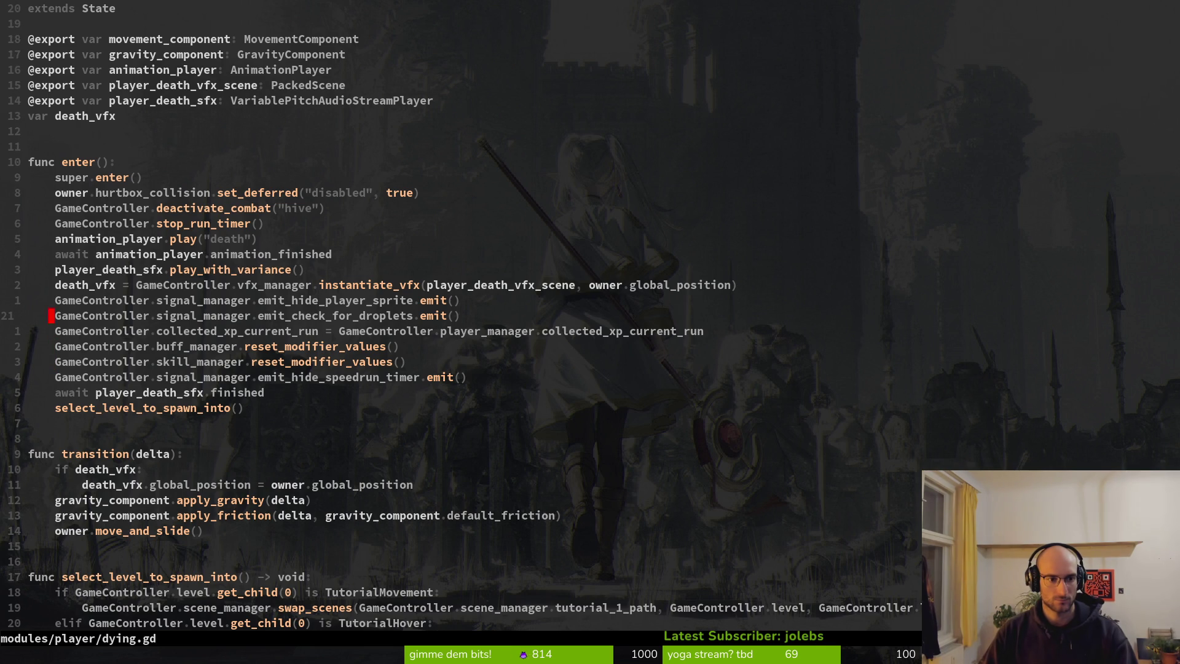
pyautogui.press('space')
pyautogui.press('f')
pyautogui.press('w')
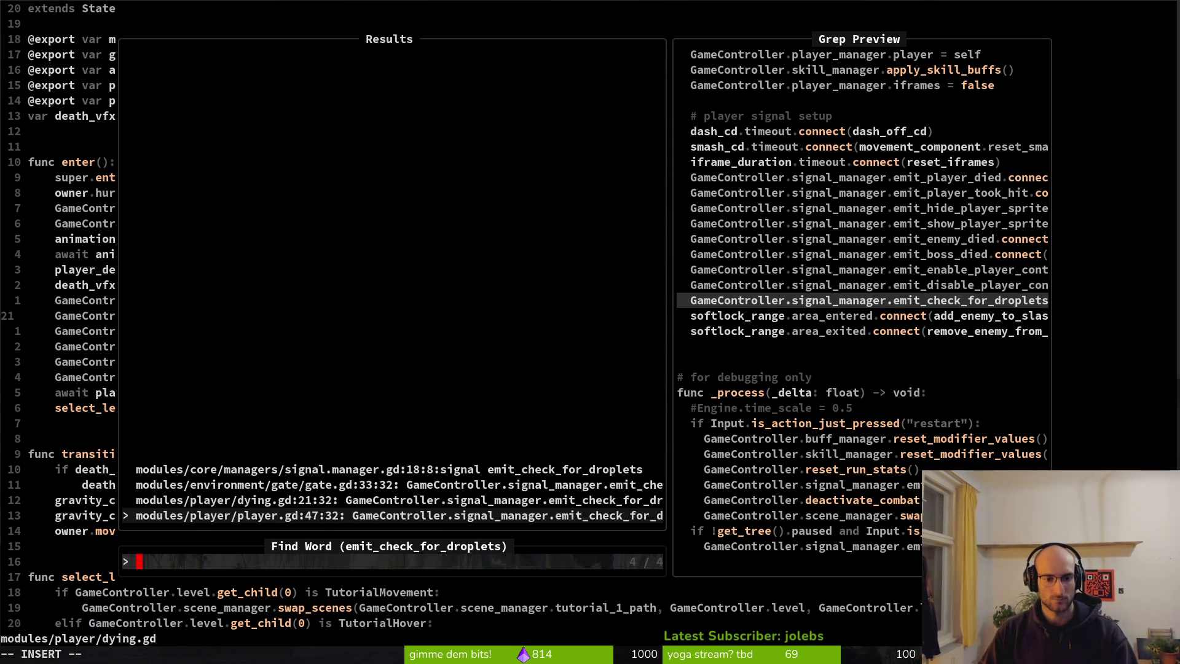
pyautogui.press('Return')
pyautogui.press('w')
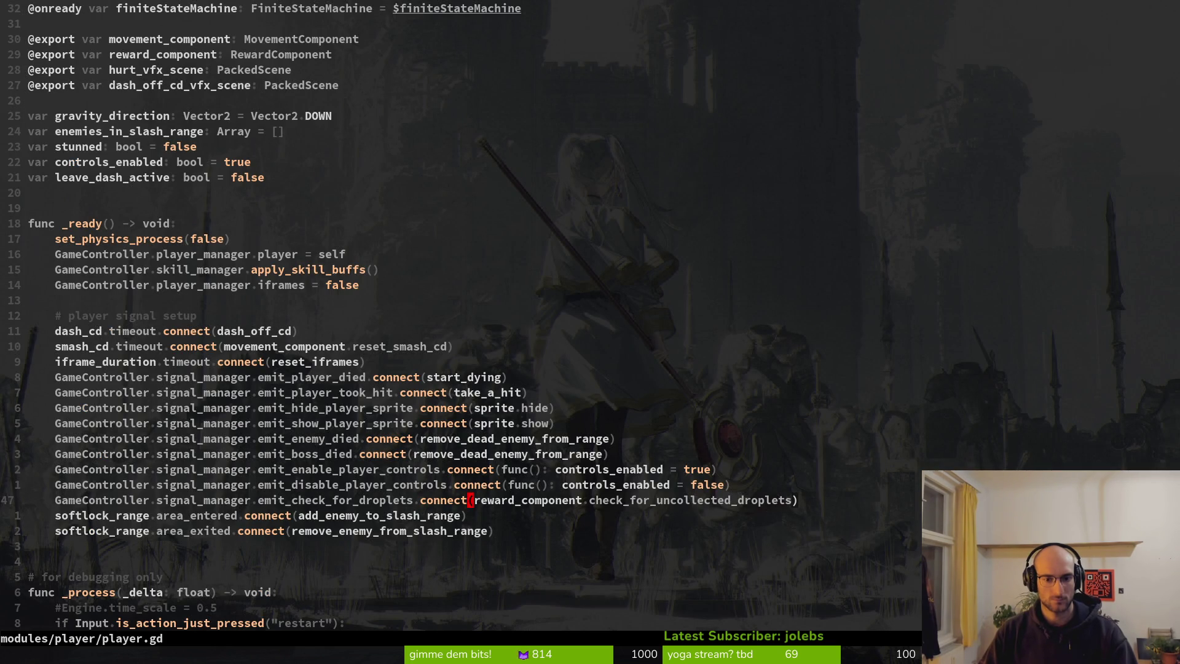
pyautogui.press('space')
# Step: Reopen reward_component.gd, change the droplet loop from self to GameController.level, and save
pyautogui.press('f')
pyautogui.press('f')
pyautogui.write('reward')
pyautogui.press('Return')
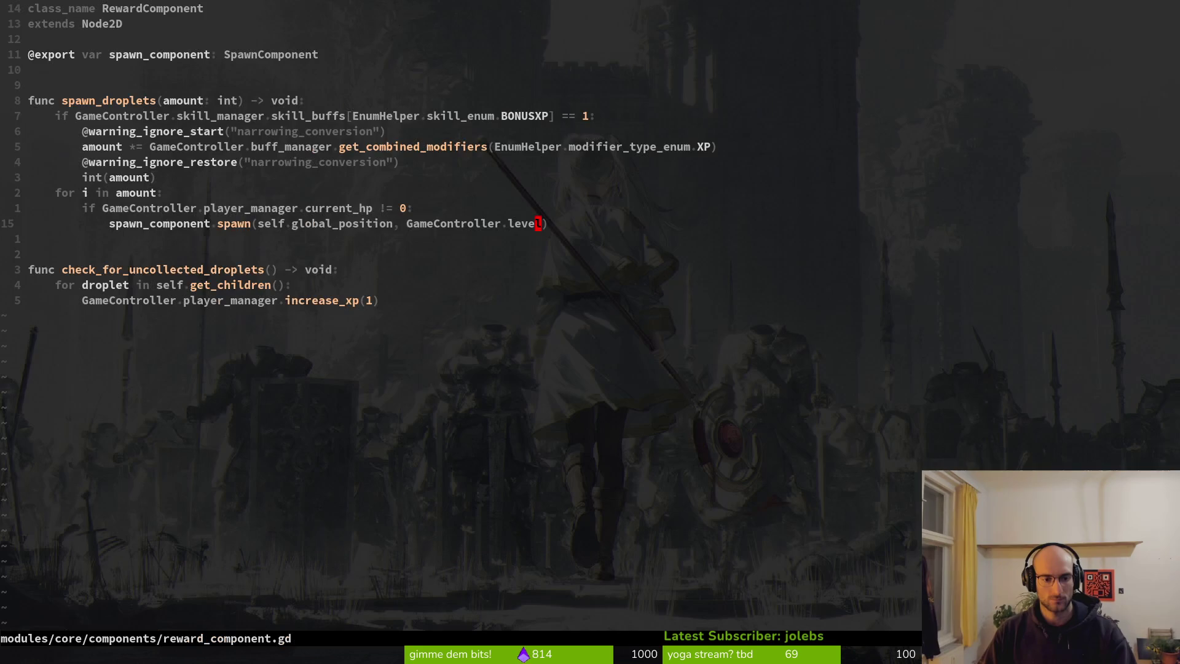
pyautogui.press('j')
pyautogui.press('j')
pyautogui.press('j')
pyautogui.press('k')
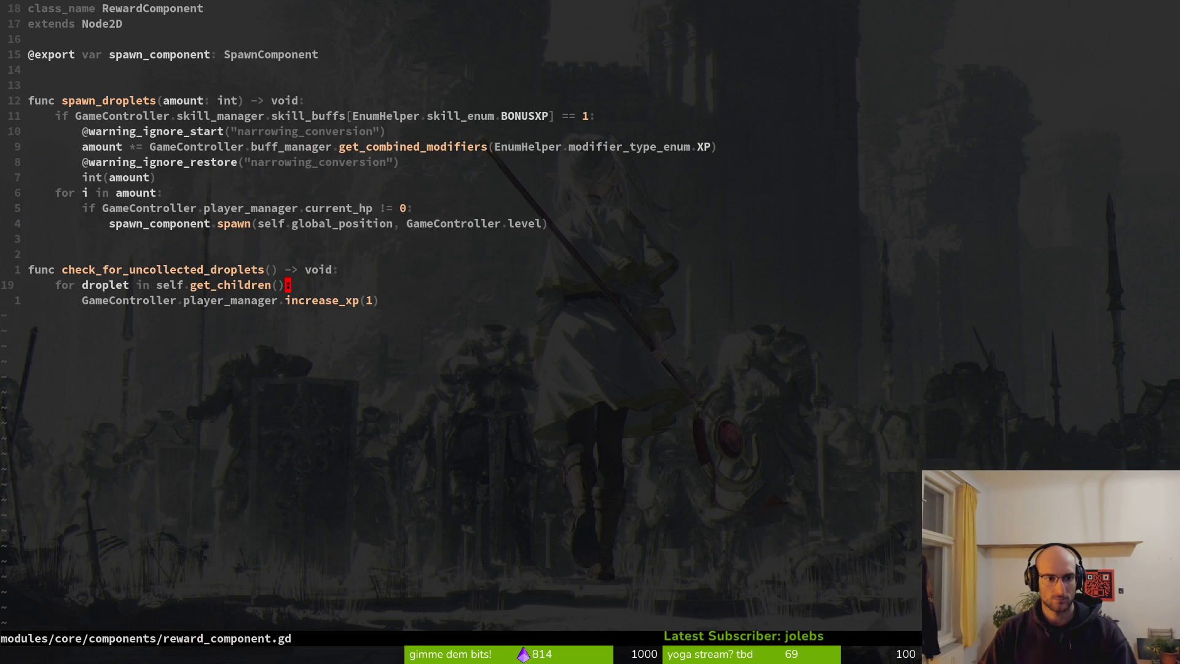
pyautogui.press('b')
pyautogui.press('b')
pyautogui.press('b')
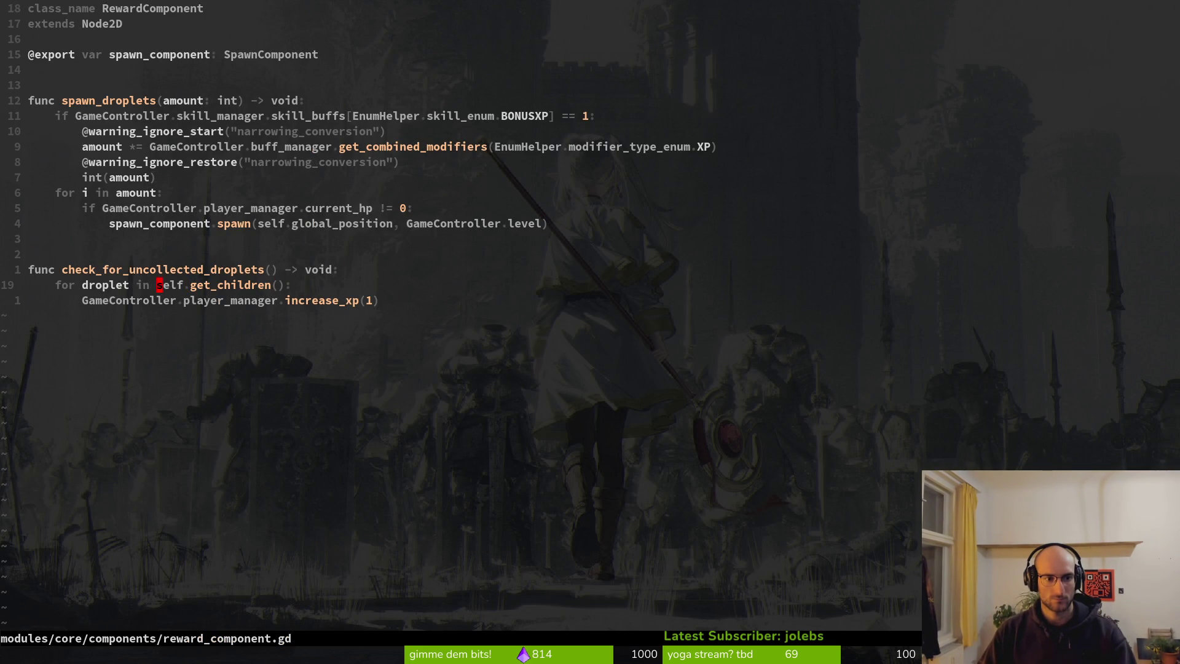
pyautogui.write('cwGam')
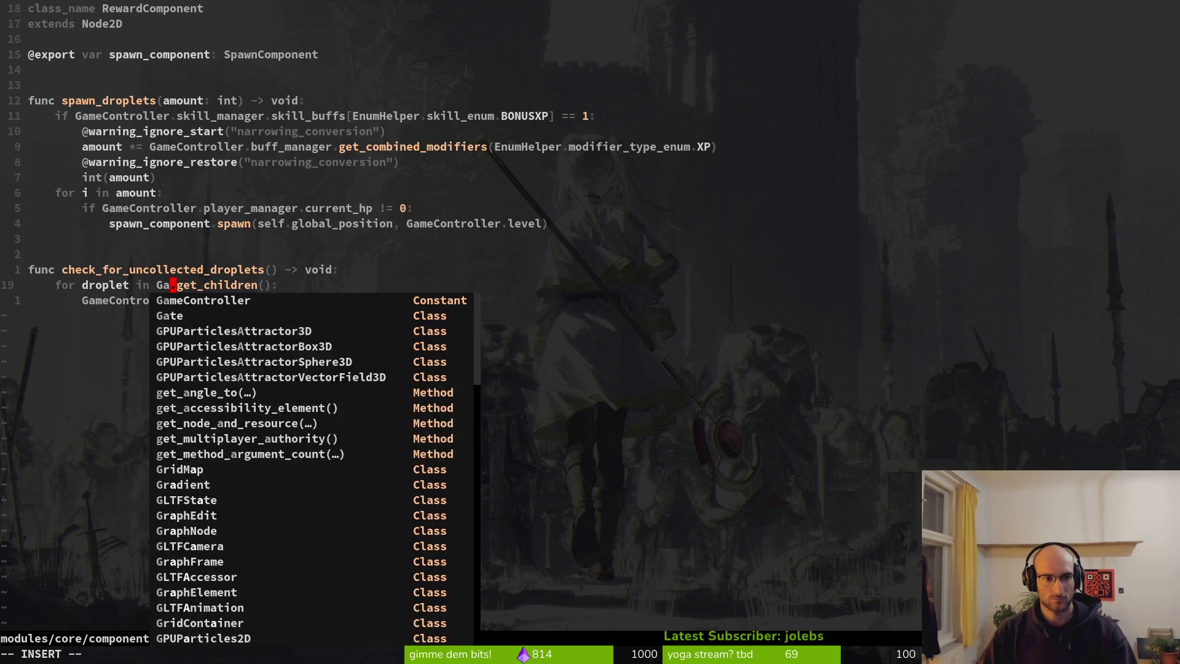
pyautogui.press('Return')
pyautogui.write('.')
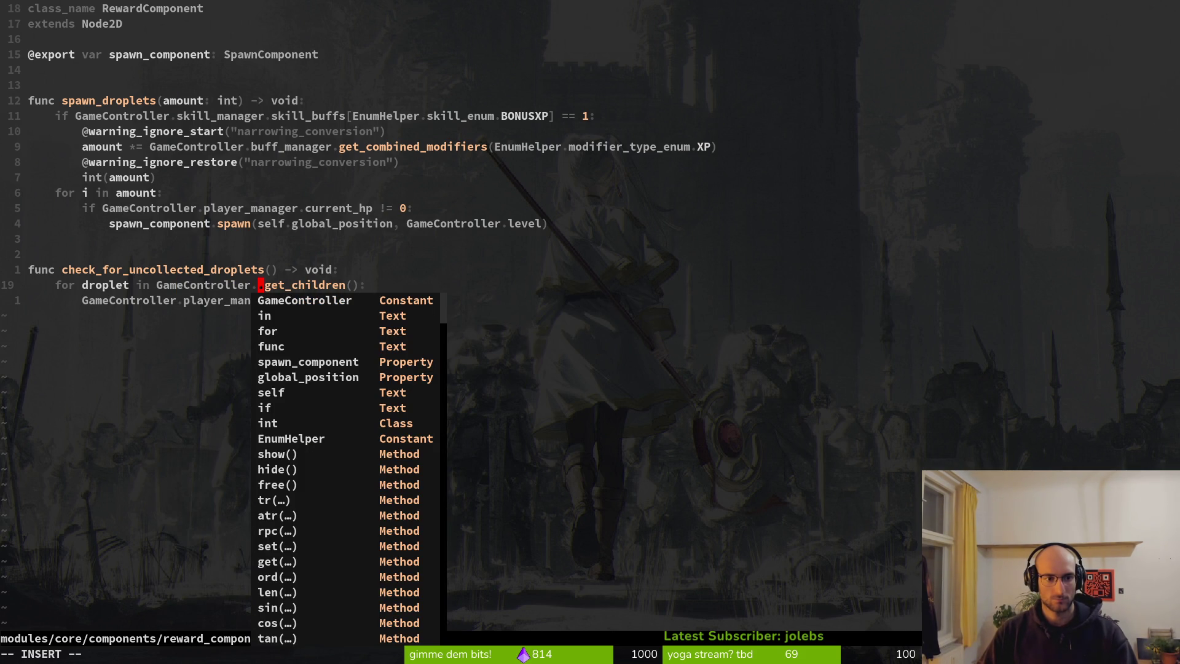
pyautogui.press('Escape')
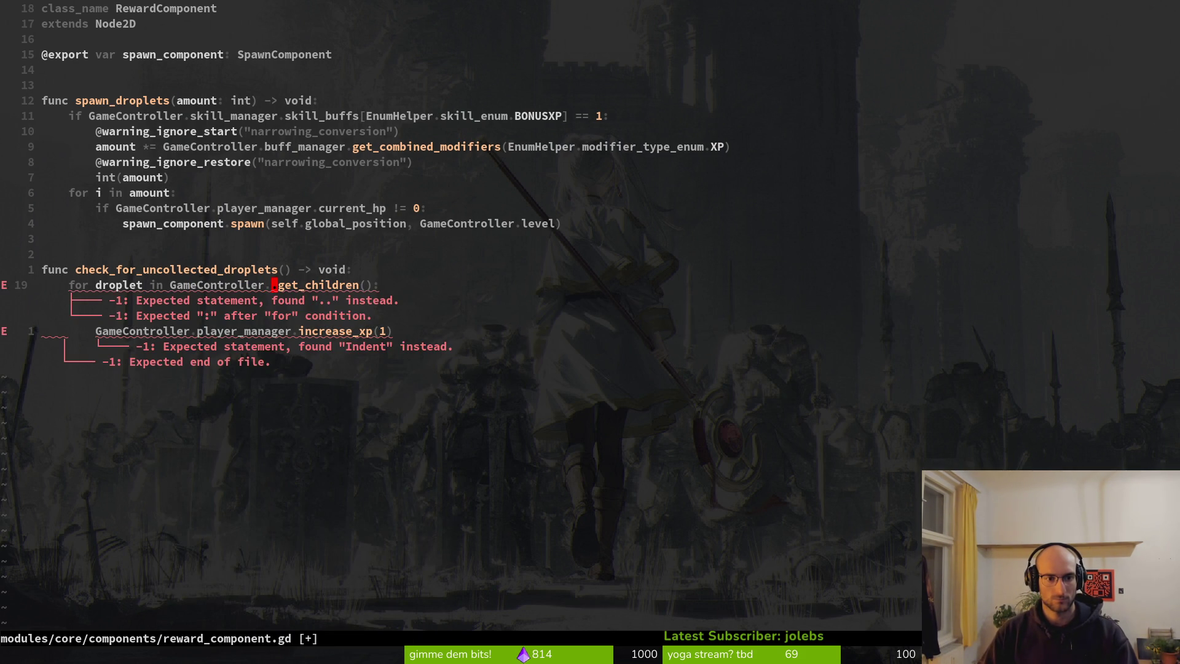
pyautogui.write('ilevel')
pyautogui.press('Escape')
pyautogui.write(':w')
pyautogui.press('Return')
# Step: Wrap increase_xp in an 'if droplet is HoneyDroplet:' check, indenting it, and save the script
pyautogui.write('oif')
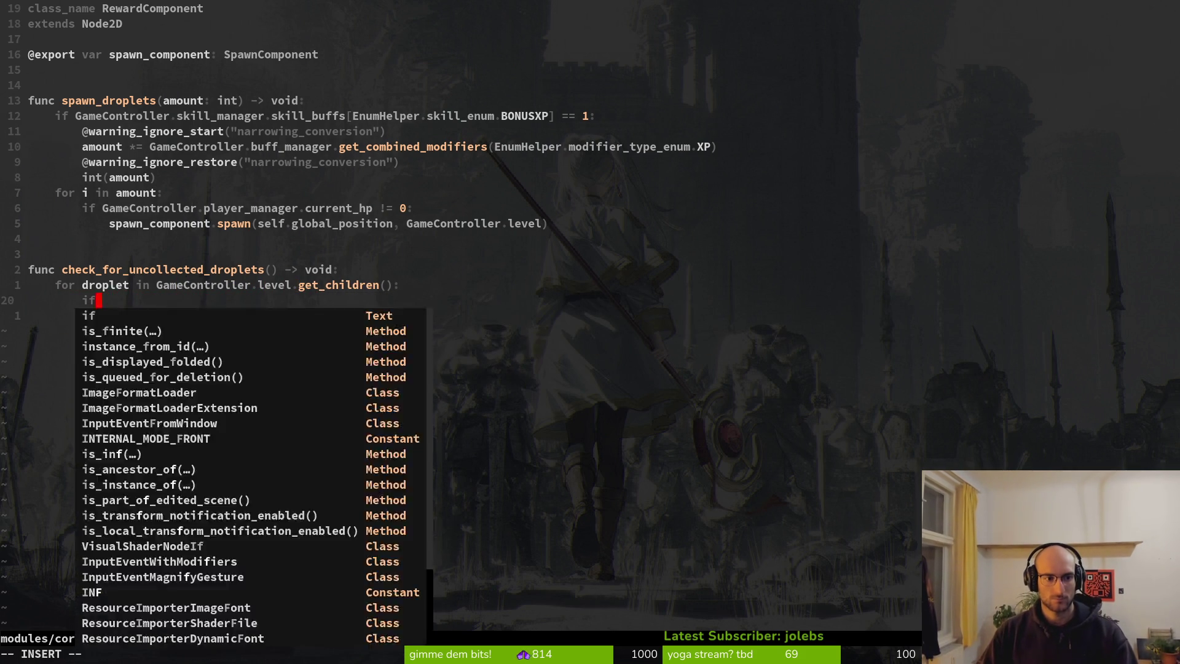
pyautogui.write('droplet is')
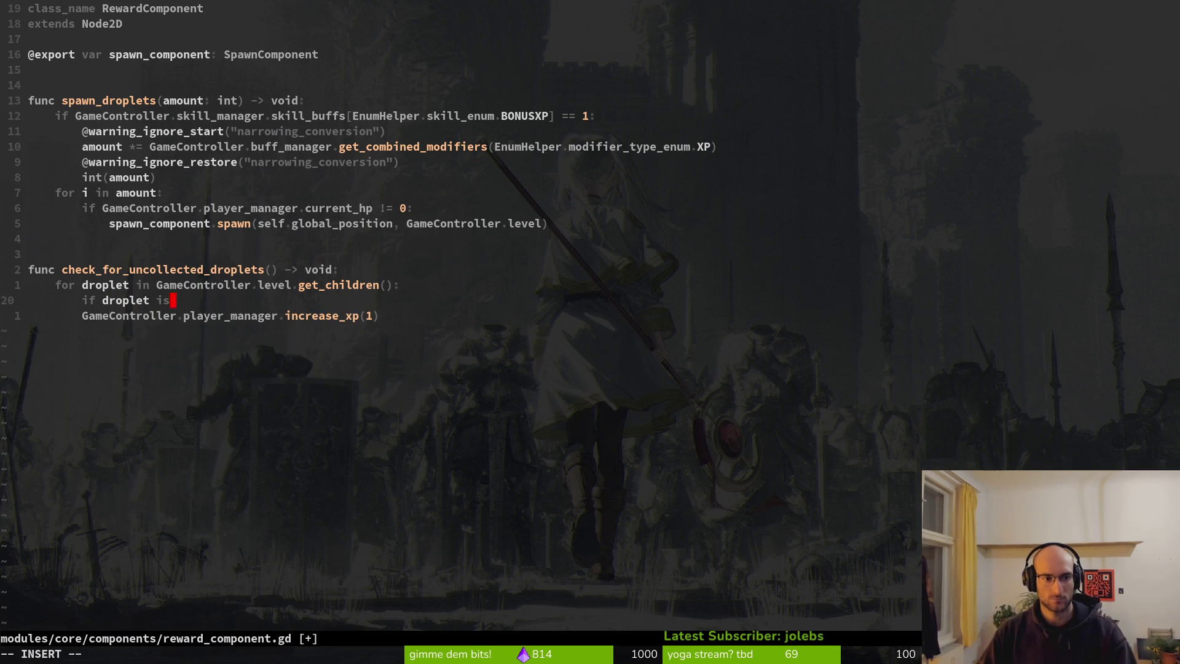
pyautogui.write('Ho')
pyautogui.press('Return')
pyautogui.press('Escape')
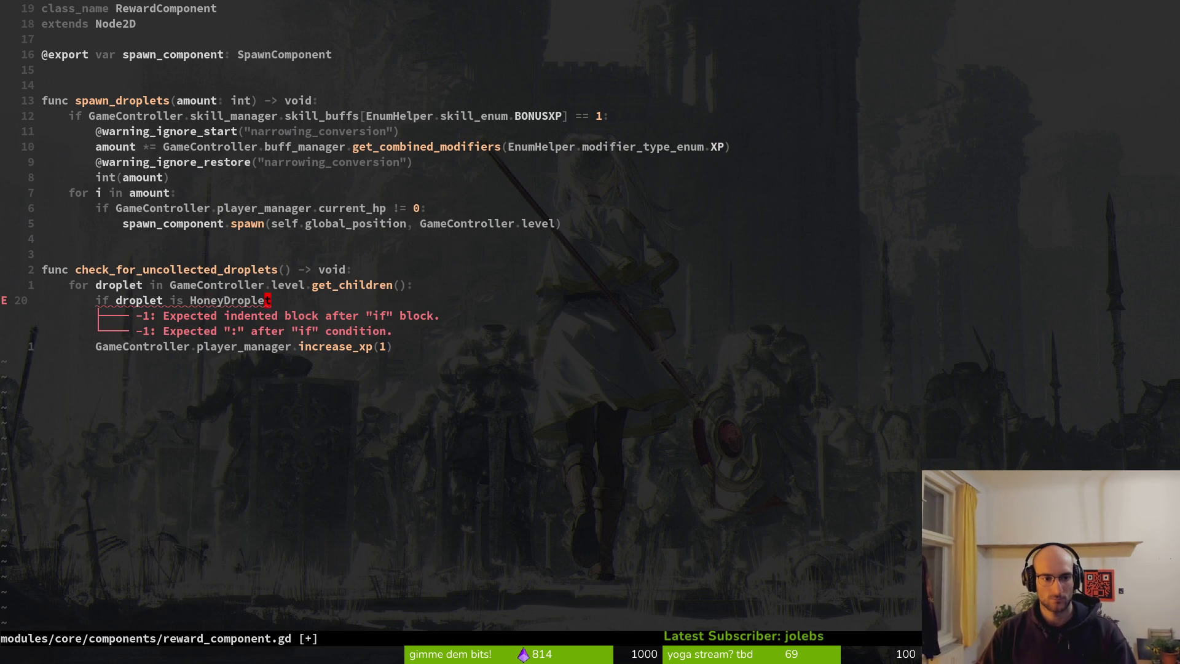
pyautogui.write('a:')
pyautogui.press('Escape')
pyautogui.press('j')
pyautogui.hotkey('shift', 'v')
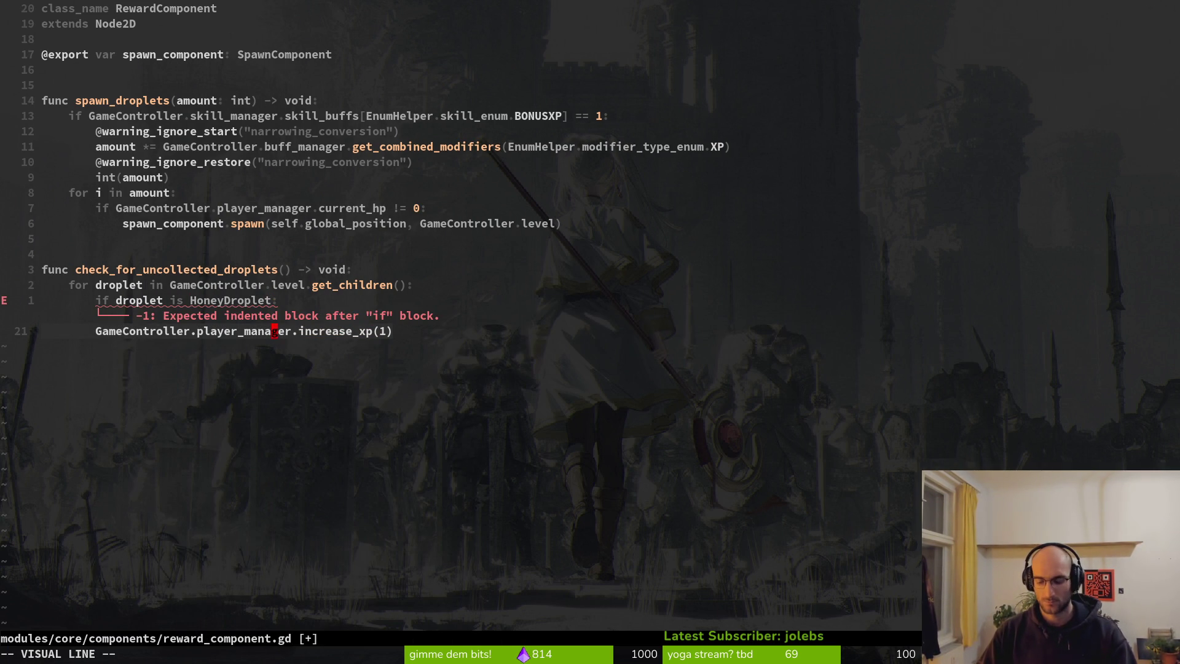
pyautogui.press('~')
pyautogui.press('u')
pyautogui.hotkey('shift', 'v')
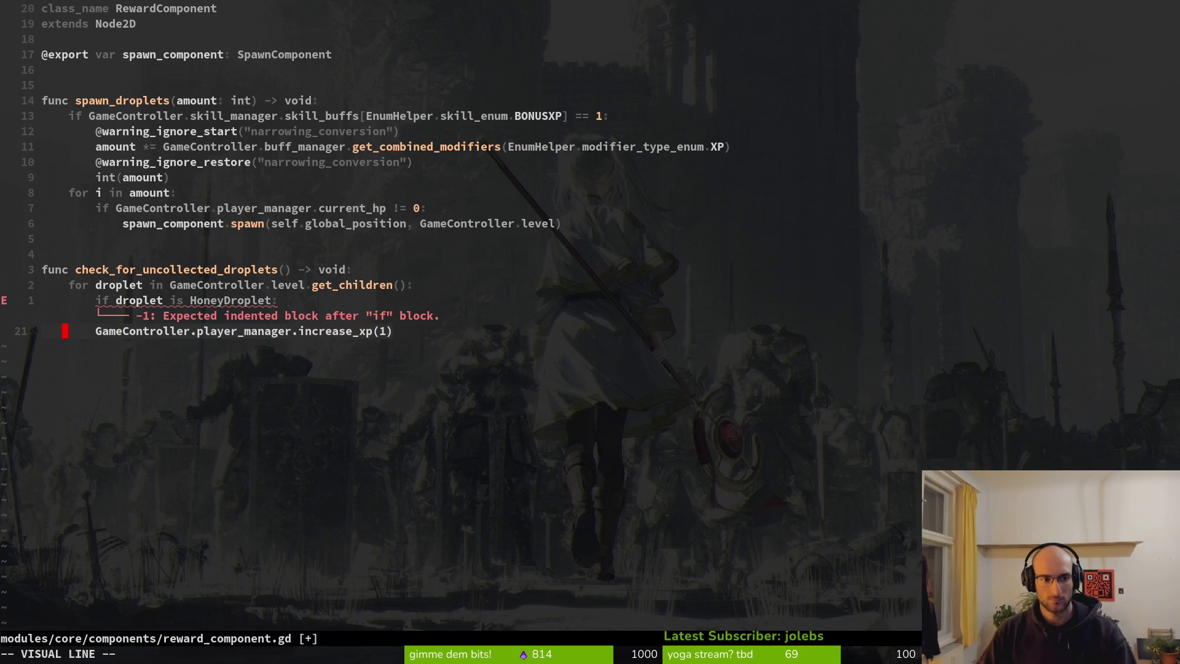
pyautogui.press('>')
pyautogui.write(':w')
pyautogui.press('Return')
# Step: Run the game from Godot and start level 2 from the level select
pyautogui.hotkey('alt', 'Tab')
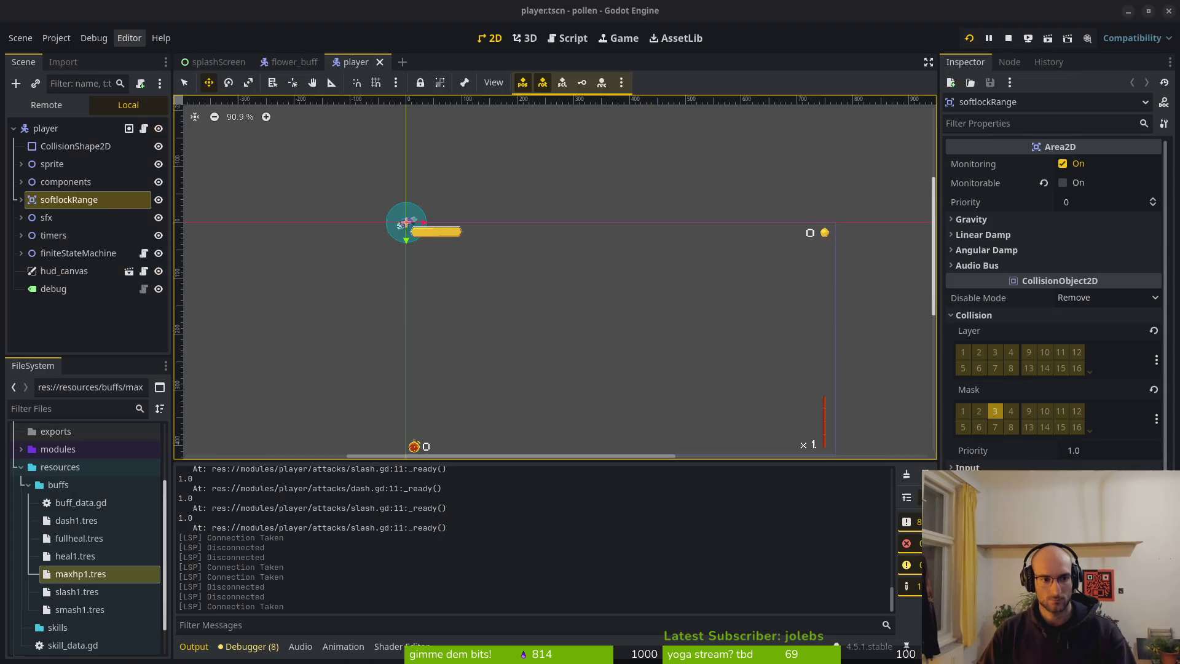
pyautogui.press('F5')
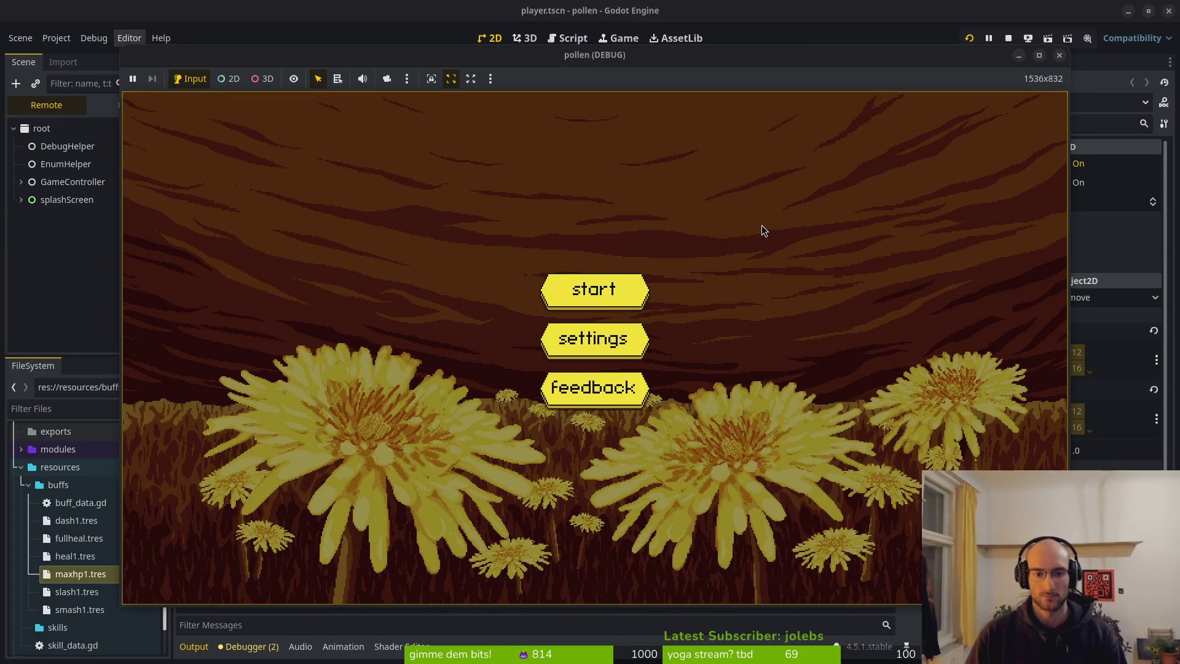
pyautogui.press('Return')
pyautogui.press('Left')
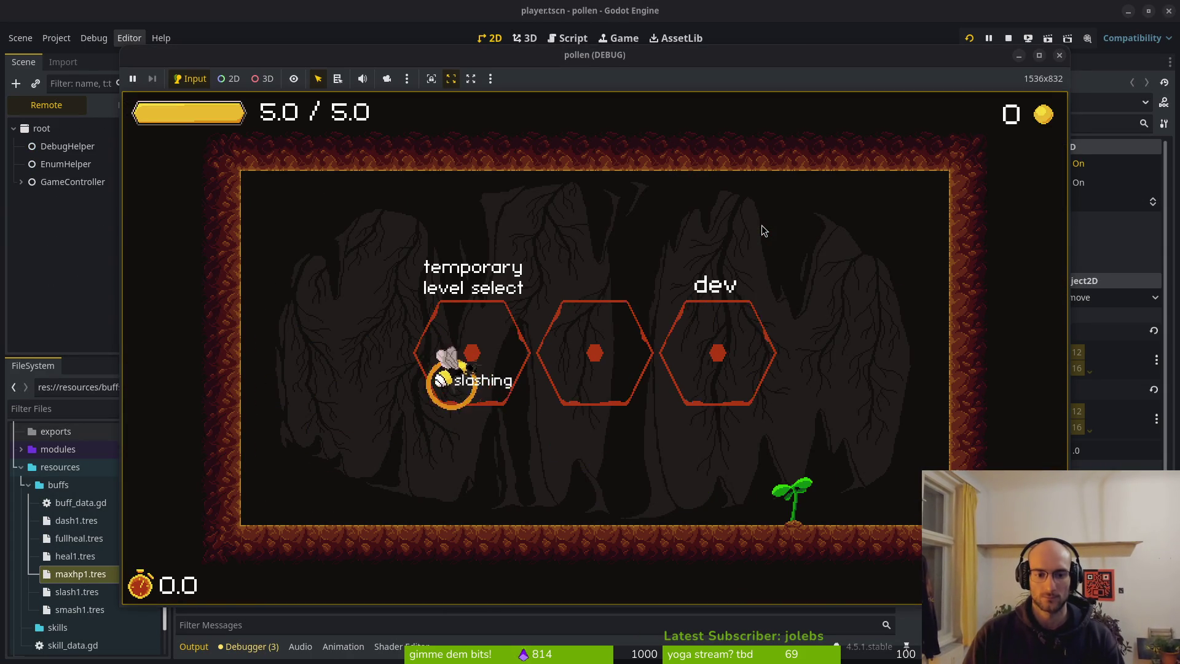
pyautogui.press('Up')
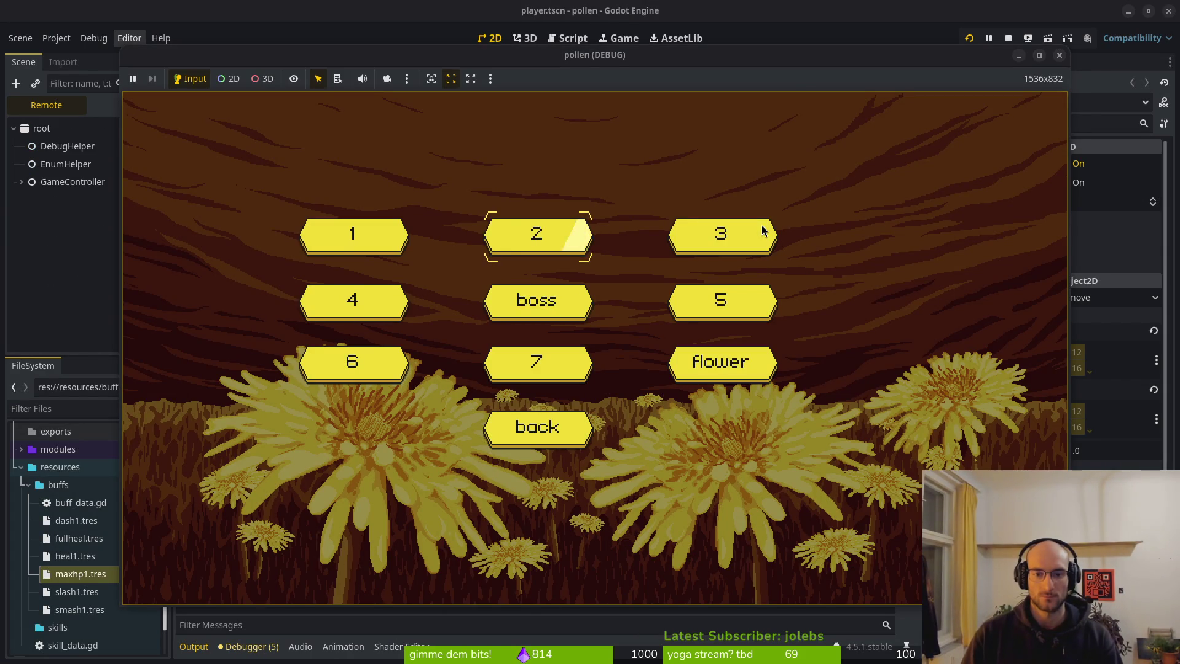
pyautogui.press('Return')
# Step: Fight the enemy wave and slash the dandelion head to release a flower buff
pyautogui.press('space')
pyautogui.press('shift')
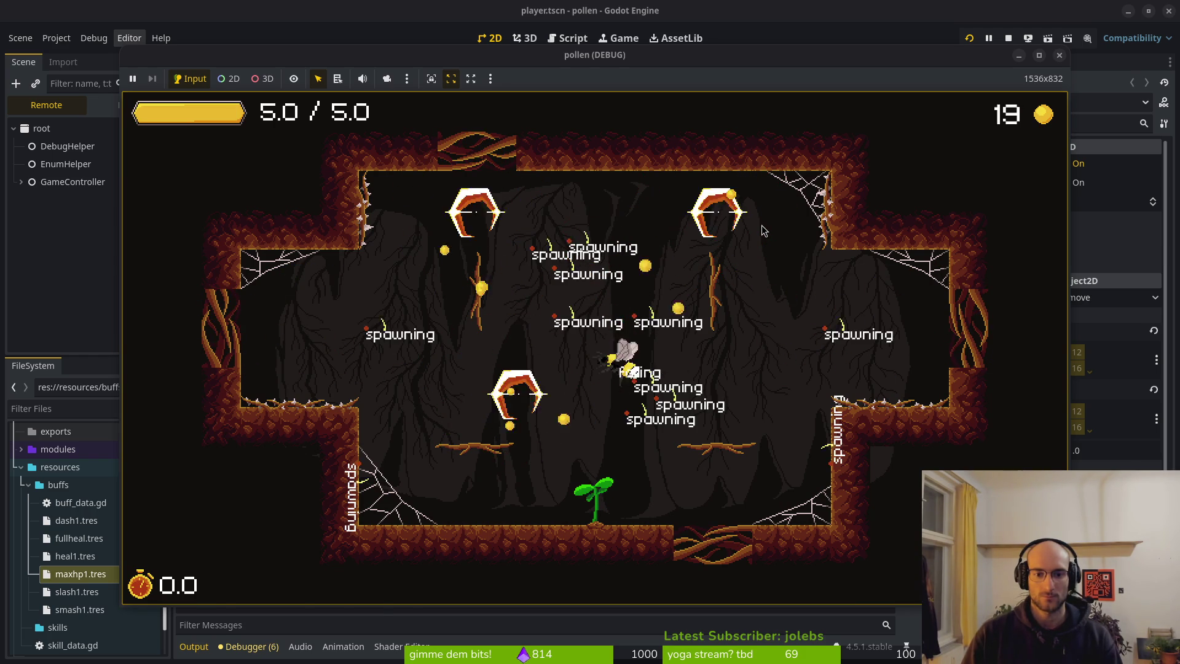
pyautogui.press('j')
pyautogui.press('shift')
pyautogui.press('j')
pyautogui.press('shift')
pyautogui.press('shift')
pyautogui.press('j')
pyautogui.press('shift')
pyautogui.press('j')
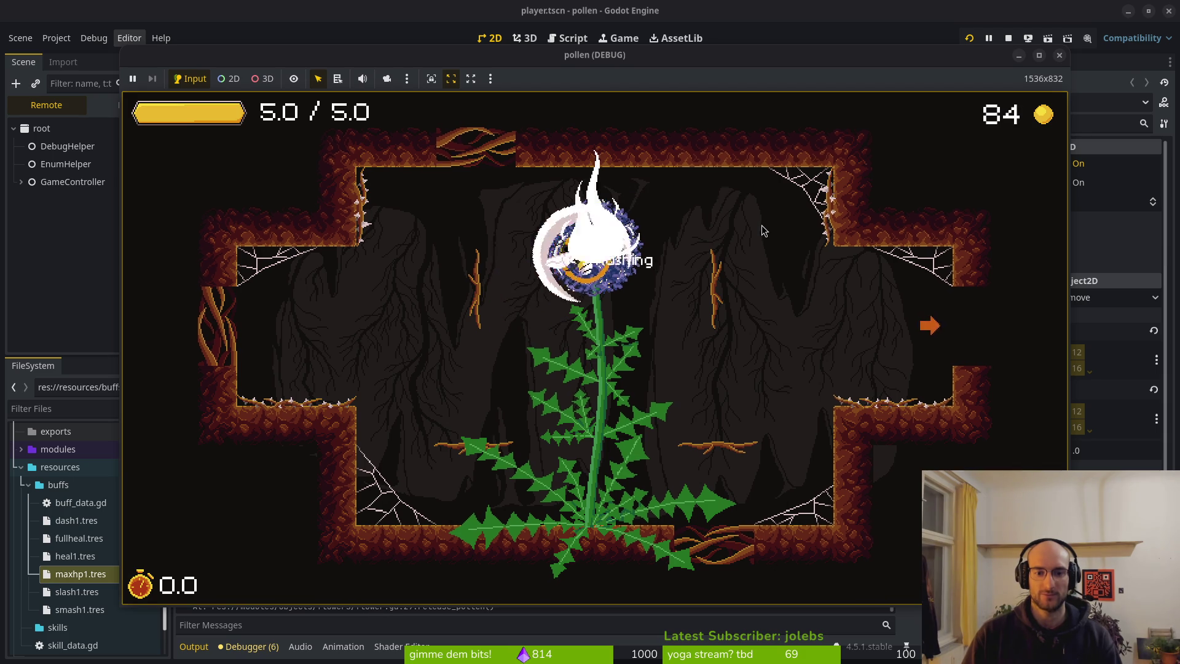
pyautogui.press('shift')
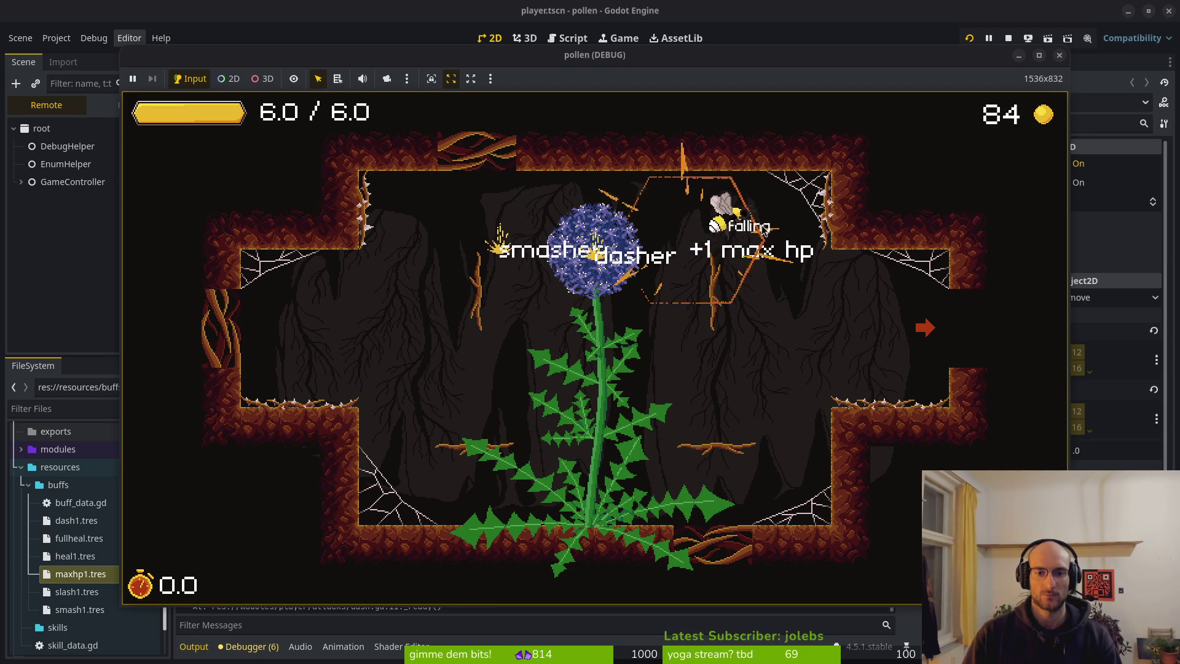
# Step: Exit right, clear the next room's enemies, then close the debug game window
pyautogui.press('shift')
pyautogui.press('d')
pyautogui.press('d')
pyautogui.press('shift')
pyautogui.press('d')
pyautogui.press('a')
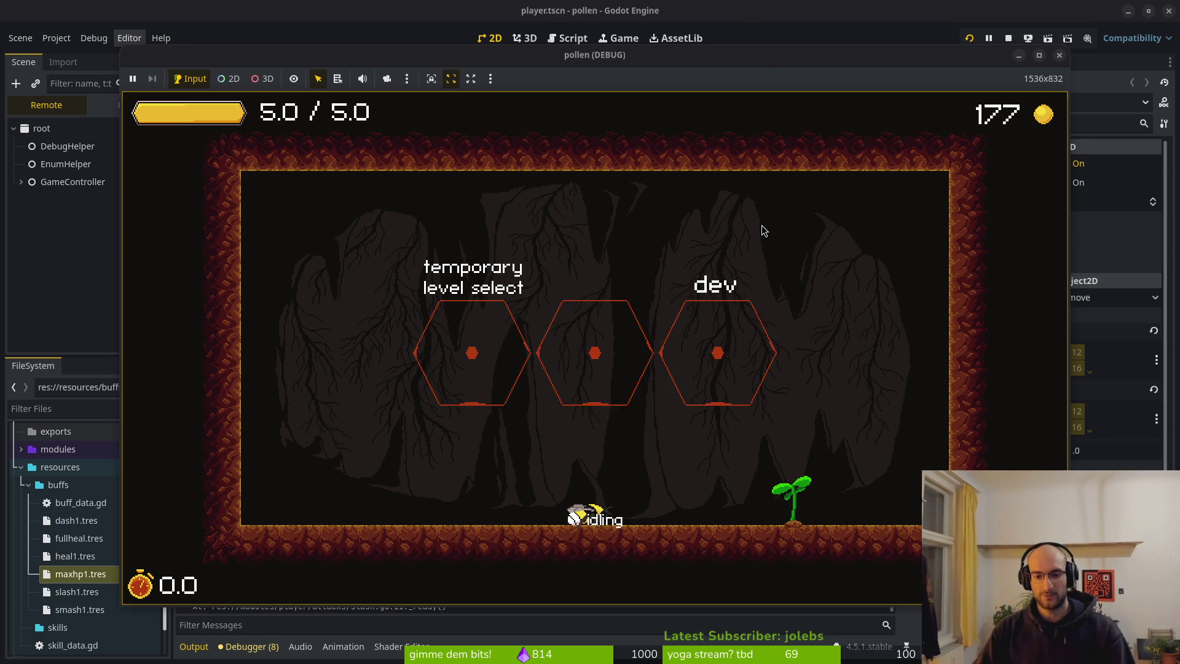
pyautogui.press('Escape')
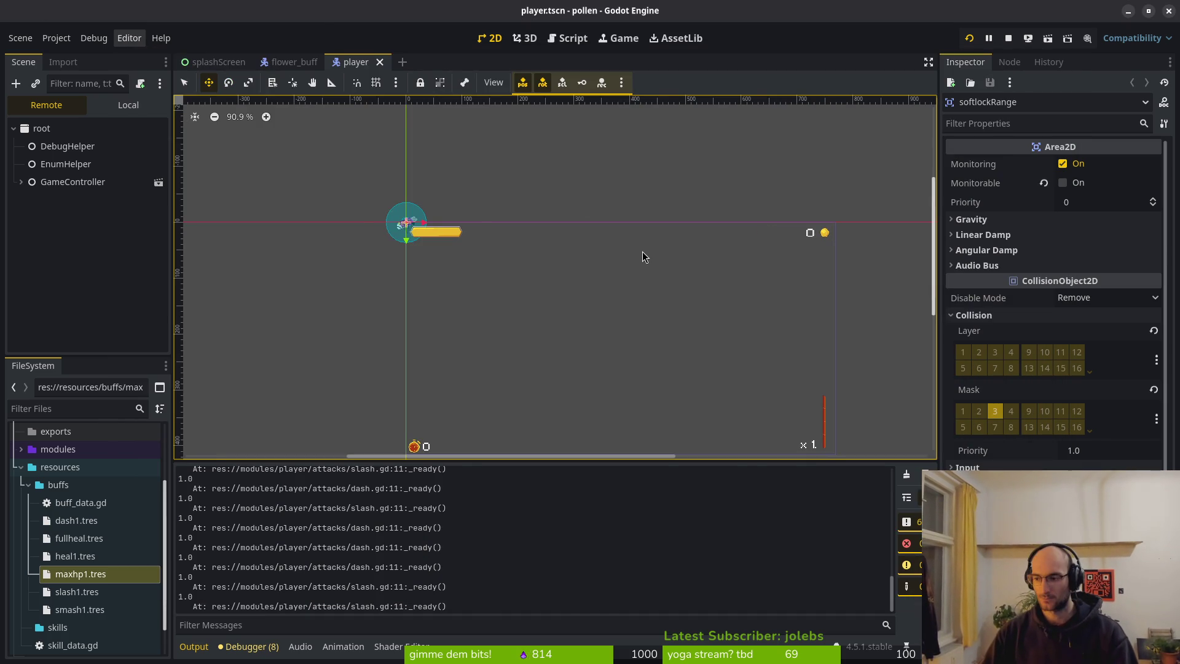
# Step: Review check_for_uncollected_droplets in Vim, then quit reward_component.gd with :q
pyautogui.hotkey('alt', 'Tab')
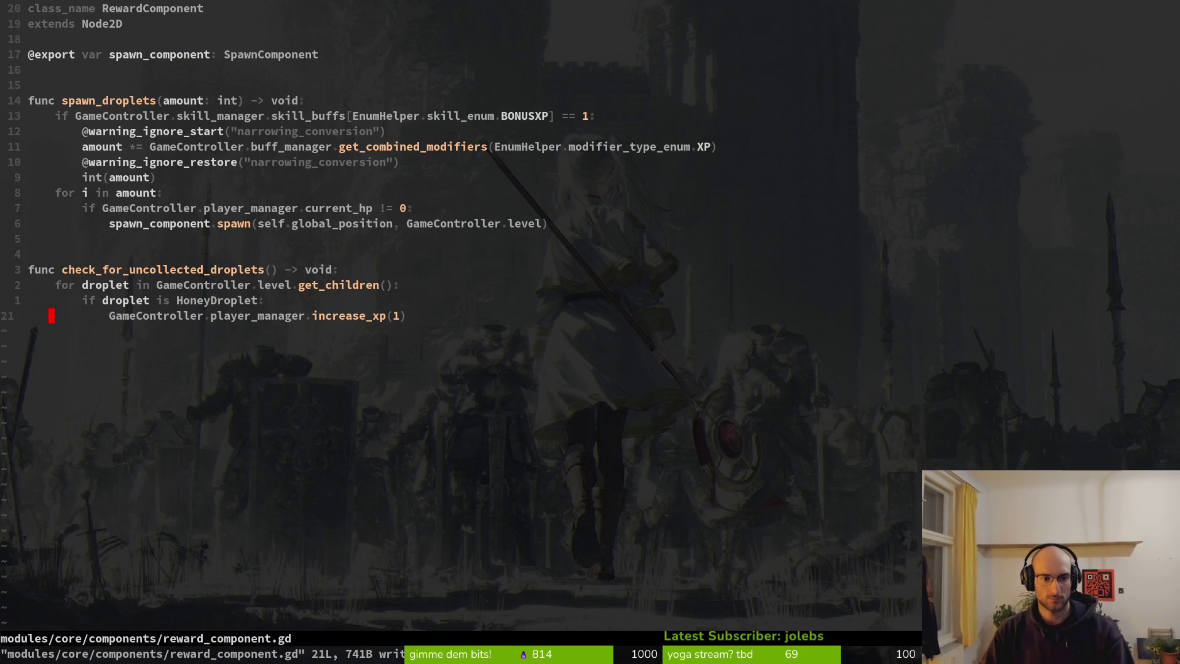
pyautogui.press('k')
pyautogui.press('k')
pyautogui.press('k')
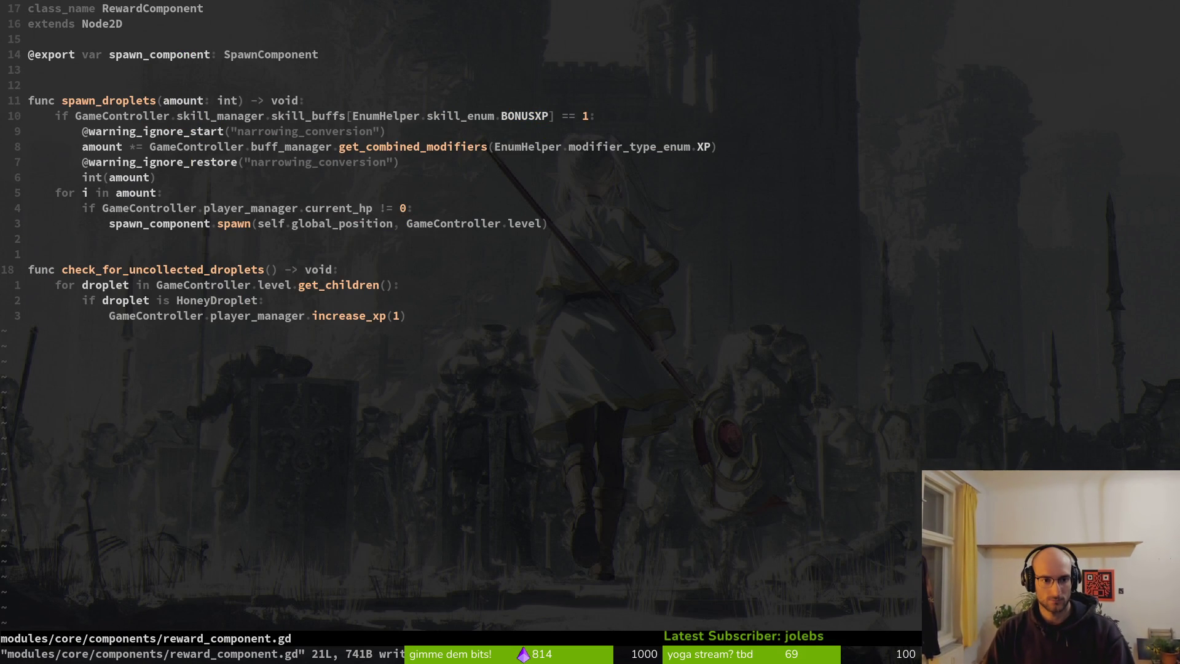
pyautogui.press('j')
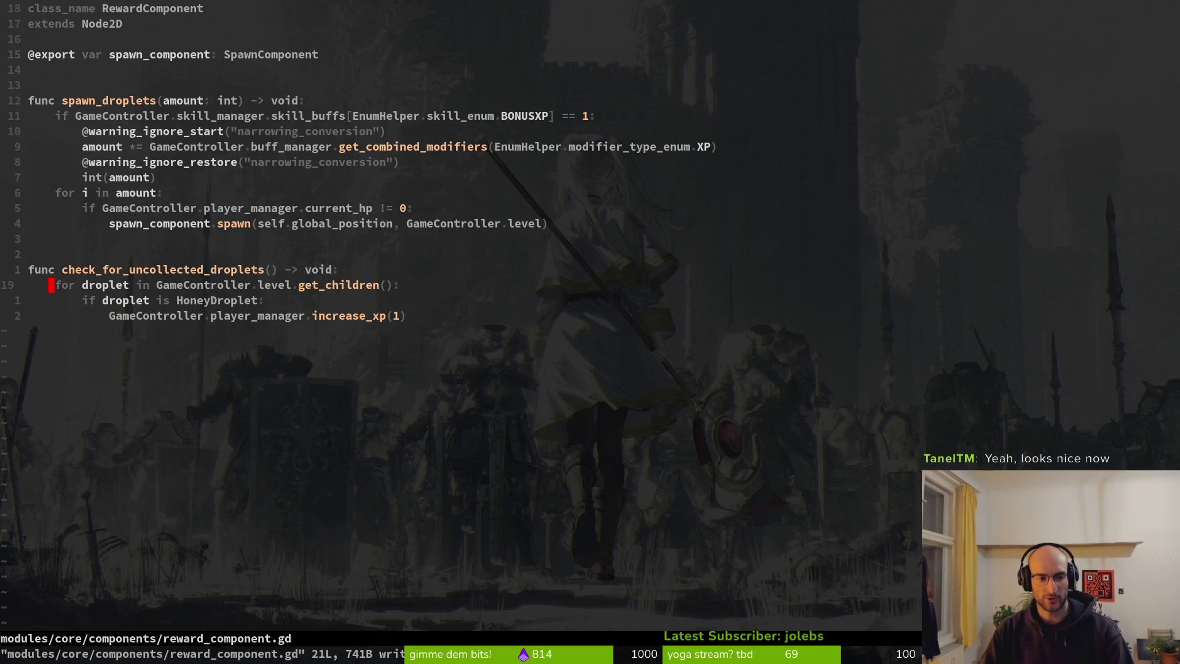
pyautogui.write(':q')
pyautogui.press('Return')
# Step: Run tig status and browse the list of changed files
pyautogui.write('tig status')
pyautogui.press('Return')
pyautogui.press('j')
pyautogui.press('j')
pyautogui.press('j')
pyautogui.press('k')
pyautogui.press('k')
pyautogui.press('k')
pyautogui.press('k')
pyautogui.press('k')
pyautogui.press('k')
# Step: Stage reward_component.gd and review skill.manager.gd's unstaged changes
pyautogui.press('Return')
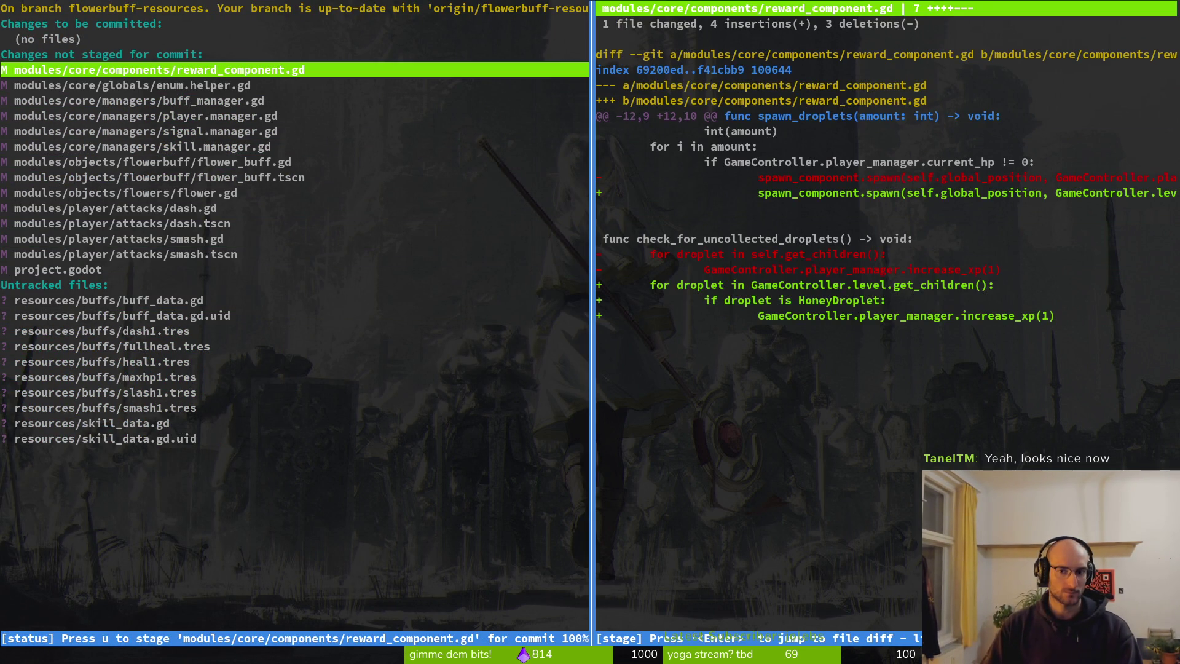
pyautogui.press('u')
pyautogui.press('q')
pyautogui.press('j')
pyautogui.press('j')
pyautogui.press('j')
# Step: Check player.manager.gd's diff and the staged reward_component.gd, then quit tig and begin the commit command
pyautogui.press('j')
pyautogui.press('Return')
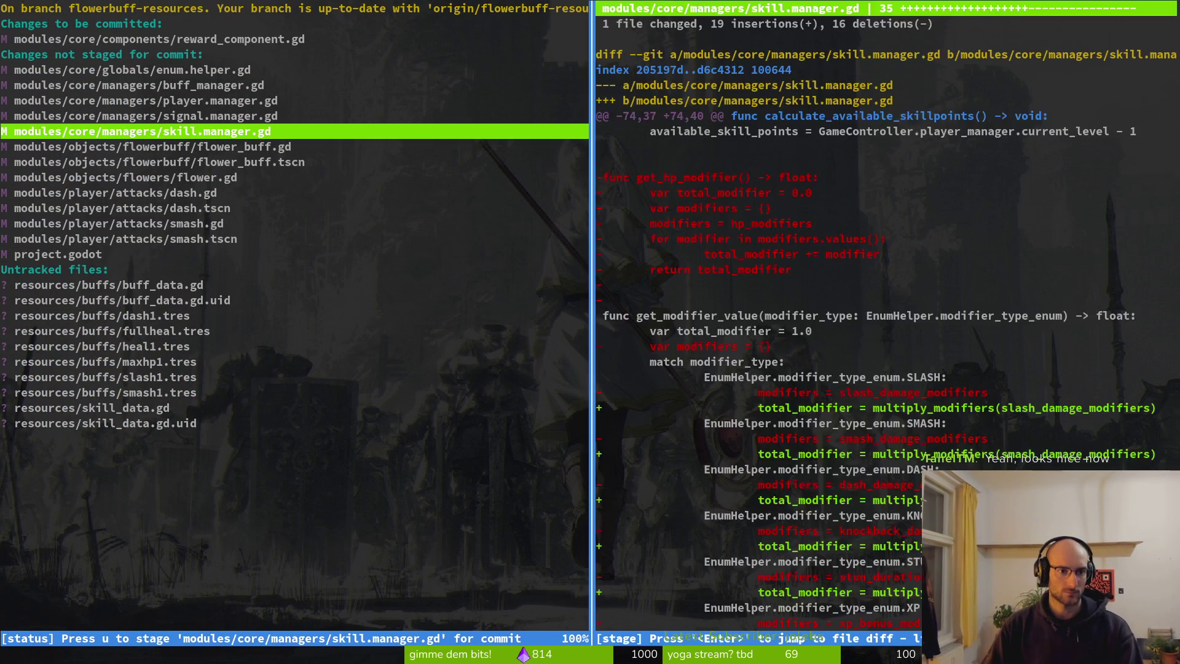
pyautogui.press('q')
pyautogui.press('j')
pyautogui.press('j')
pyautogui.press('j')
pyautogui.press('k')
pyautogui.press('k')
pyautogui.press('k')
pyautogui.press('k')
pyautogui.press('k')
pyautogui.press('k')
pyautogui.press('Return')
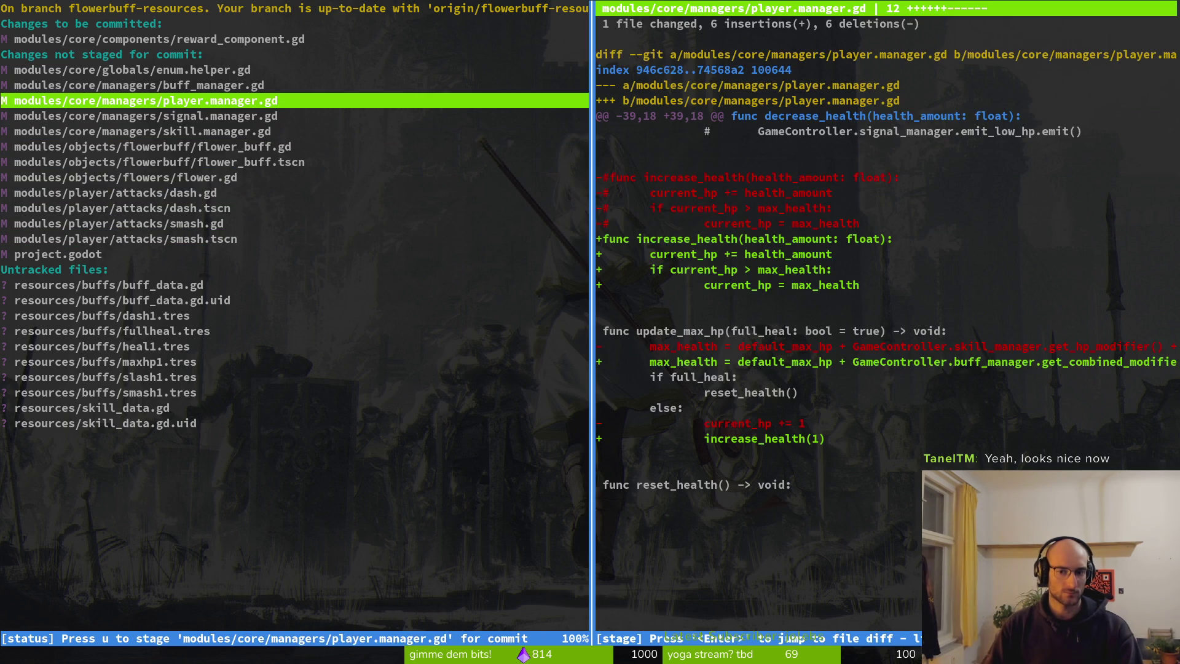
pyautogui.press('q')
pyautogui.press('k')
pyautogui.press('k')
pyautogui.press('k')
pyautogui.press('k')
pyautogui.press('Return')
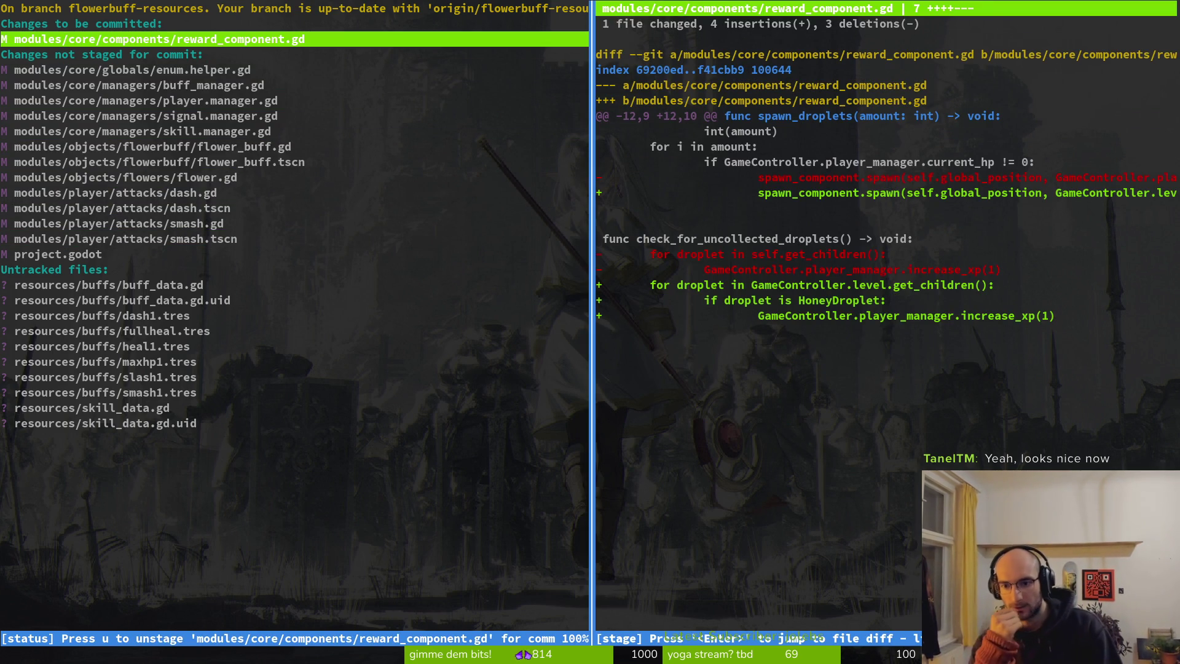
pyautogui.press('u')
pyautogui.press('u')
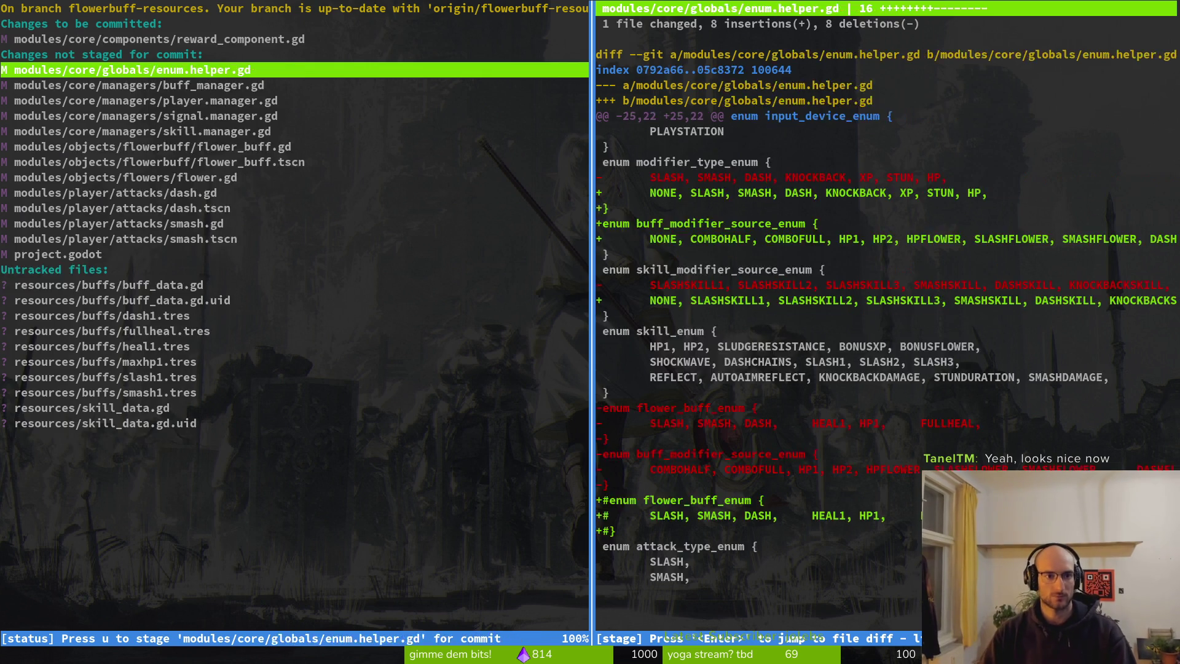
pyautogui.press('q')
pyautogui.press('q')
pyautogui.write('git commit -m "s')
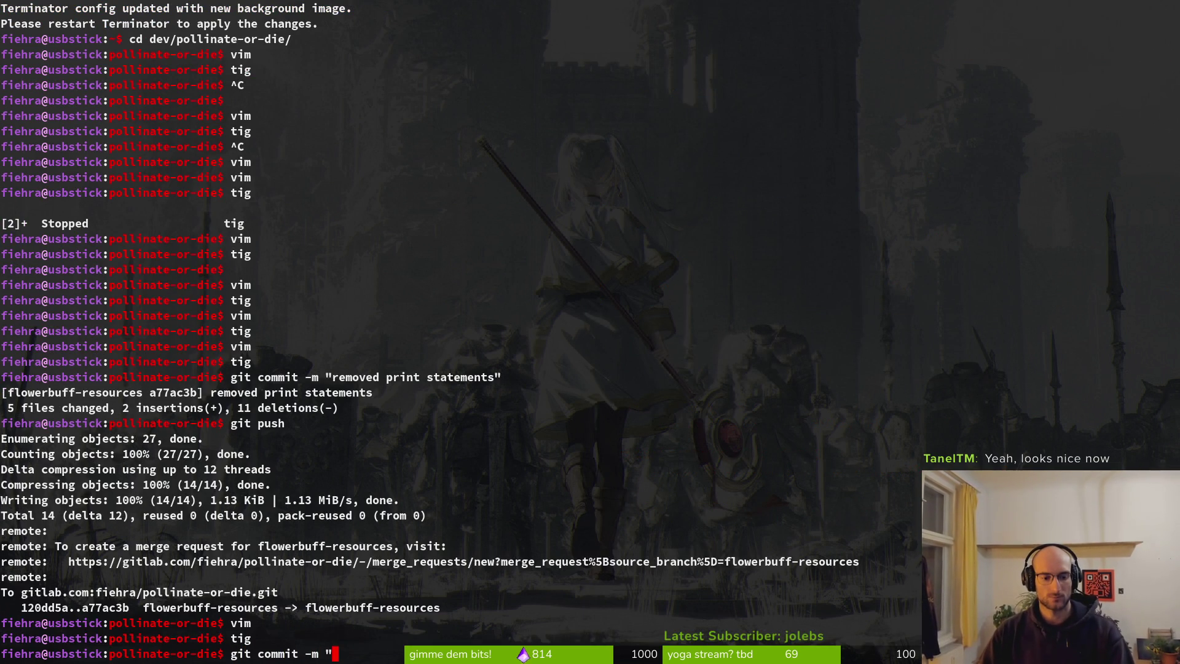
pyautogui.write('pawned dro')
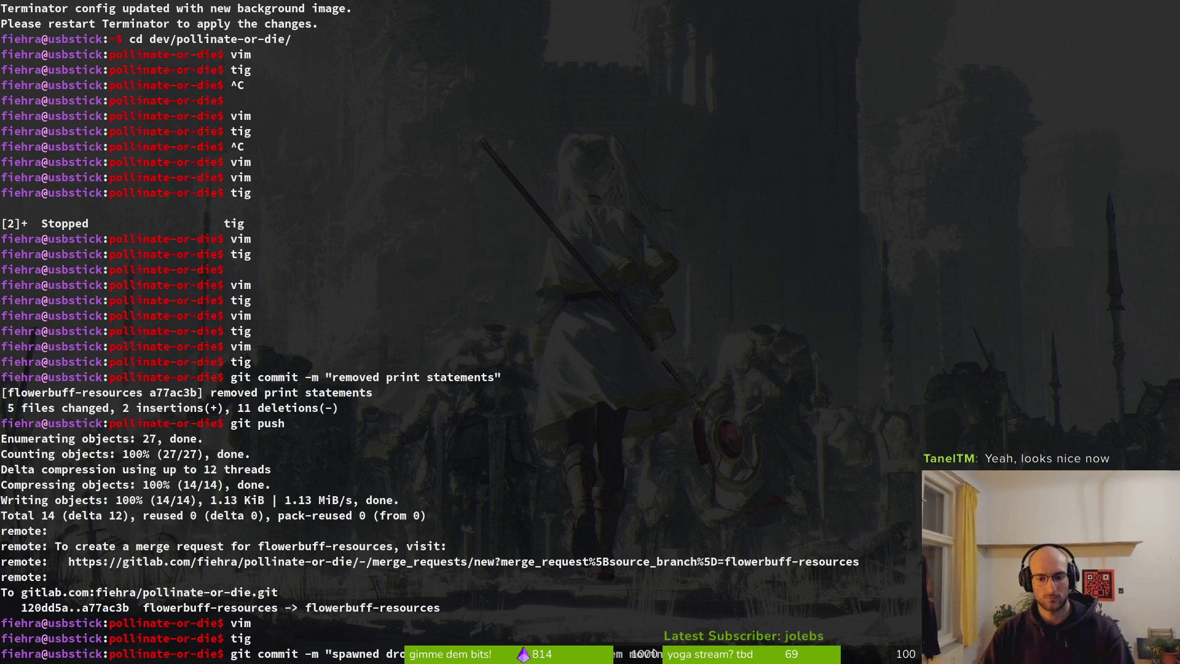
# Step: Commit with the message 'spawned droplets into level…looked unnatural', then reopen tig
pyautogui.write('ke')
pyautogui.write('d unna')
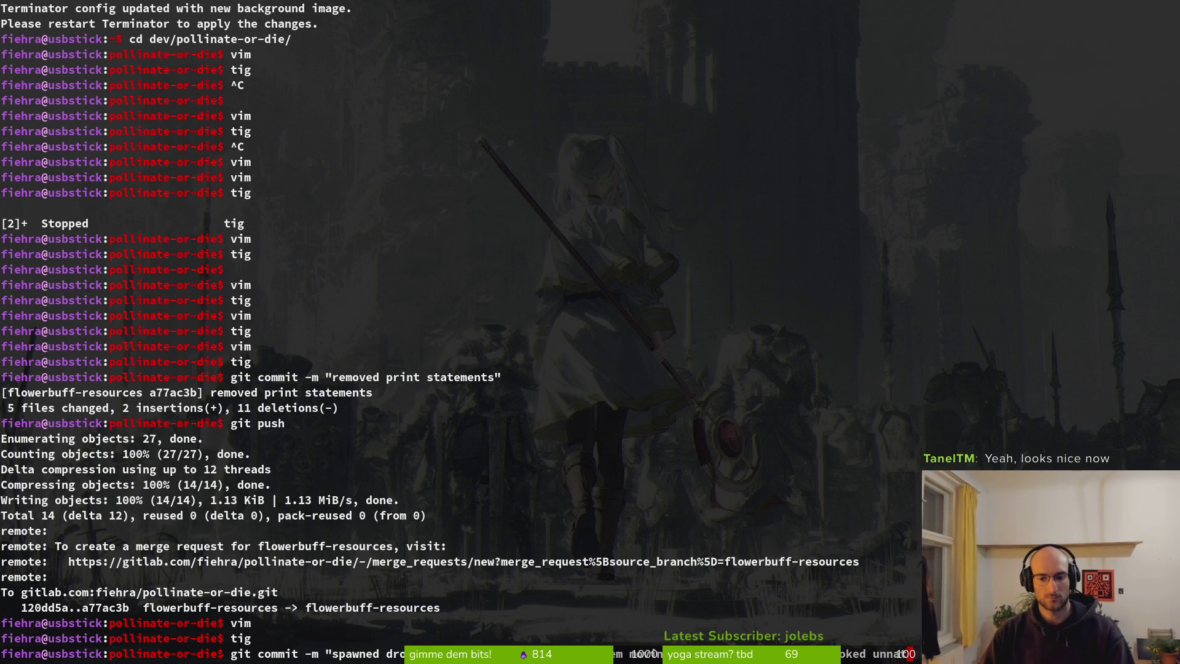
pyautogui.write('tural"')
pyautogui.press('Return')
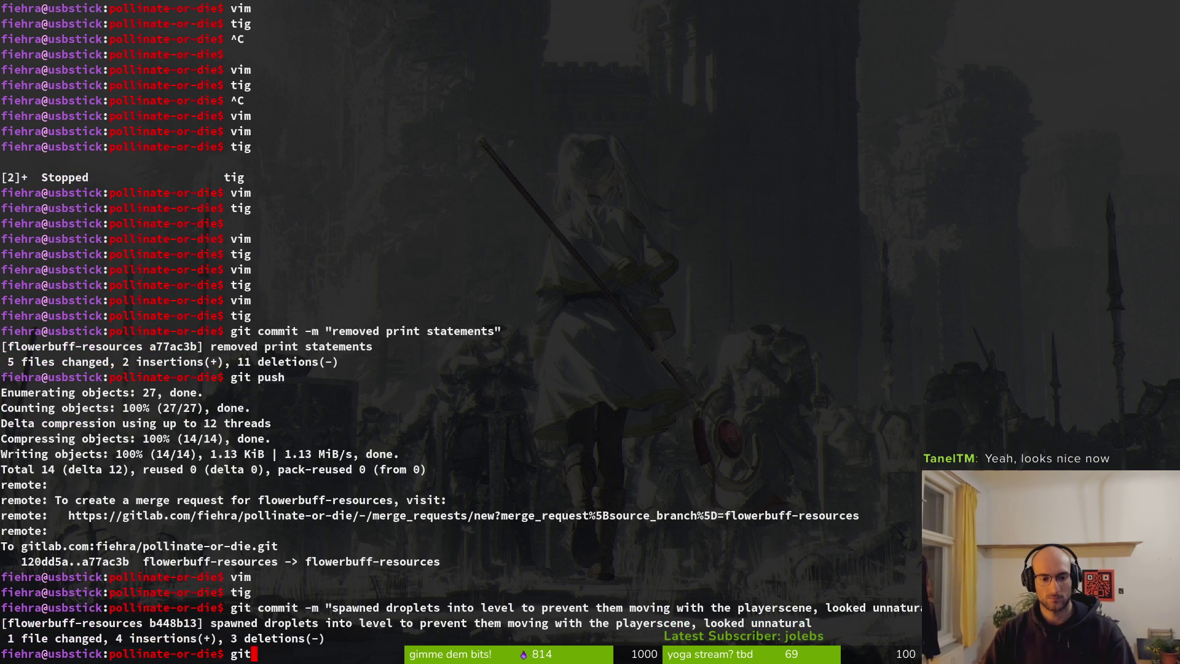
pyautogui.write('tig')
pyautogui.press('Return')
pyautogui.press('Down')
pyautogui.press('Down')
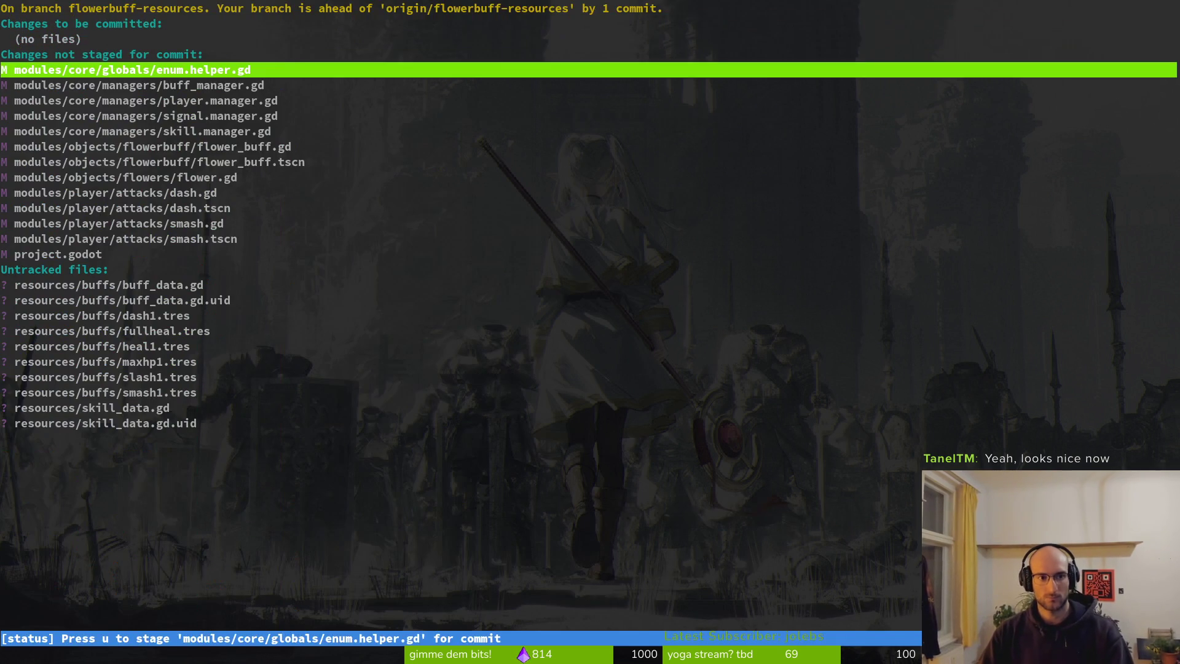
# Step: Stage the modified scripts: enum.helper.gd, buff_manager.gd, the managers, flower_buff, dash and smash files
pyautogui.press('Return')
pyautogui.press('u')
pyautogui.press('Return')
pyautogui.press('u')
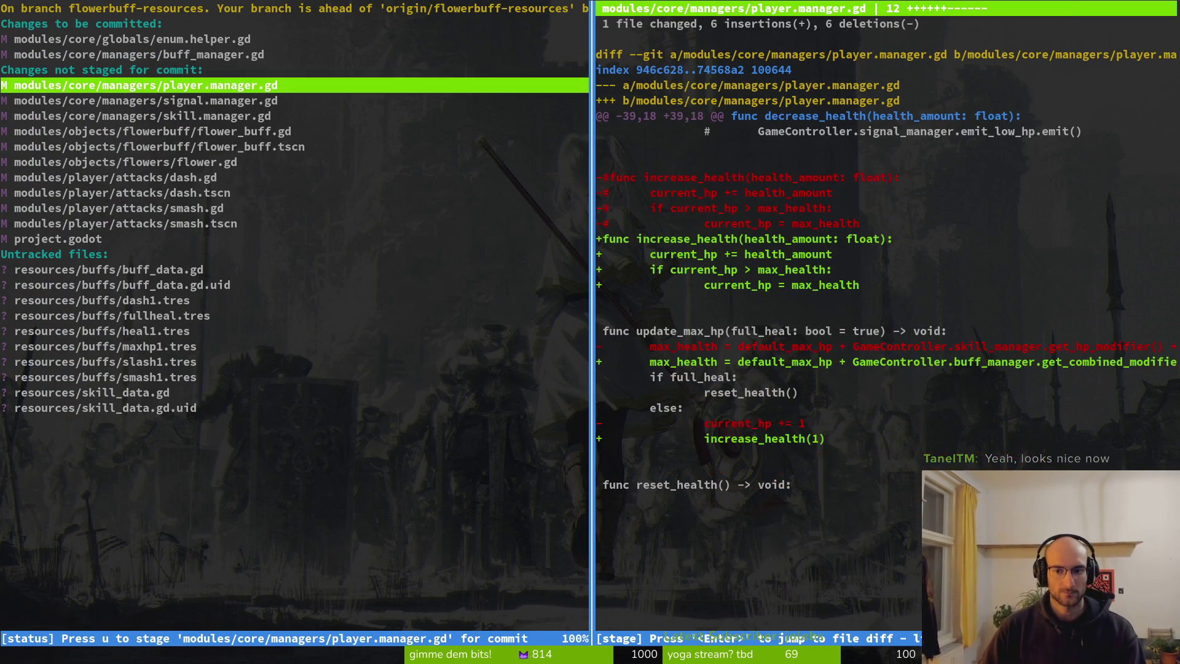
pyautogui.press('u')
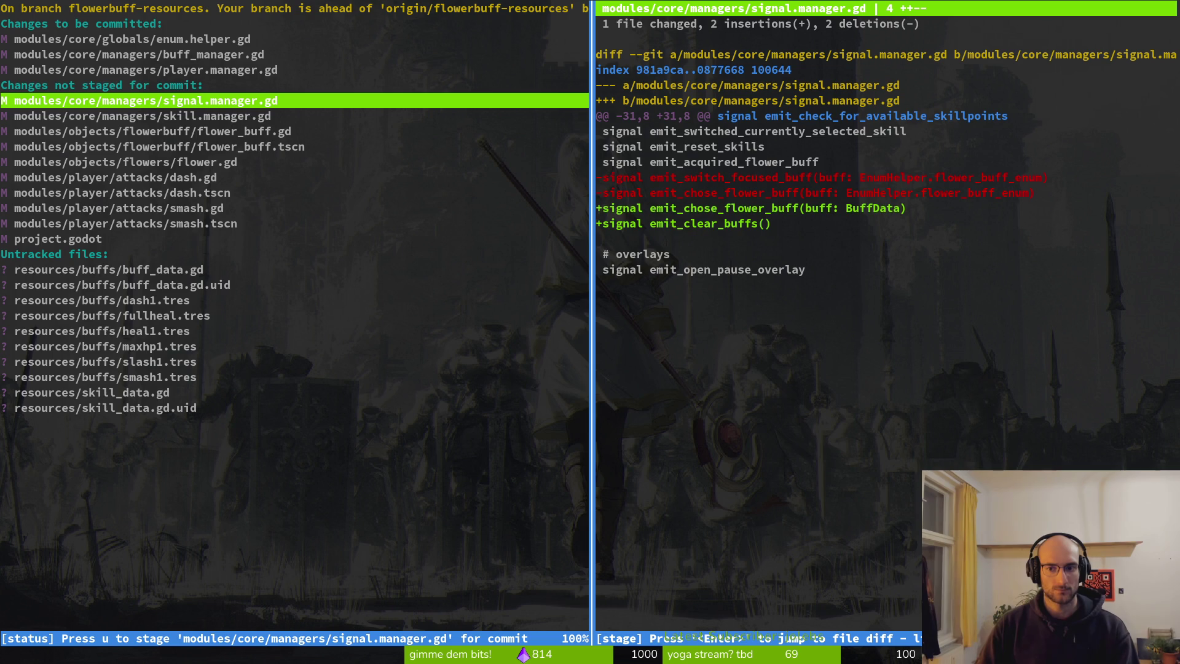
pyautogui.press('u')
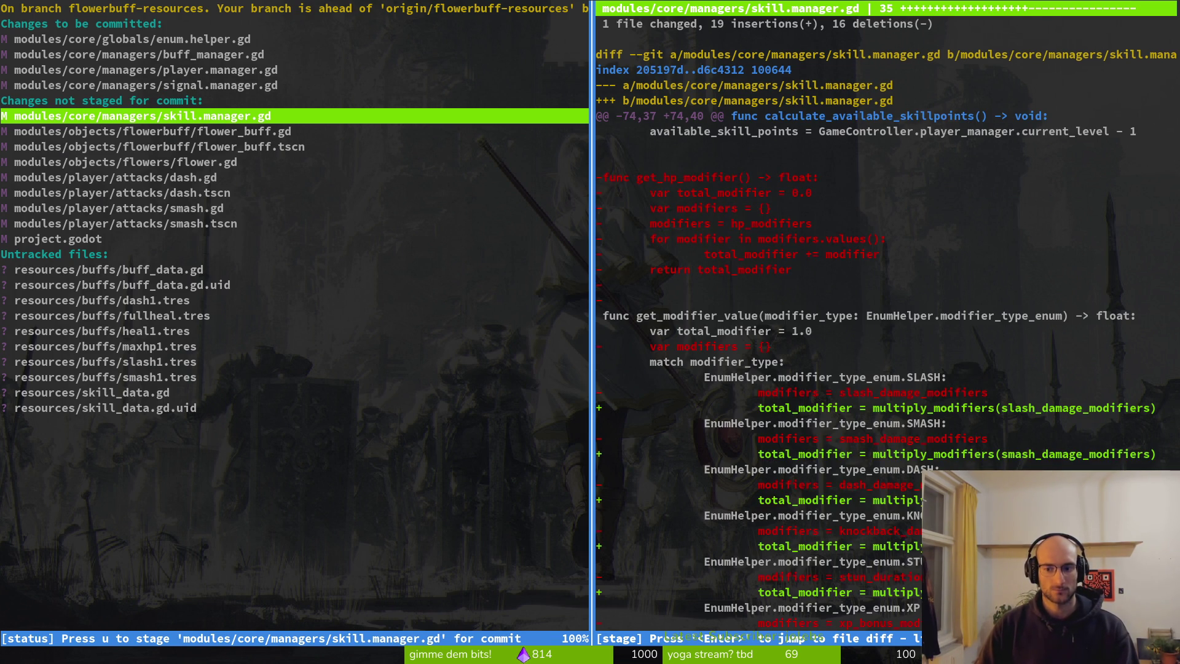
pyautogui.press('u')
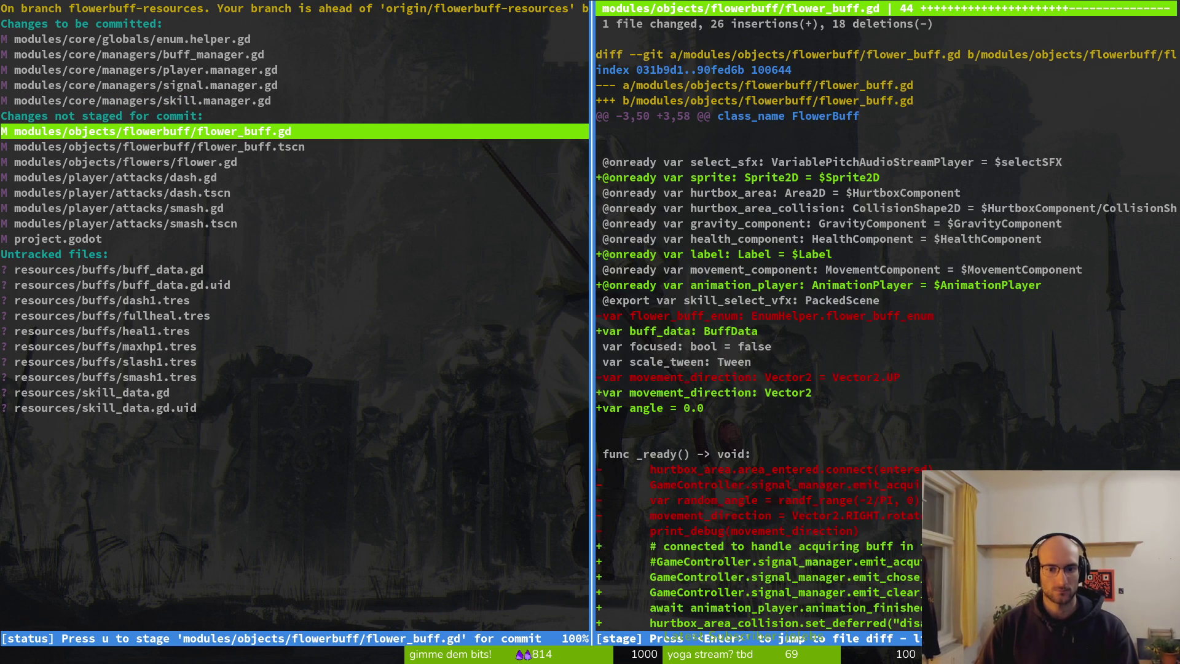
pyautogui.press('u')
pyautogui.press('u')
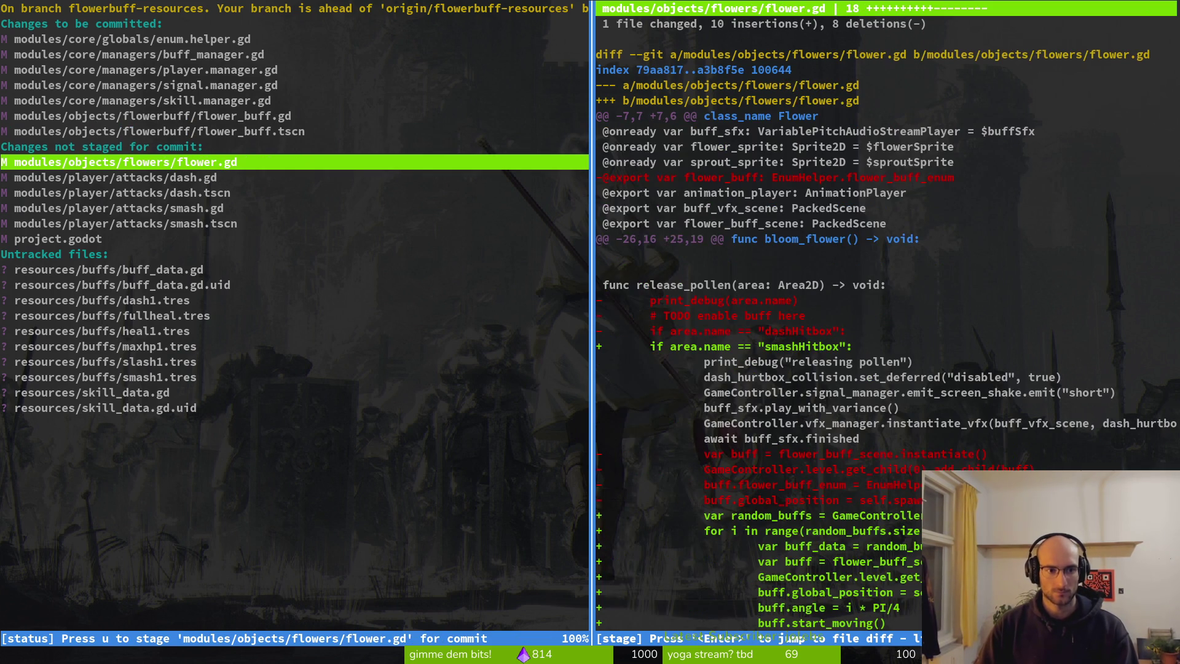
pyautogui.press('u')
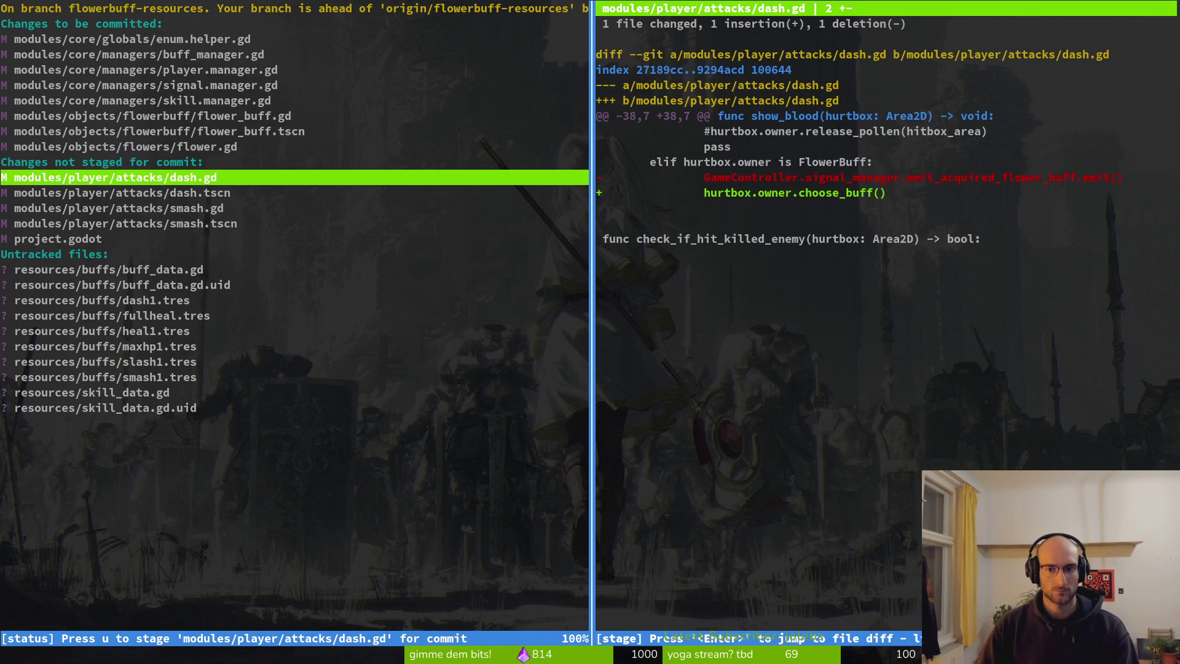
pyautogui.press('u')
pyautogui.press('u')
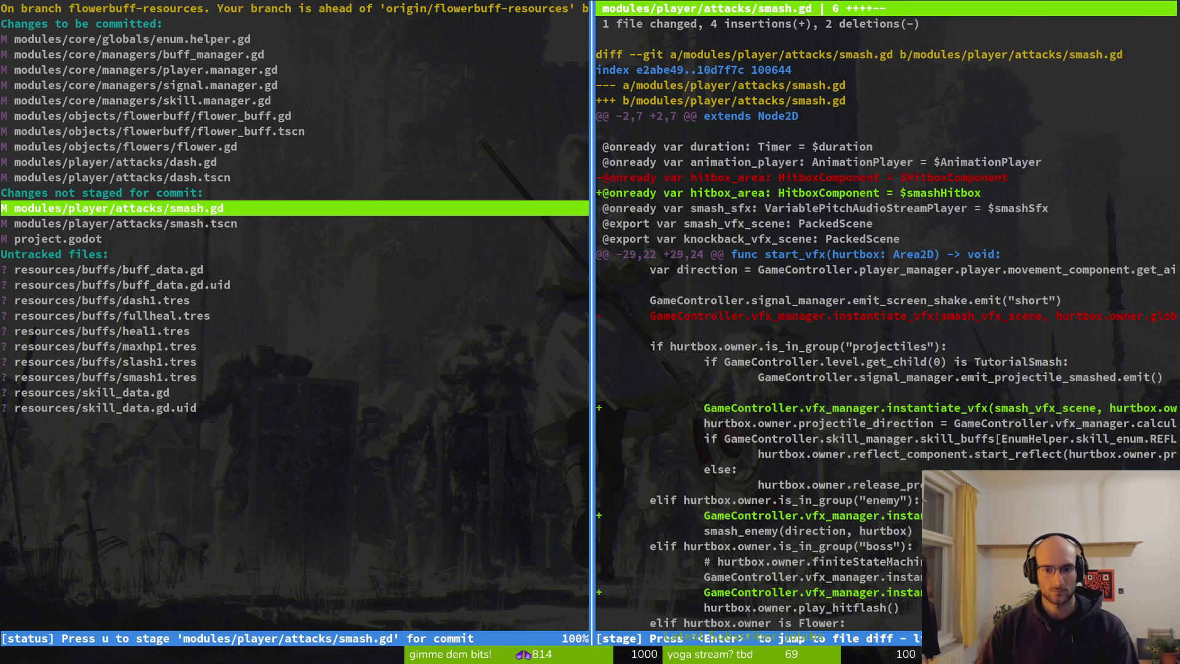
pyautogui.press('u')
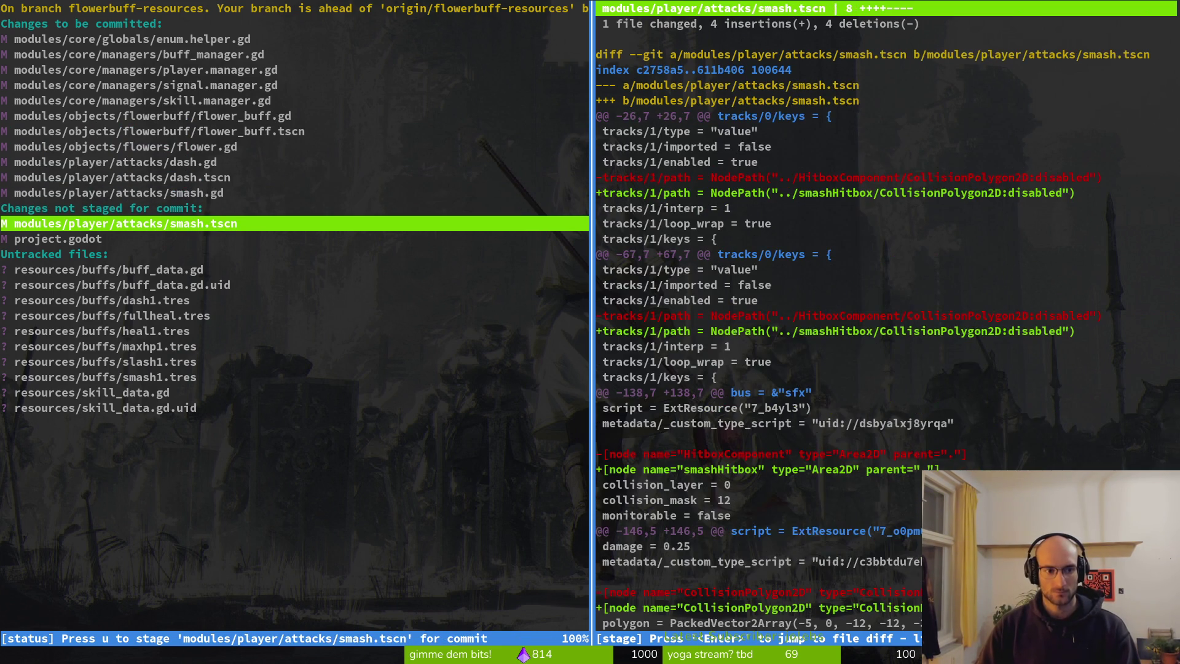
pyautogui.press('u')
# Step: Stage project.godot and the new buff and skill resource files, check skill_data.gd, and start git commit
pyautogui.press('u')
pyautogui.press('u')
pyautogui.press('u')
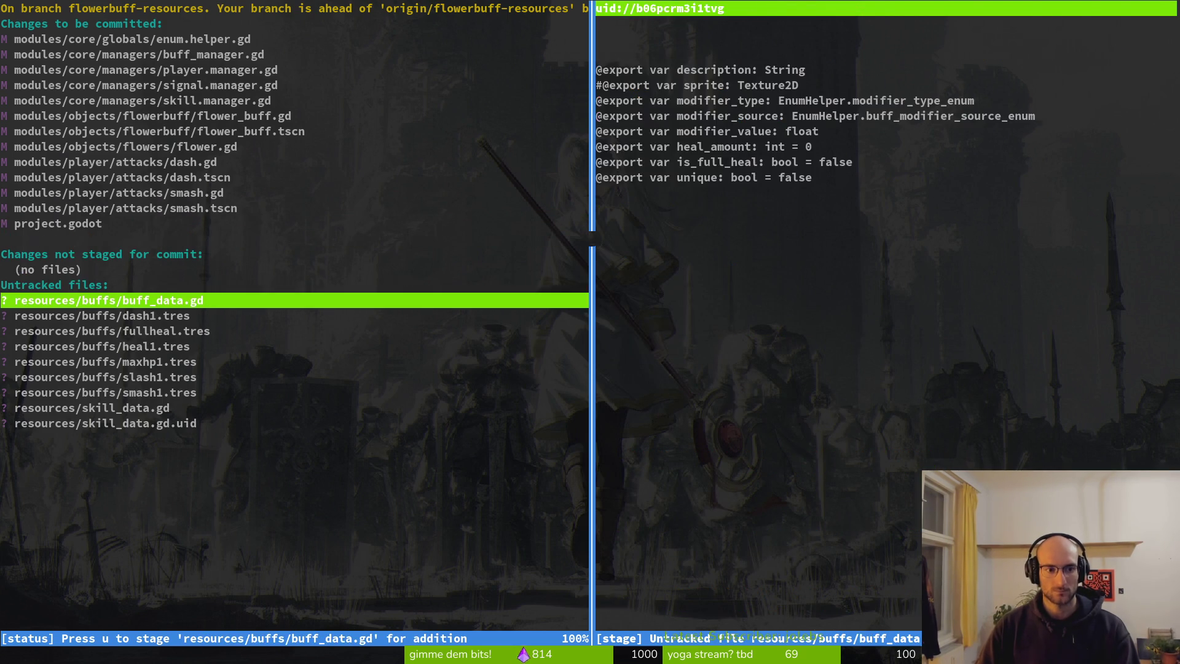
pyautogui.press('u')
pyautogui.press('u')
pyautogui.press('u')
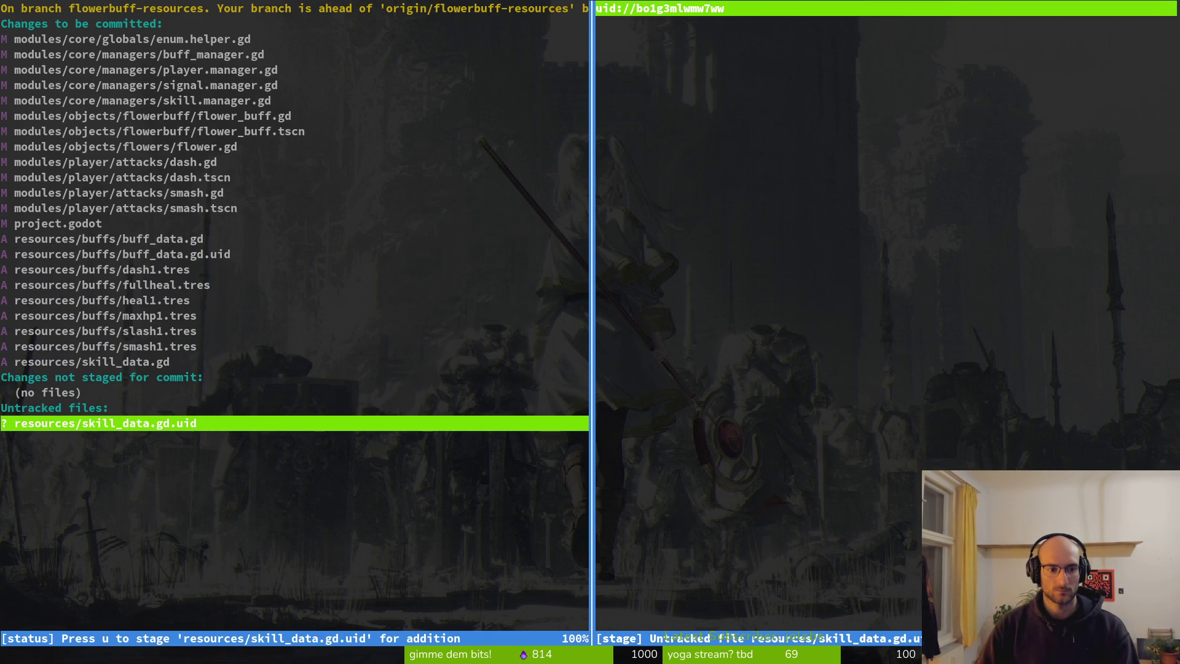
pyautogui.press('u')
pyautogui.press('k')
pyautogui.press('q')
pyautogui.press('k')
pyautogui.press('Return')
pyautogui.press('j')
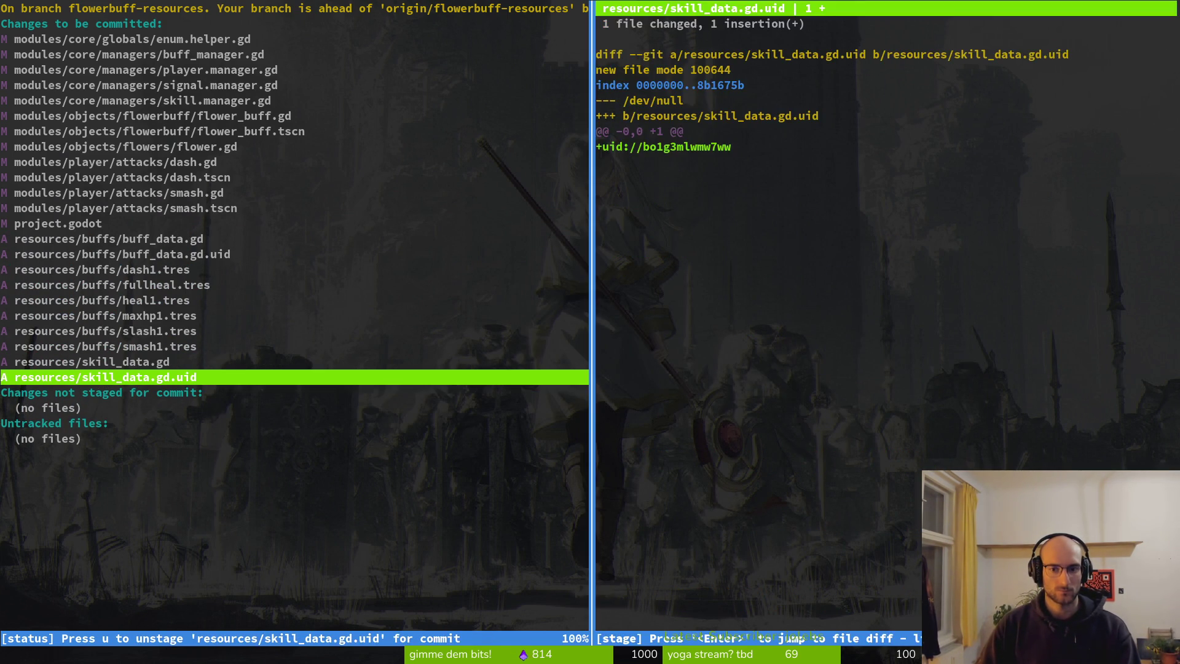
pyautogui.press('q')
pyautogui.press('q')
pyautogui.write('git commit -')
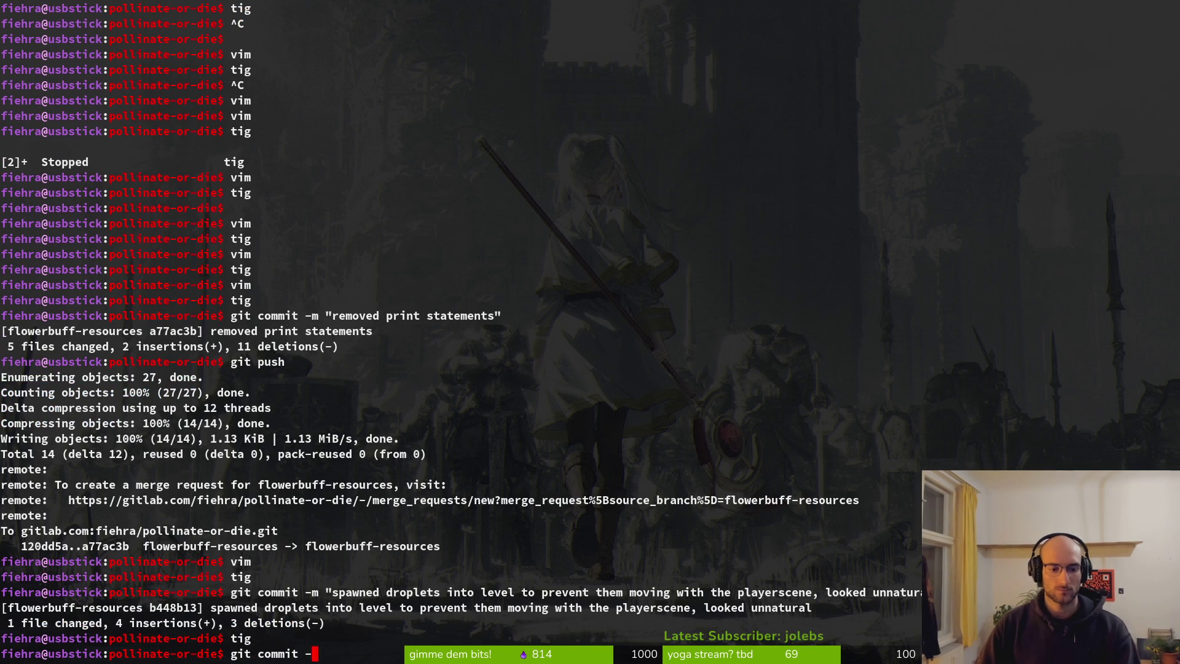
# Step: Clear the half-typed command and unstage skill_data.gd and its .uid file in tig
pyautogui.press('BackSpace')
pyautogui.hotkey('ctrl', 'u')
pyautogui.write('tig')
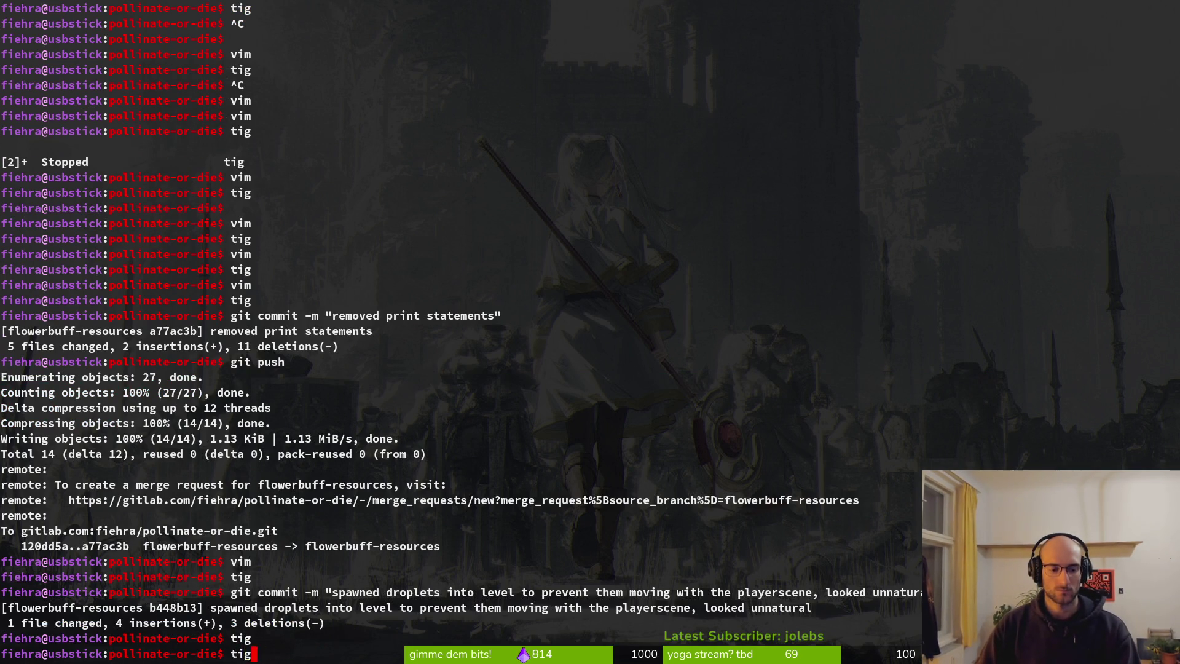
pyautogui.press('Return')
pyautogui.press('s')
pyautogui.press('j')
pyautogui.press('j')
pyautogui.press('j')
pyautogui.press('j')
pyautogui.press('u')
pyautogui.press('u')
pyautogui.press('q')
pyautogui.press('q')
# Step: Commit with 'started refactoring flower buffs to use custom resources' and push it to GitLab
pyautogui.write('git commit -m "')
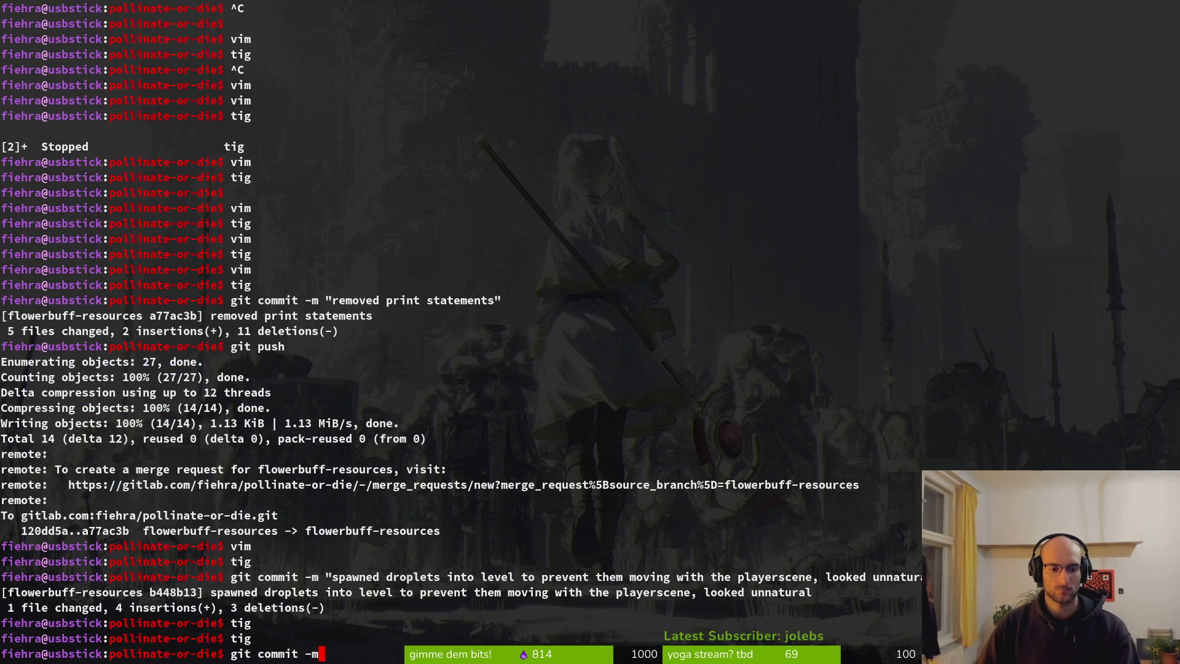
pyautogui.write('started ref')
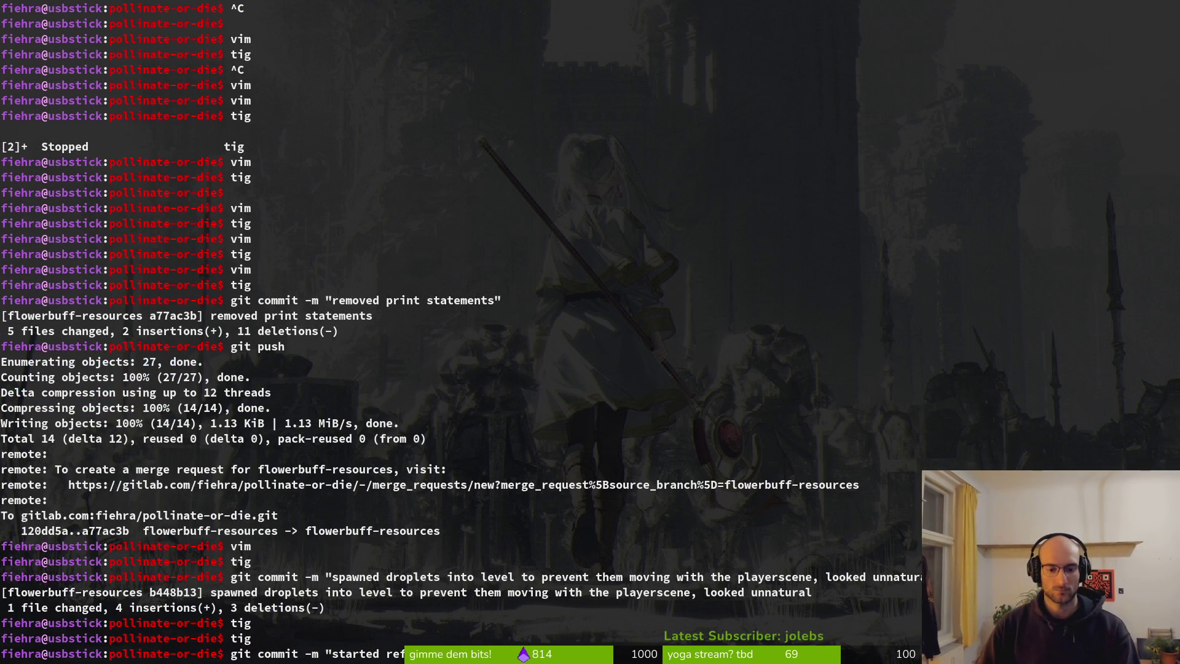
pyautogui.write('ust the')
pyautogui.write('sources"')
pyautogui.press('Return')
pyautogui.write('git pu')
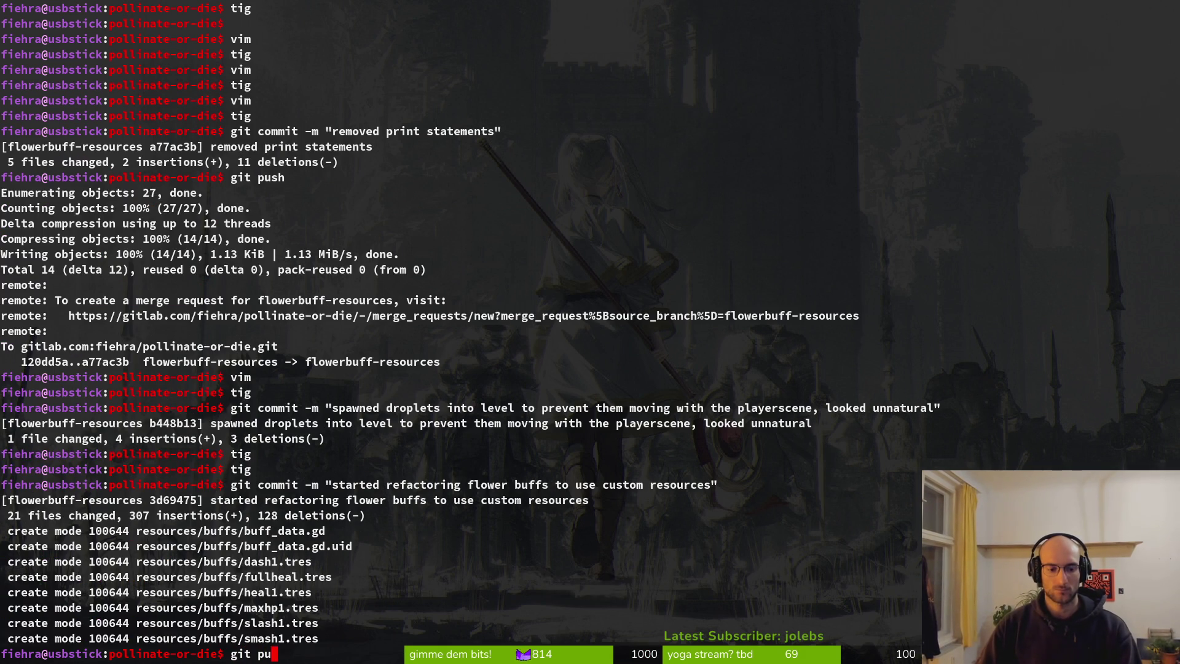
pyautogui.write('shy')
pyautogui.press('Return')
pyautogui.write('git push')
pyautogui.press('Return')
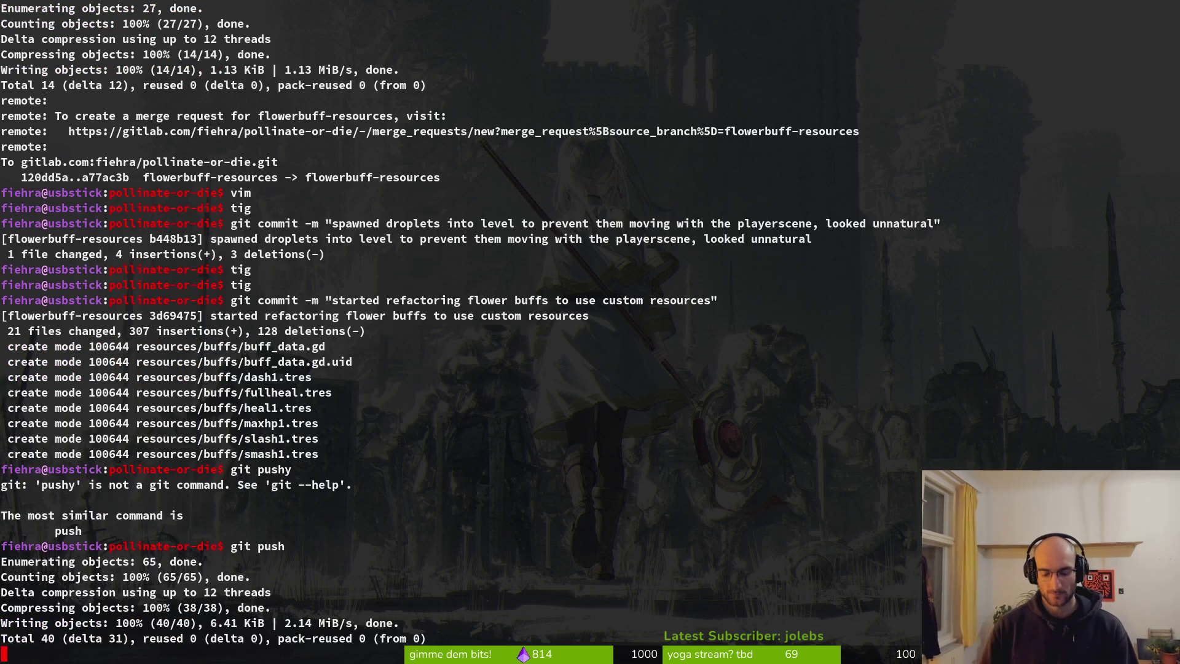
# Step: Check the repository status in tig, then clear the terminal
pyautogui.write('ti')
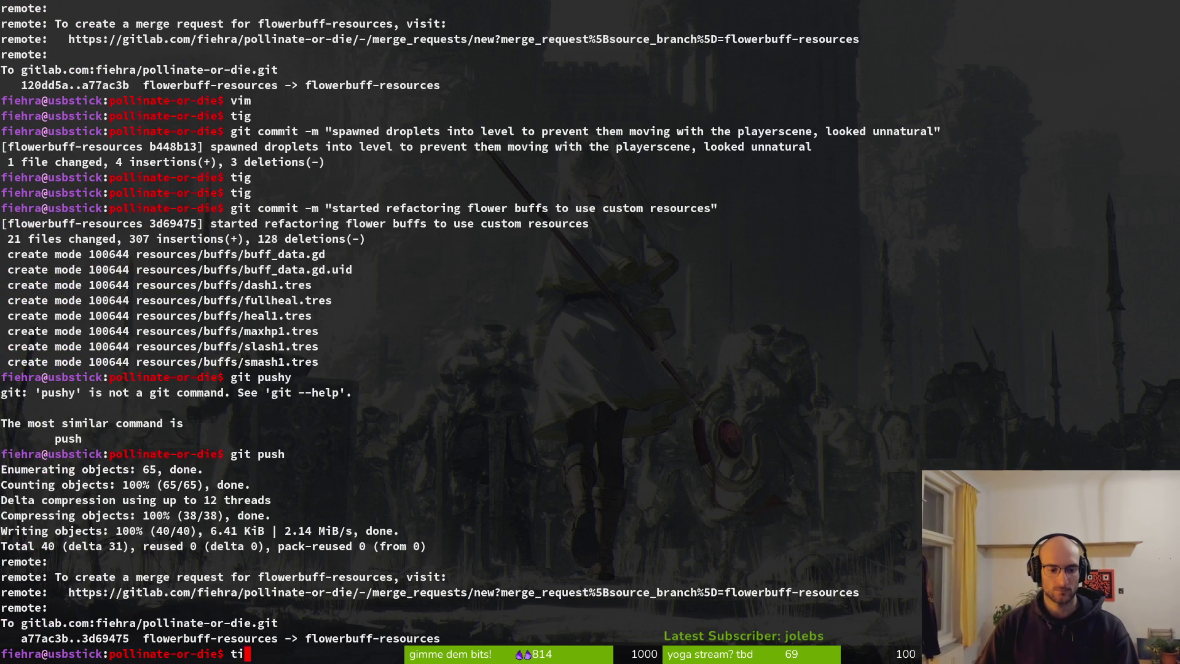
pyautogui.write('g')
pyautogui.press('Return')
pyautogui.press('Down')
pyautogui.press('q')
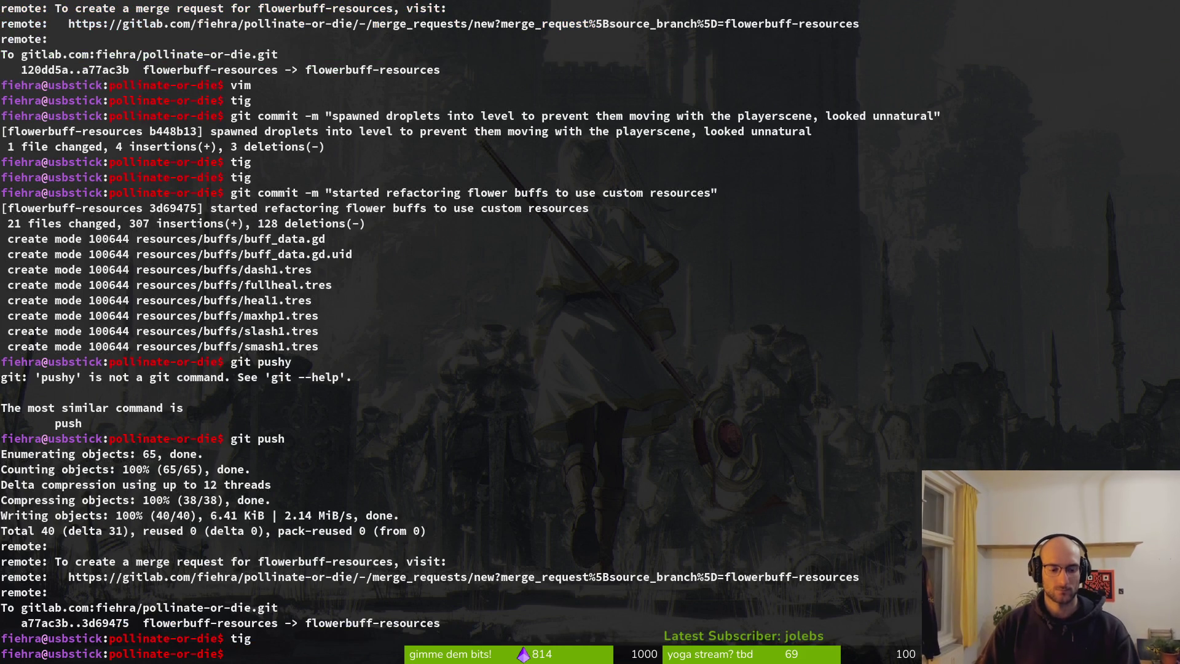
pyautogui.write('cle')
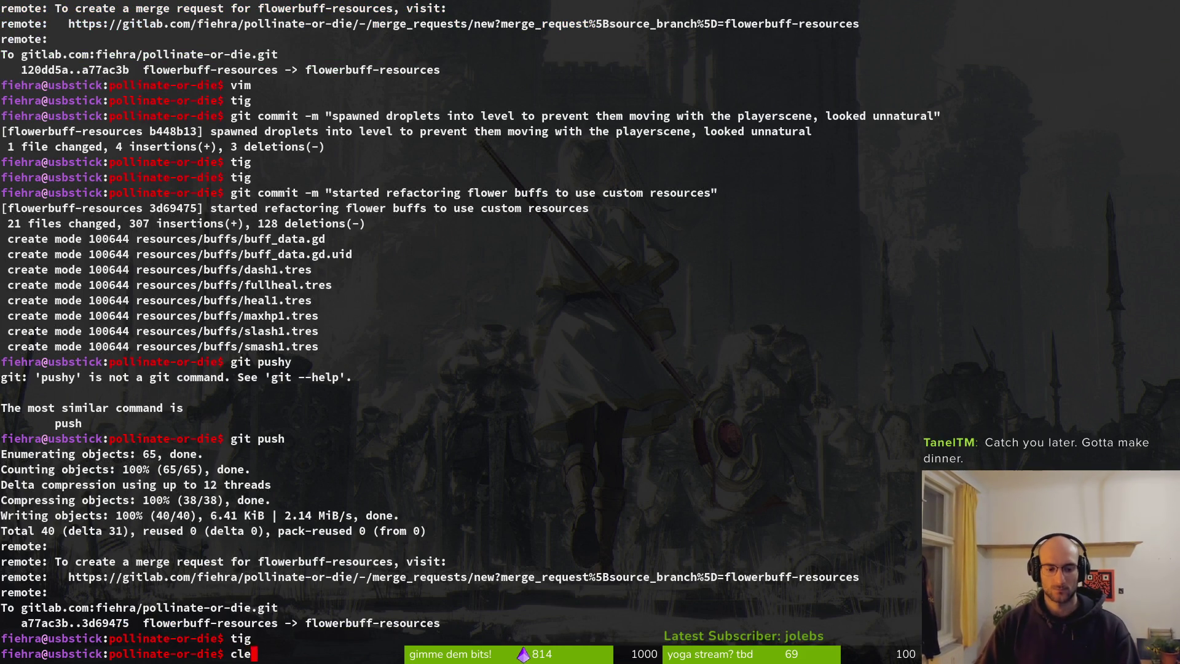
pyautogui.write('ar')
pyautogui.press('Return')
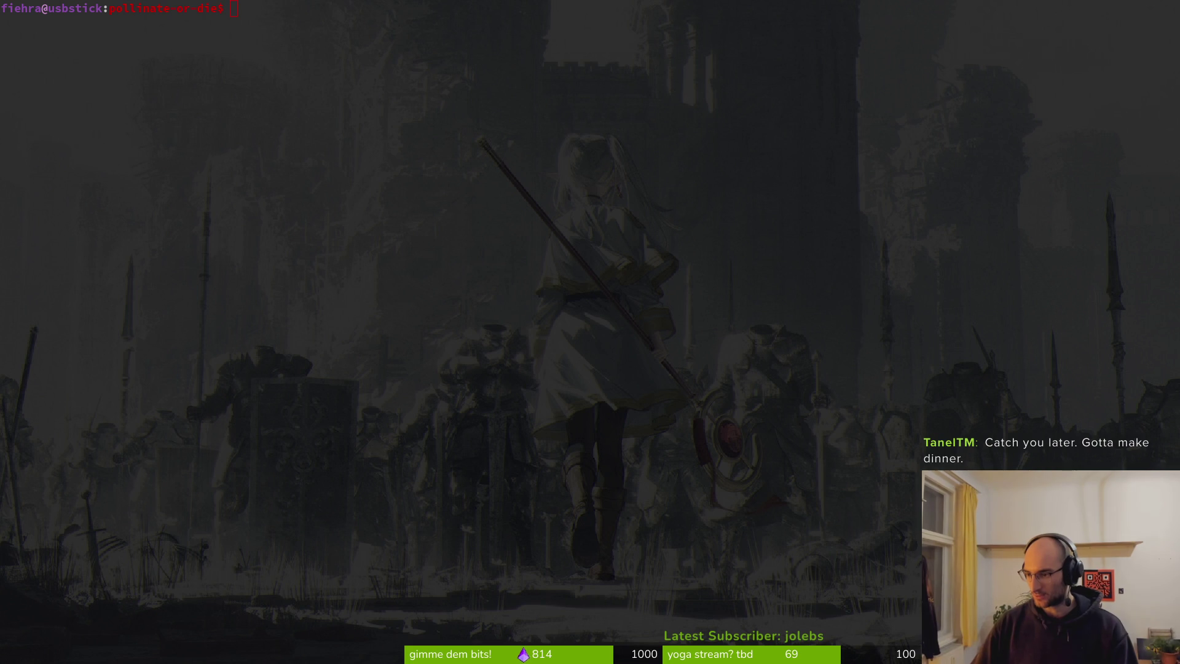
# Step: In Godot, show the player scene's Local node tree and open the flower_buff scene tab
pyautogui.hotkey('alt', 'Tab')
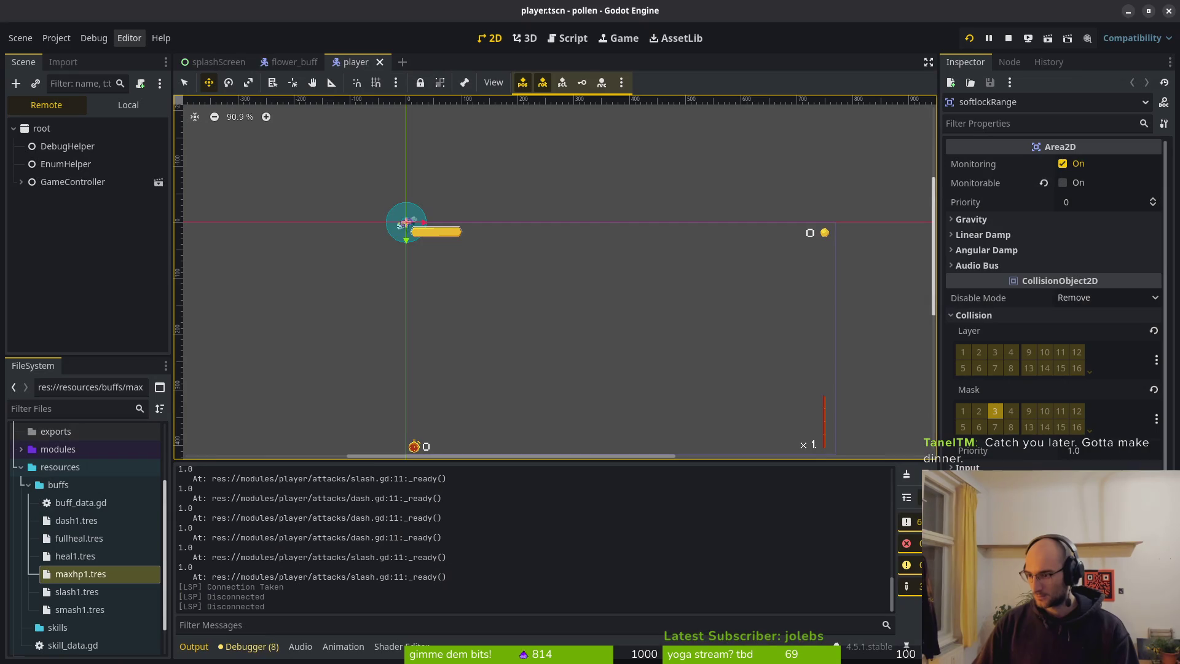
pyautogui.click(108, 103)
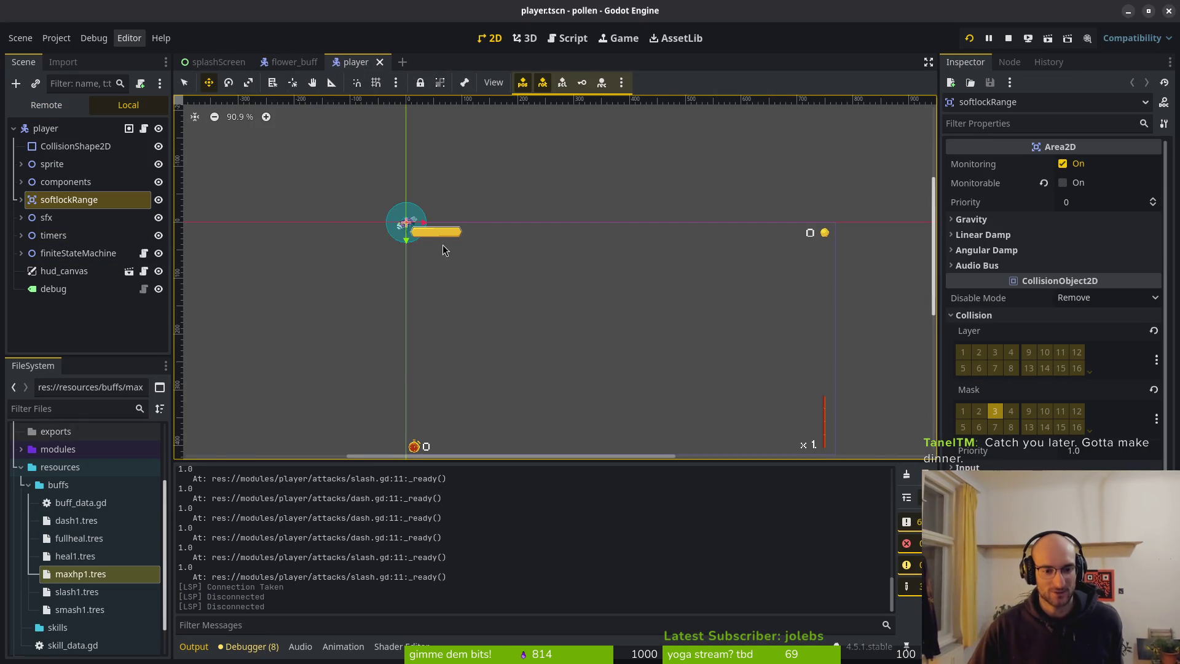
pyautogui.scroll(1, 442, 240)
pyautogui.click(287, 62)
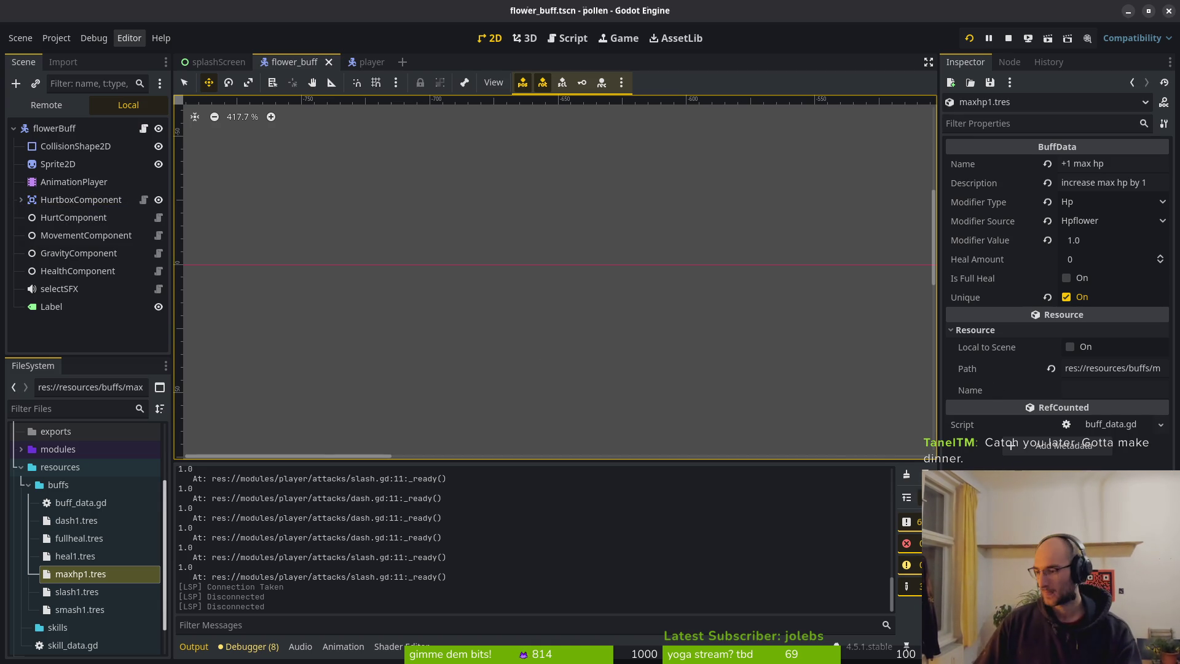
pyautogui.hotkey('alt', 'Tab')
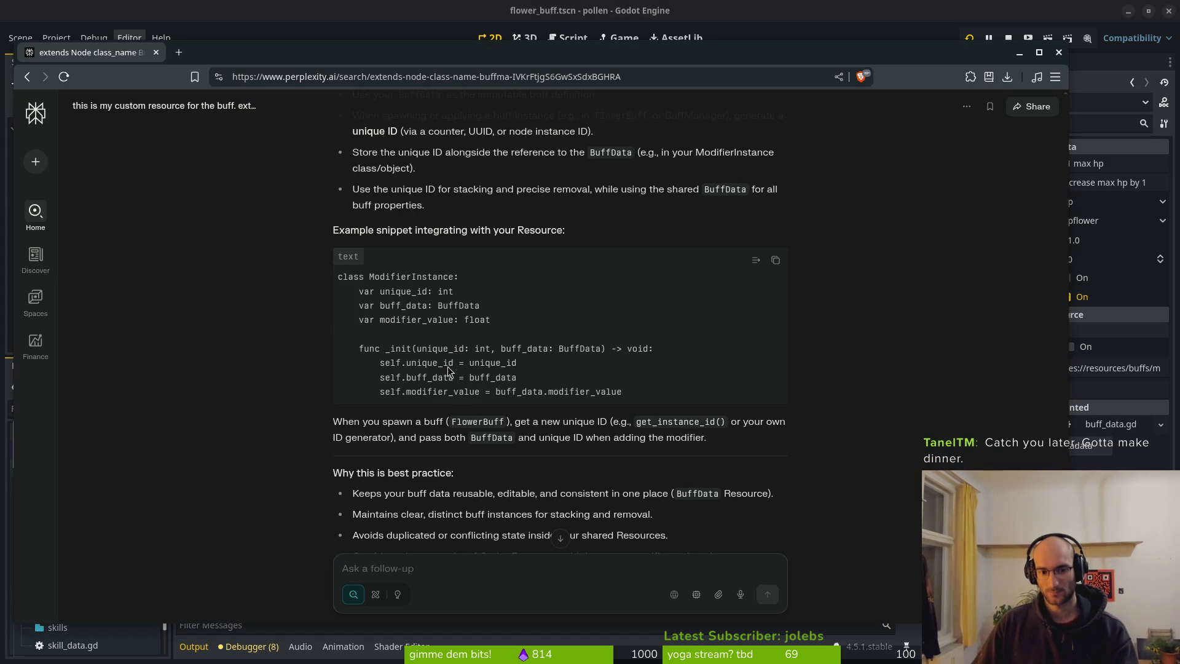
# Step: Select the Perplexity answer's URL while reviewing the ModifierInstance example, then return to Godot
pyautogui.click(689, 78)
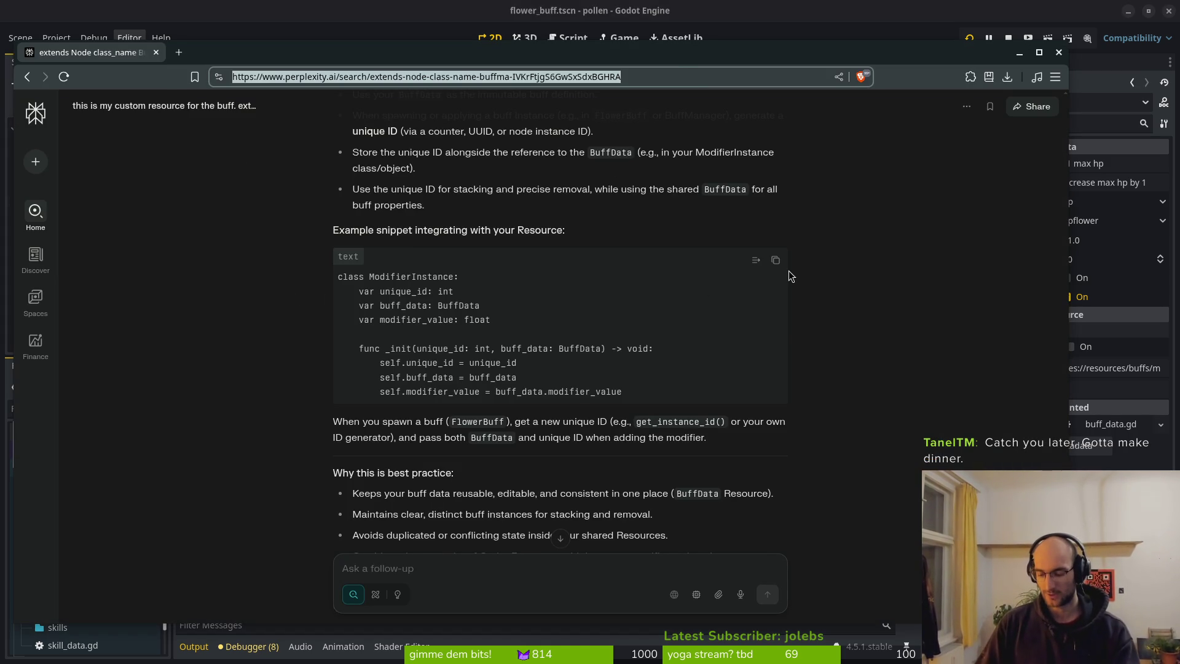
pyautogui.press('super')
pyautogui.press('Escape')
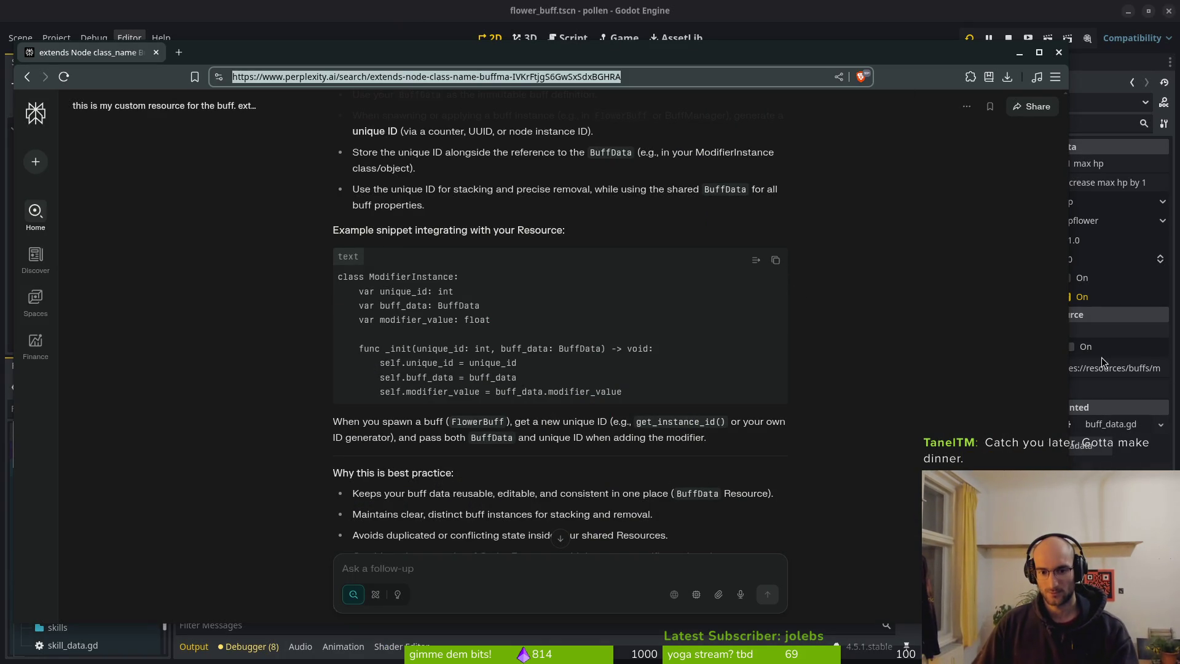
pyautogui.hotkey('alt', 'Tab')
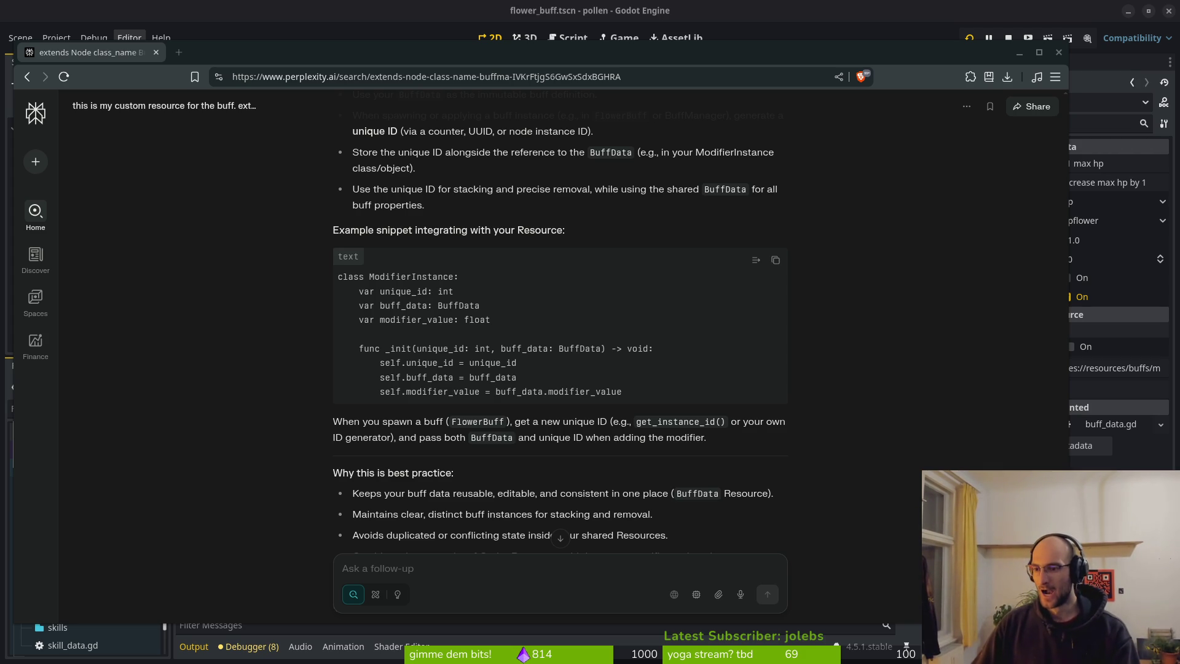
pyautogui.hotkey('alt', 'Tab')
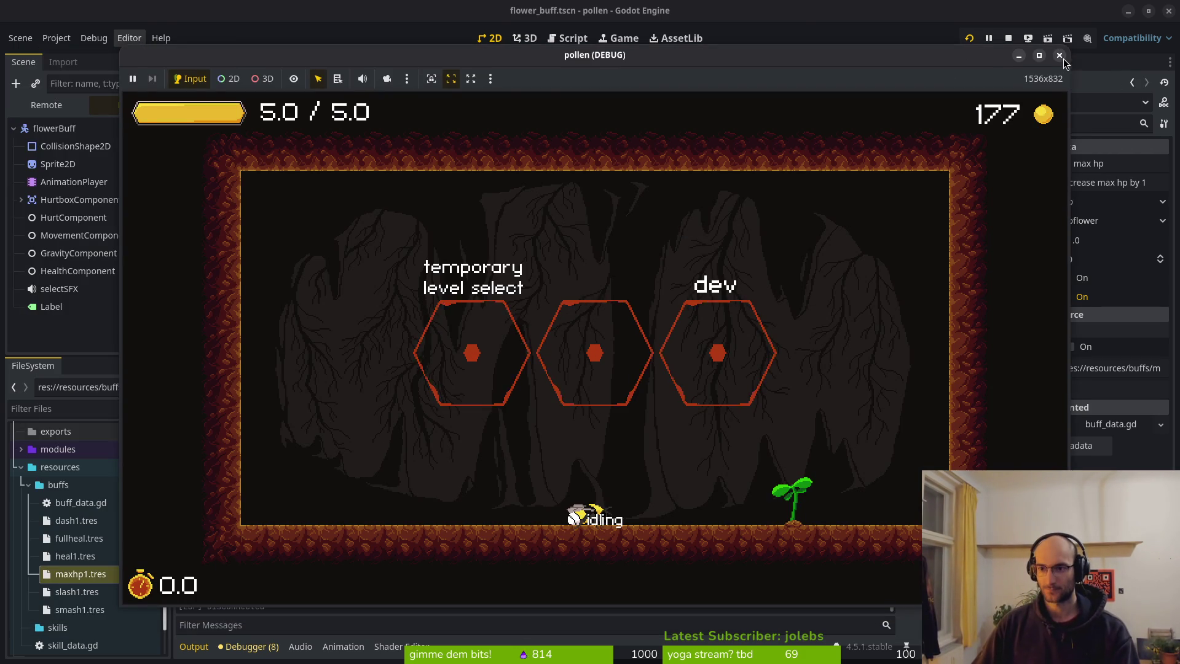
# Step: Stop the running game test and briefly check Project Settings before dismissing them
pyautogui.click(1009, 39)
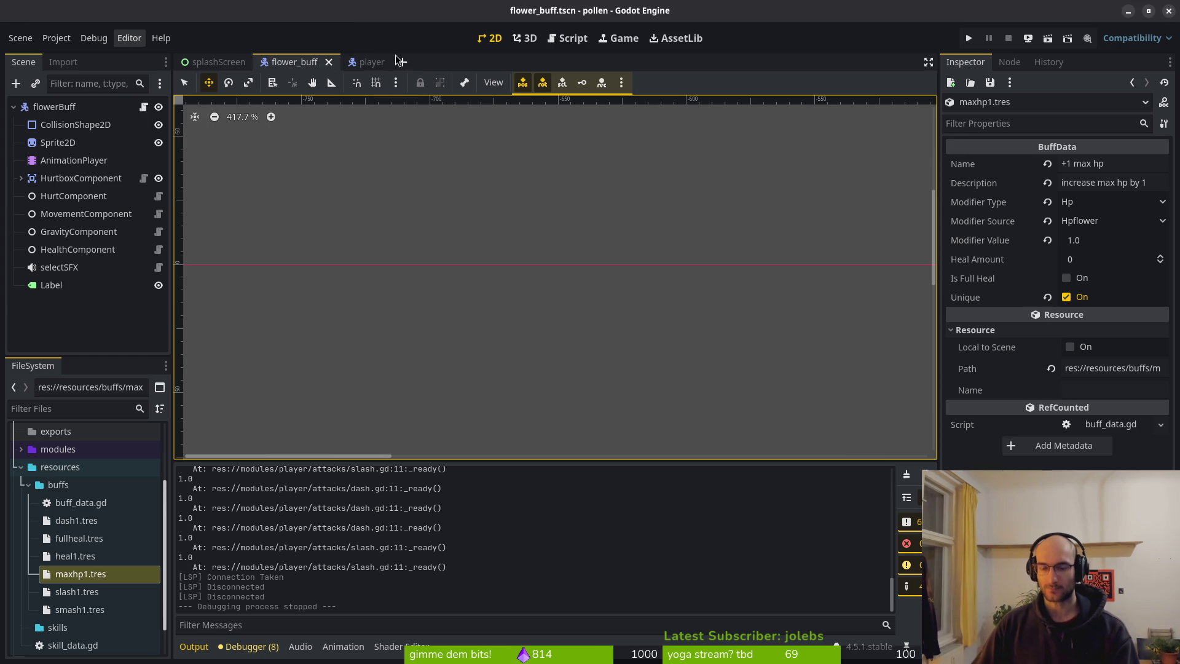
pyautogui.click(56, 37)
pyautogui.click(75, 56)
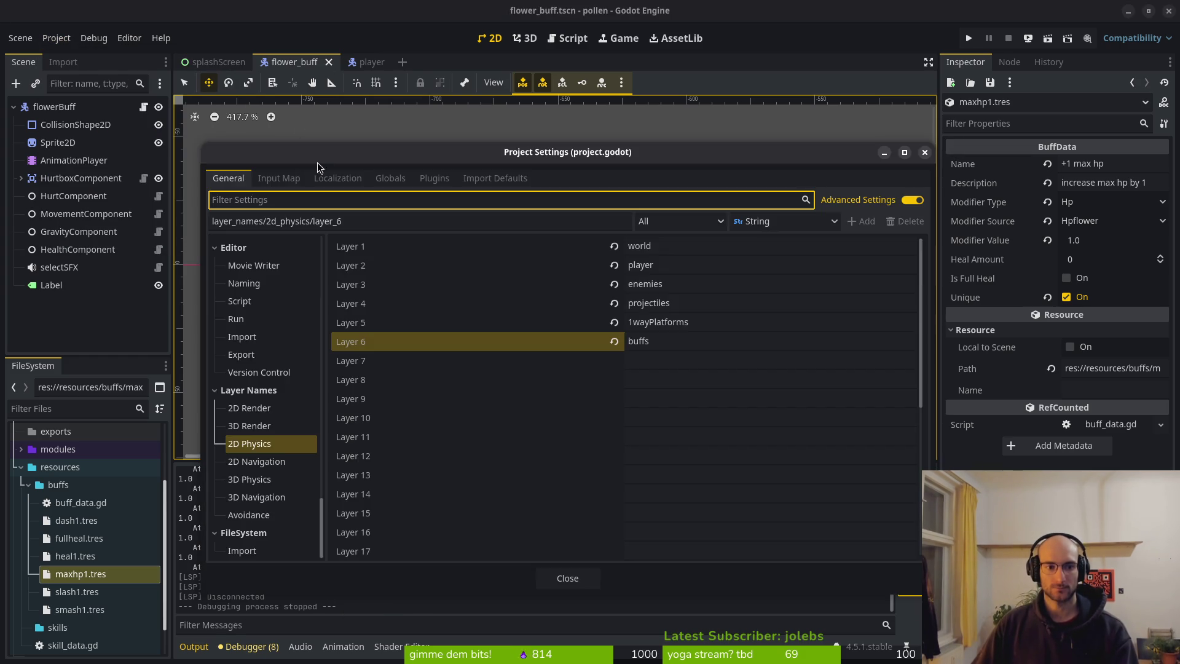
pyautogui.press('Escape')
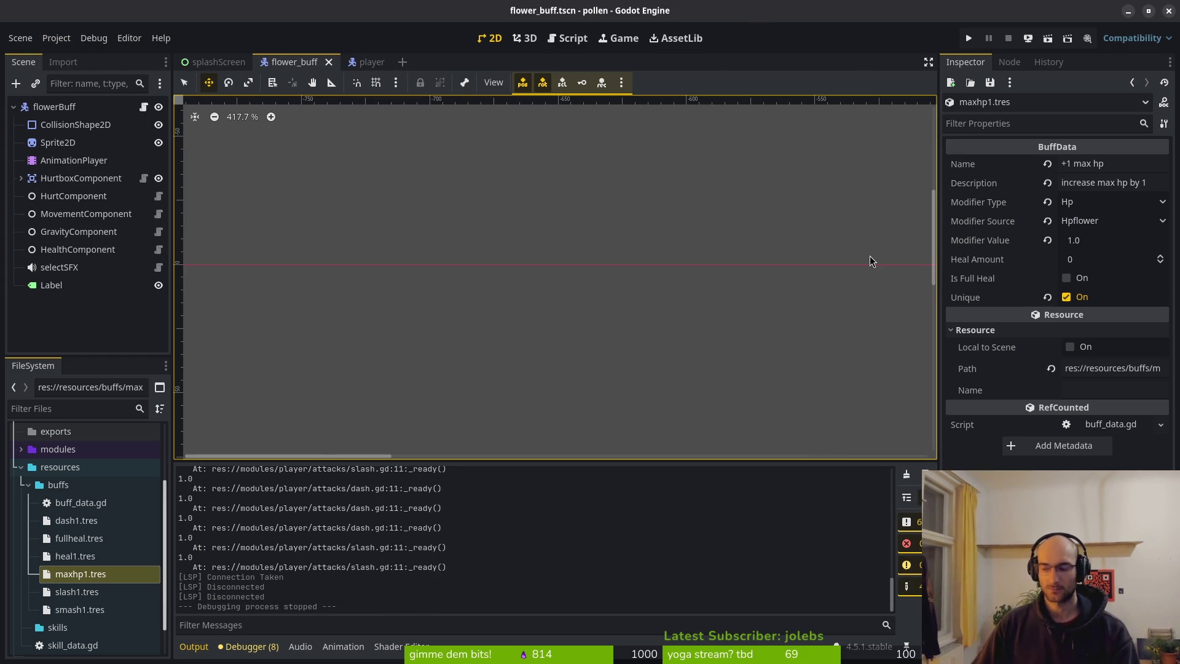
# Step: In the terminal, view the git status in tig and list local branches with git branch
pyautogui.press('super+2')
pyautogui.write('ts')
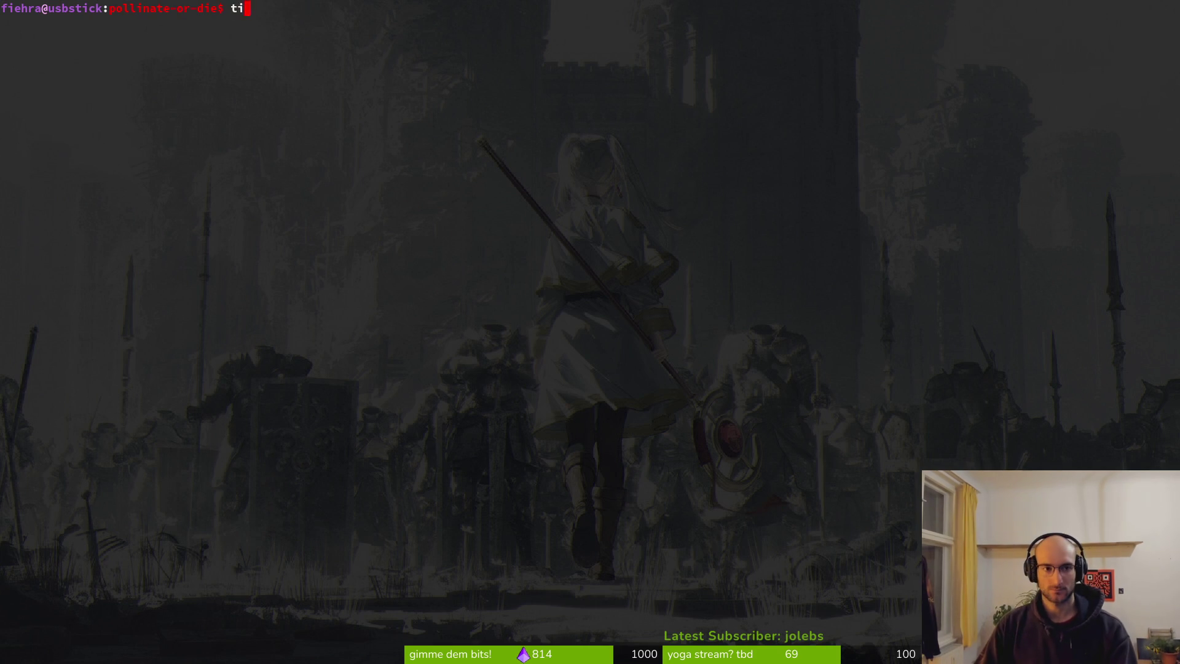
pyautogui.press('Return')
pyautogui.write('qgit branch')
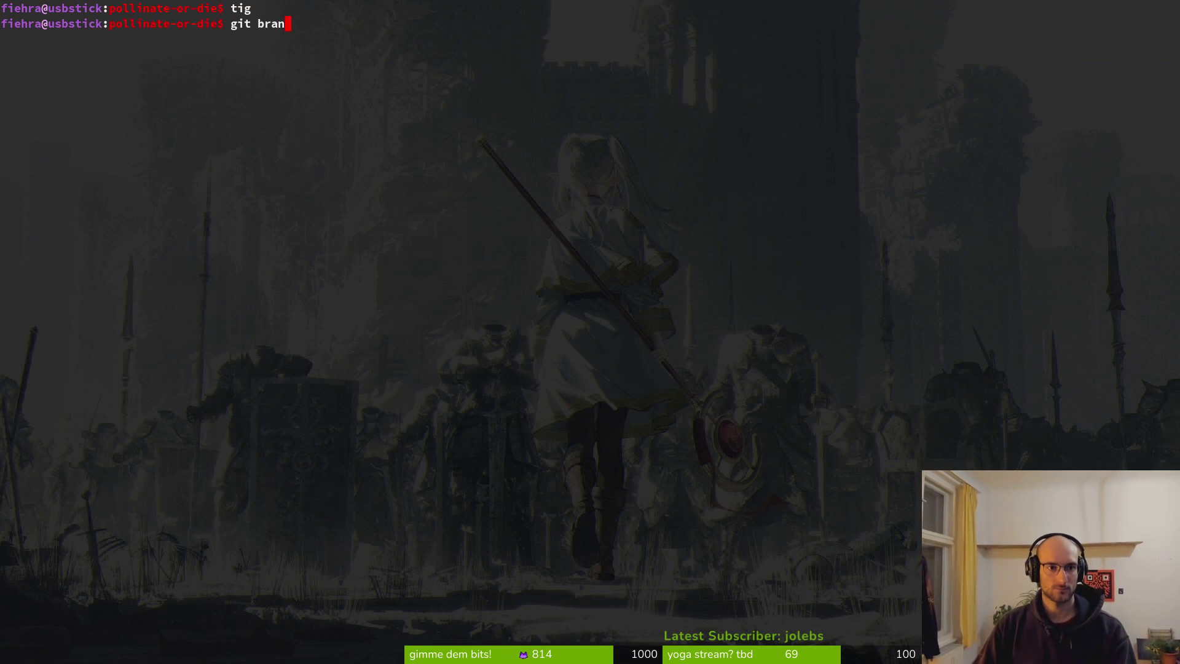
pyautogui.press('Return')
# Step: Quit the Godot editor and bring the Twitch dashboard window onto the screen
pyautogui.press('super+1')
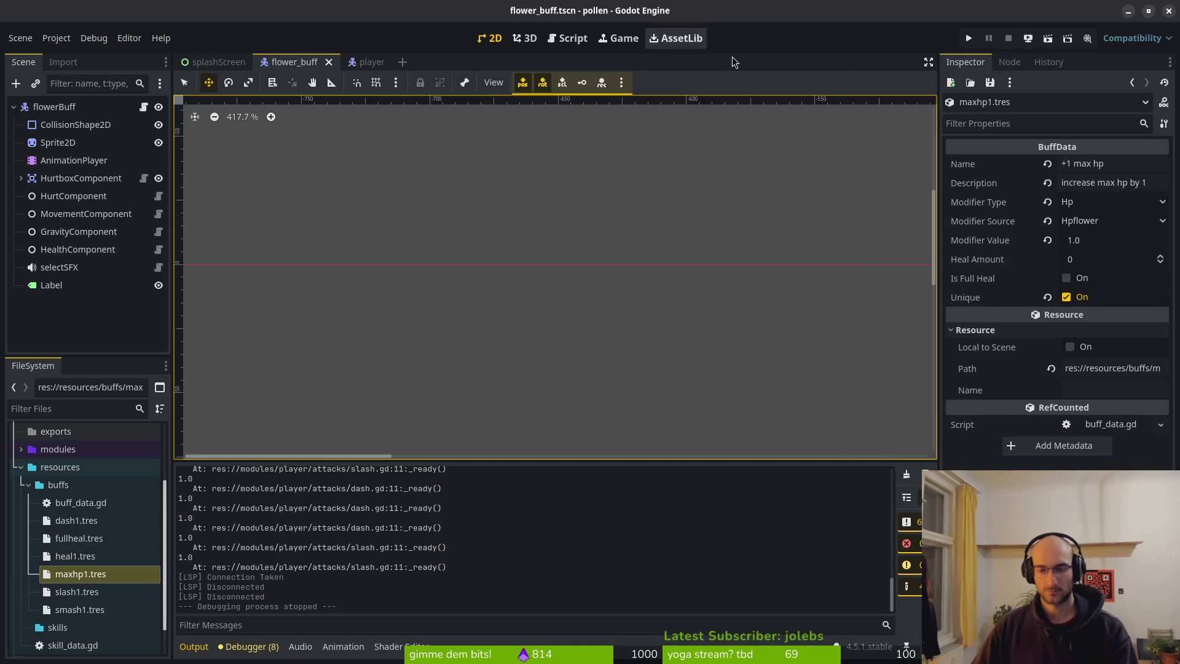
pyautogui.click(1173, 11)
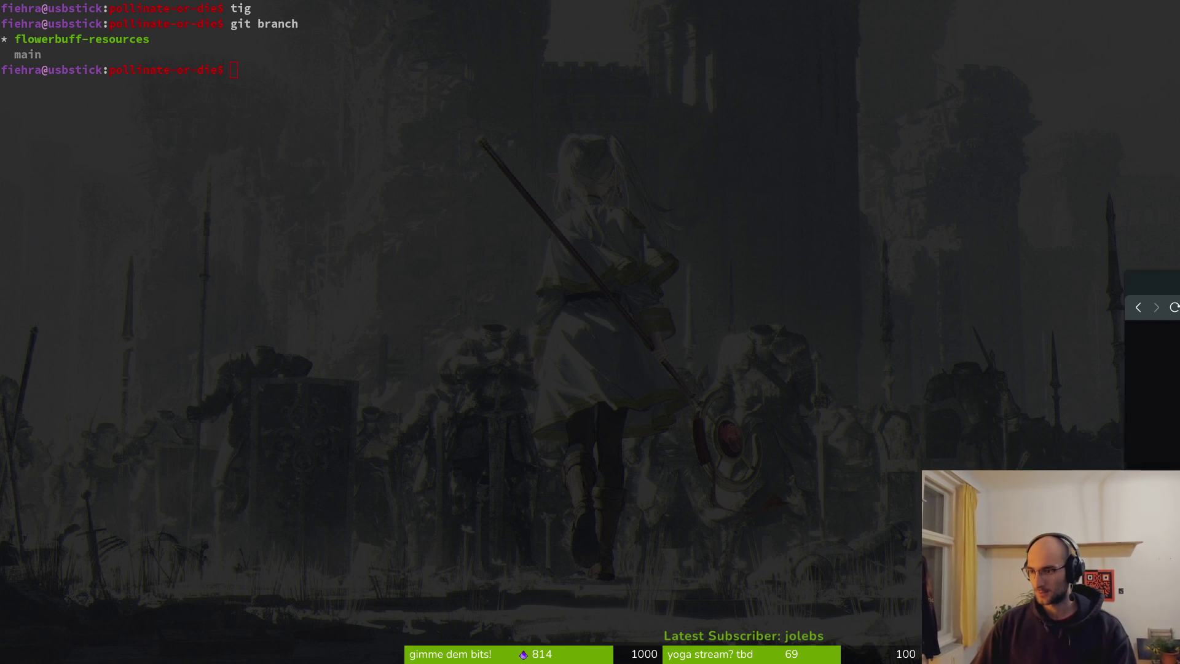
pyautogui.moveTo(1177, 284)
pyautogui.mouseDown()
pyautogui.moveTo(253, 120)
pyautogui.moveTo(386, 41)
pyautogui.moveTo(442, 41)
pyautogui.mouseUp()
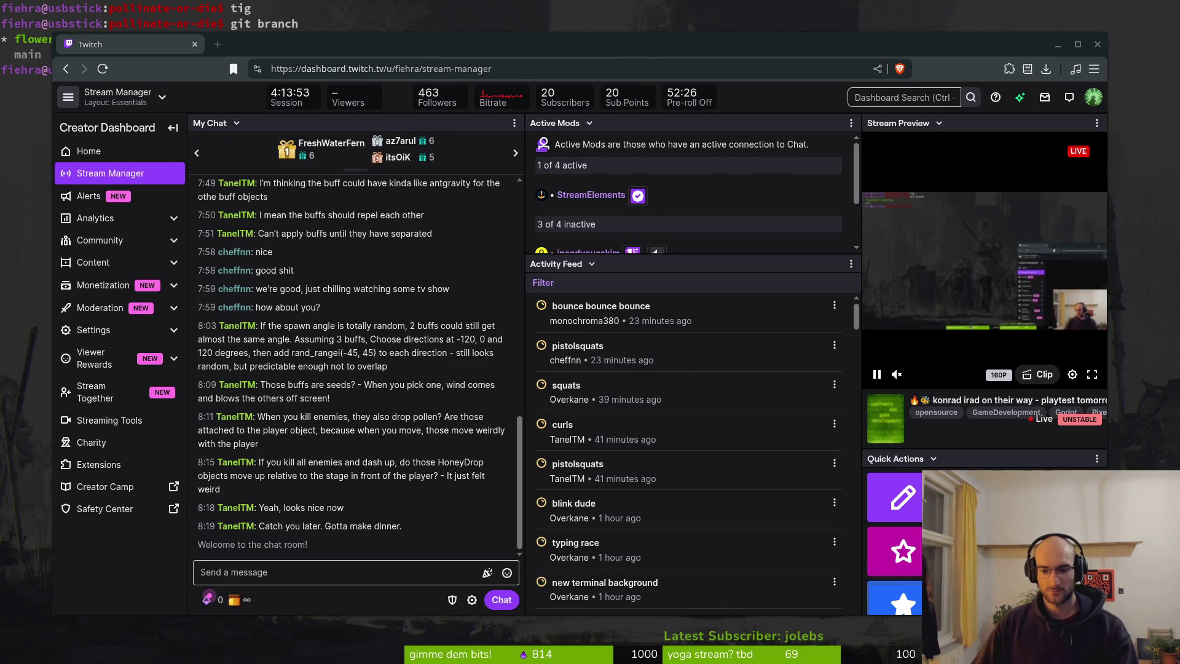
# Step: Open the Raid Channel dialog from the dashboard's quick action tiles
pyautogui.click(1073, 551)
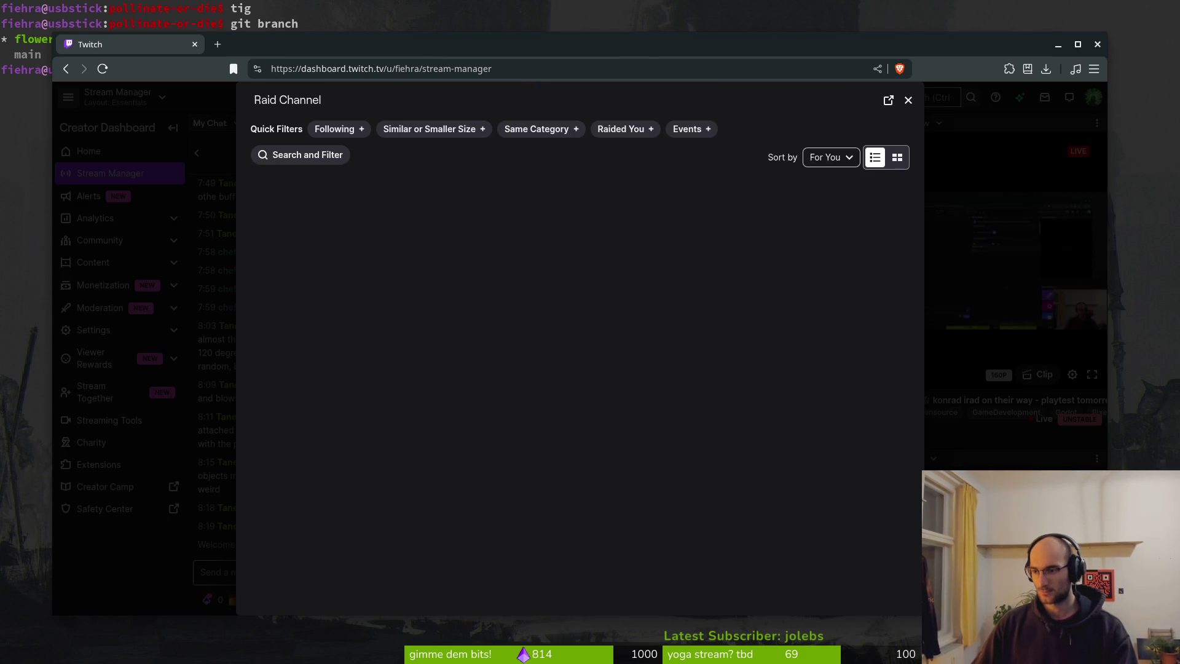